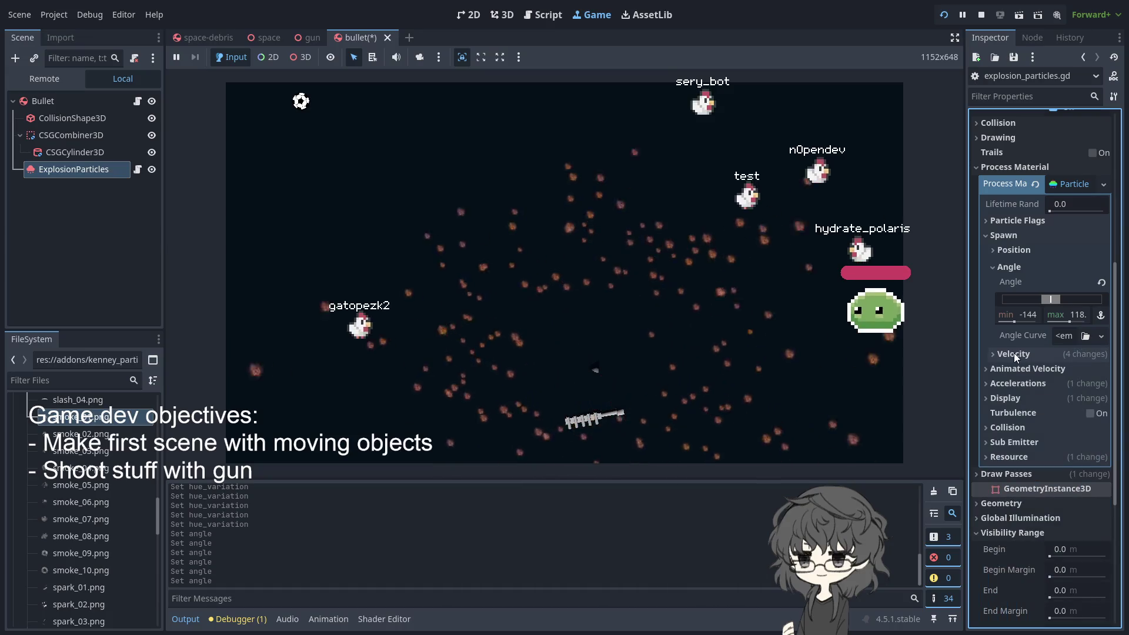
Under Animated Velocity, drag the Angular Velocity range to about -245 min and 381 max
click(1008, 267)
click(1009, 267)
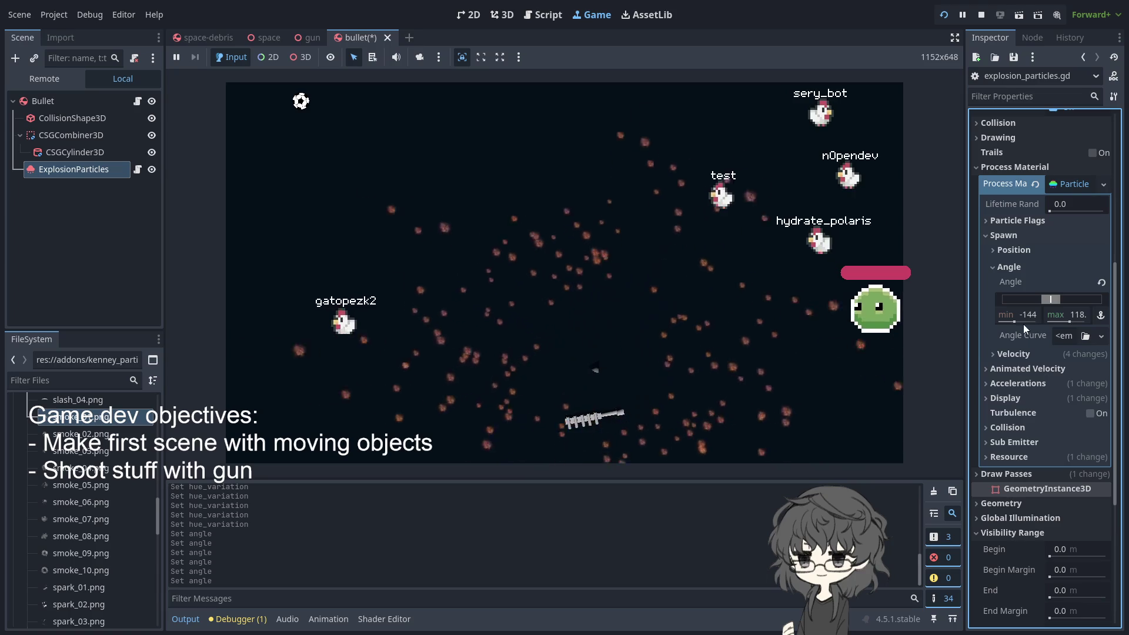
click(1009, 236)
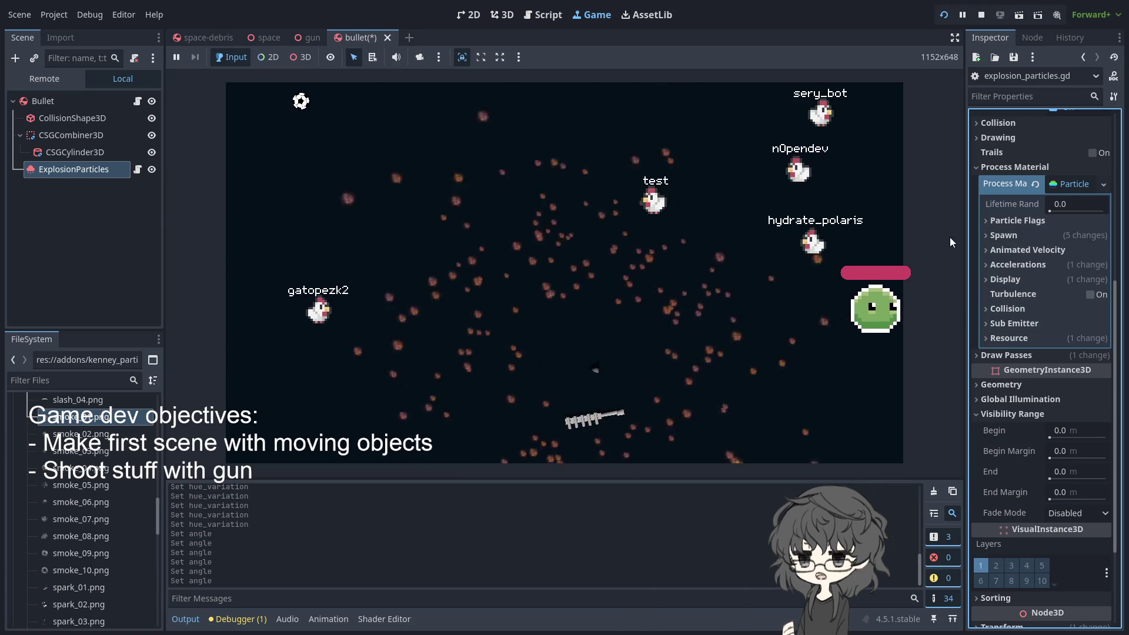
click(996, 249)
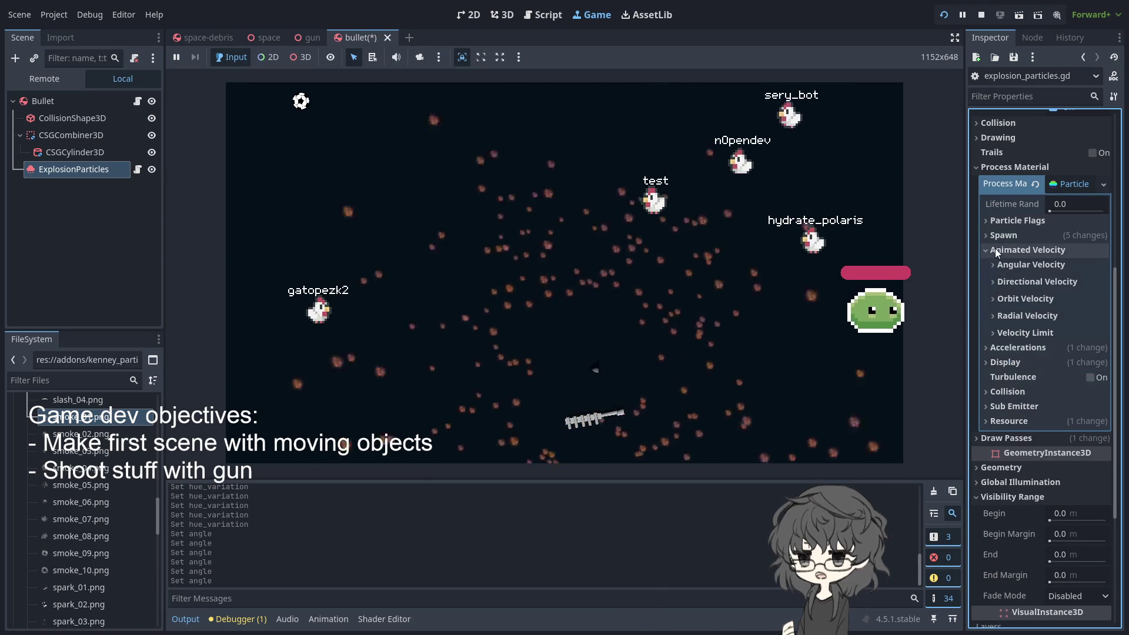
click(1035, 264)
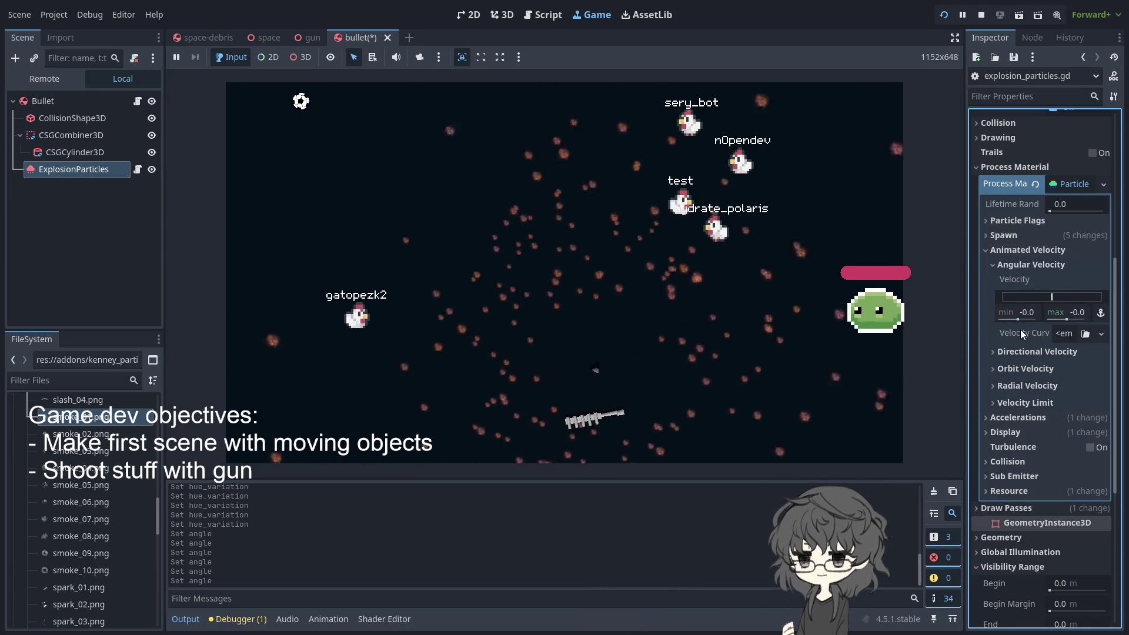
drag(1057, 301, 1072, 296)
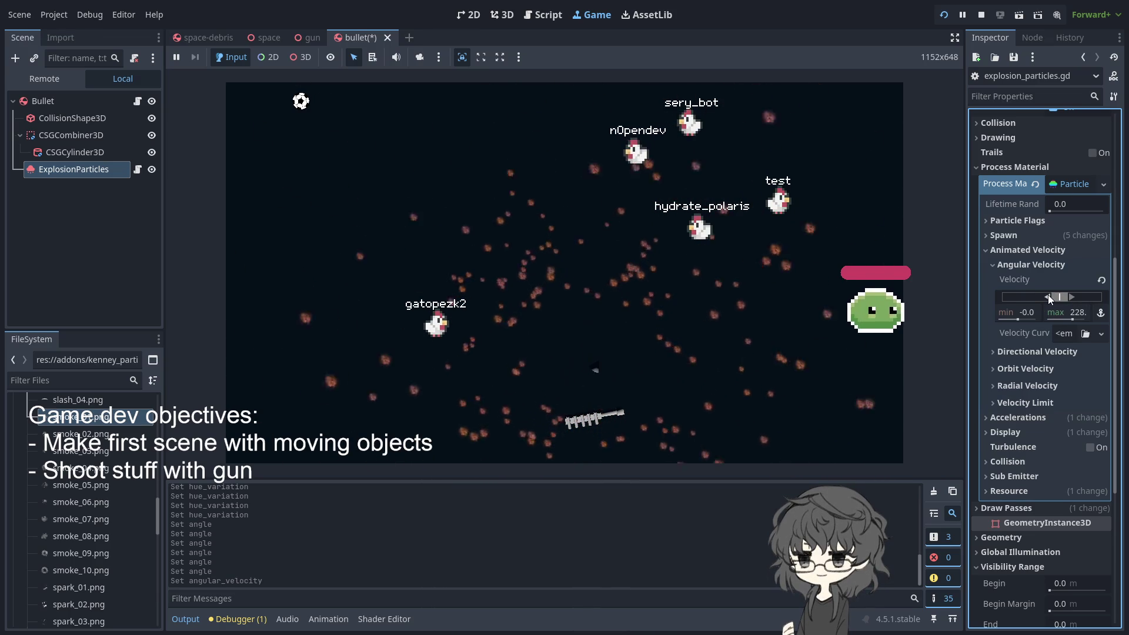
mouse_move(1047, 294)
mouse_down()
mouse_move(1022, 295)
mouse_move(1088, 298)
mouse_move(1079, 298)
mouse_up()
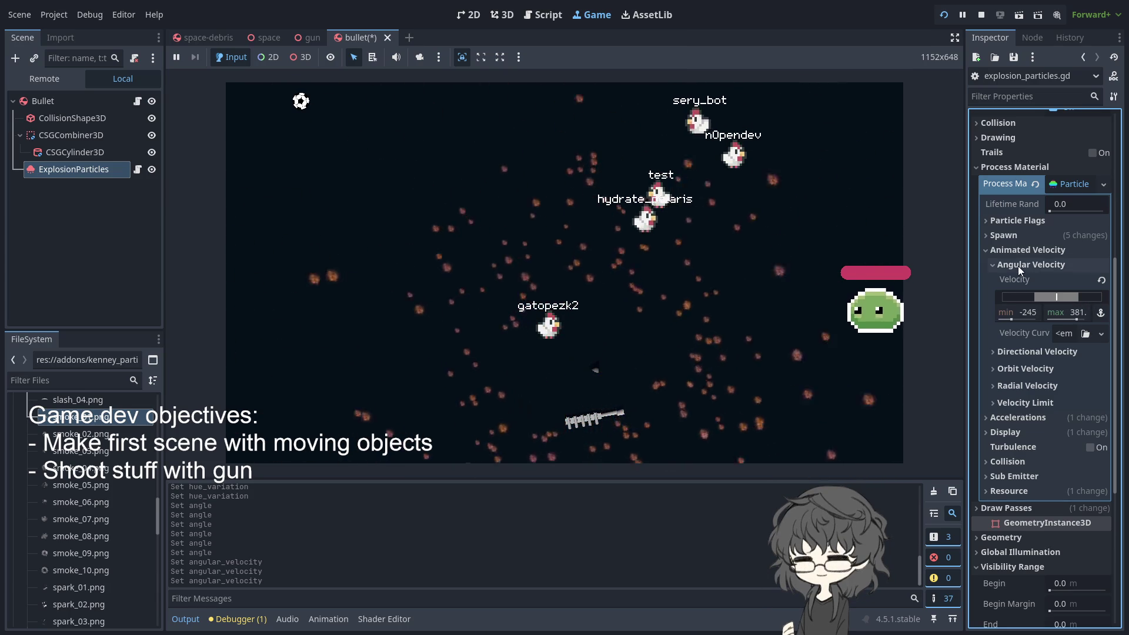
click(557, 364)
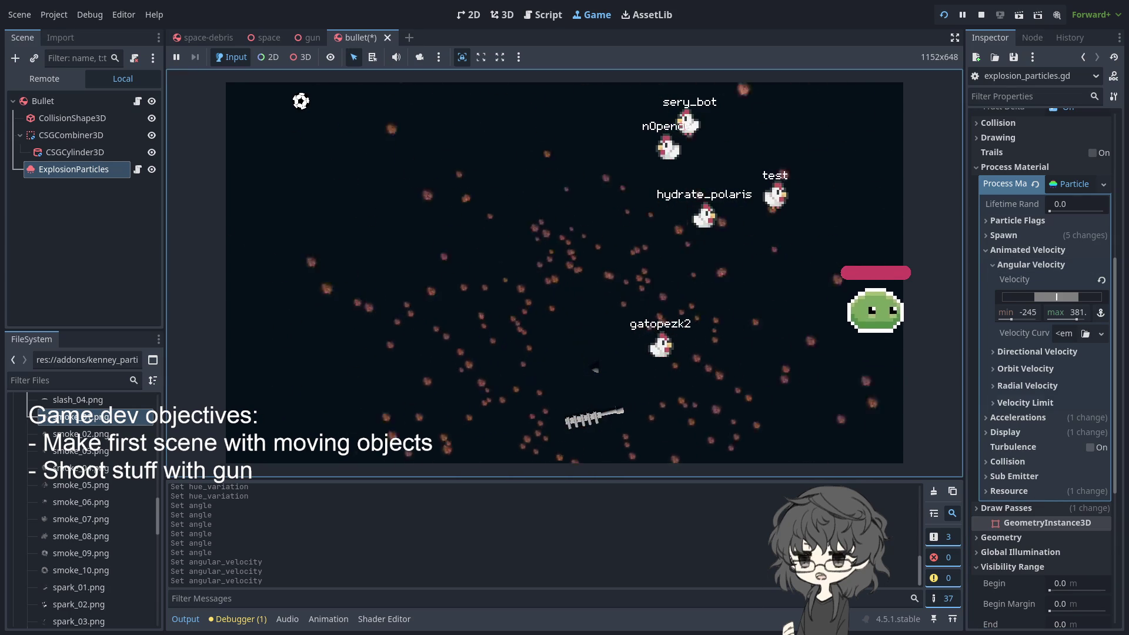
scroll(1040, 353, down, 5)
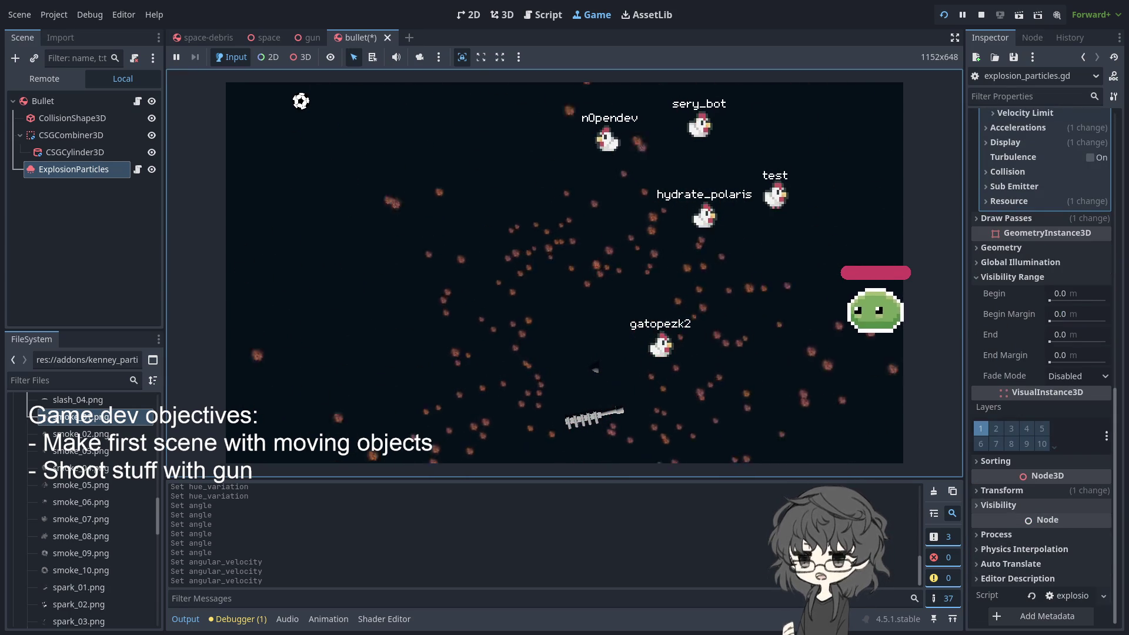
Collapse the Time section in the particle node's Inspector
scroll(1041, 353, up, 10)
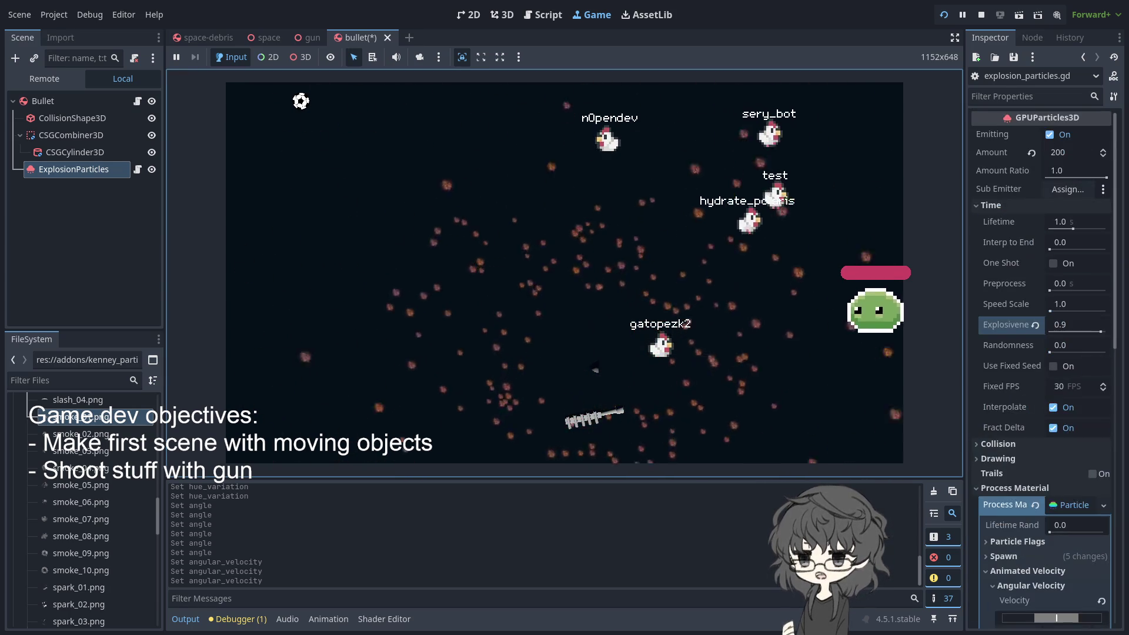
click(1063, 205)
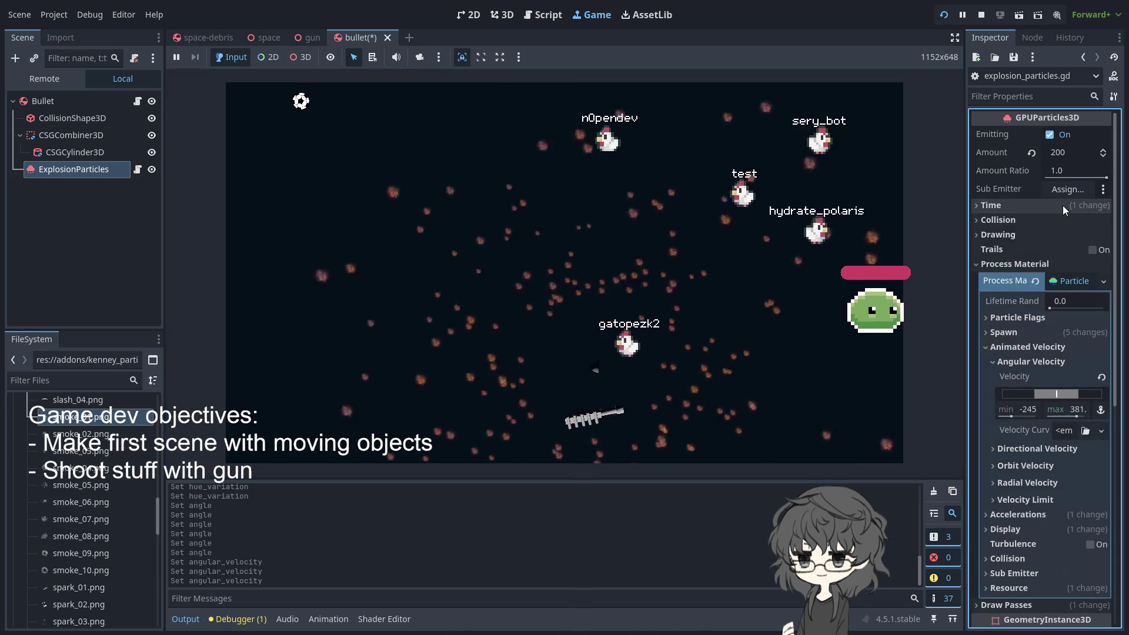
scroll(1066, 410, down, 7)
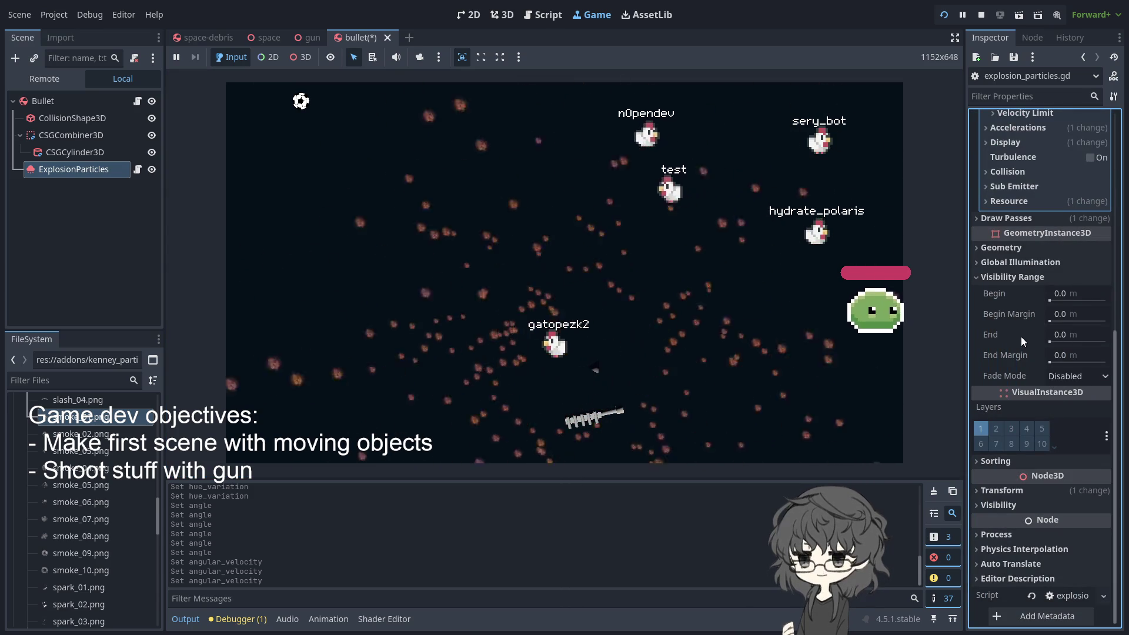
scroll(1033, 349, up, 3)
scroll(1033, 348, down, 3)
scroll(1033, 348, up, 3)
scroll(1032, 348, up, 5)
click(1003, 264)
click(1003, 264)
scroll(1022, 409, down, 5)
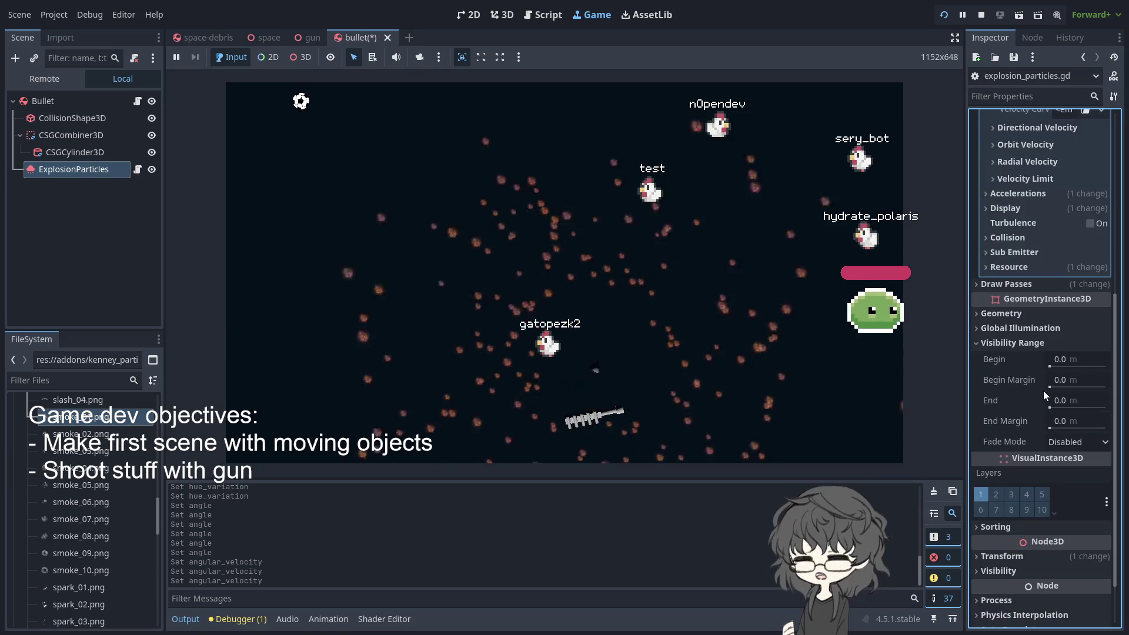
Watch the explosion in the running game, then collapse the Process Material group
click(724, 340)
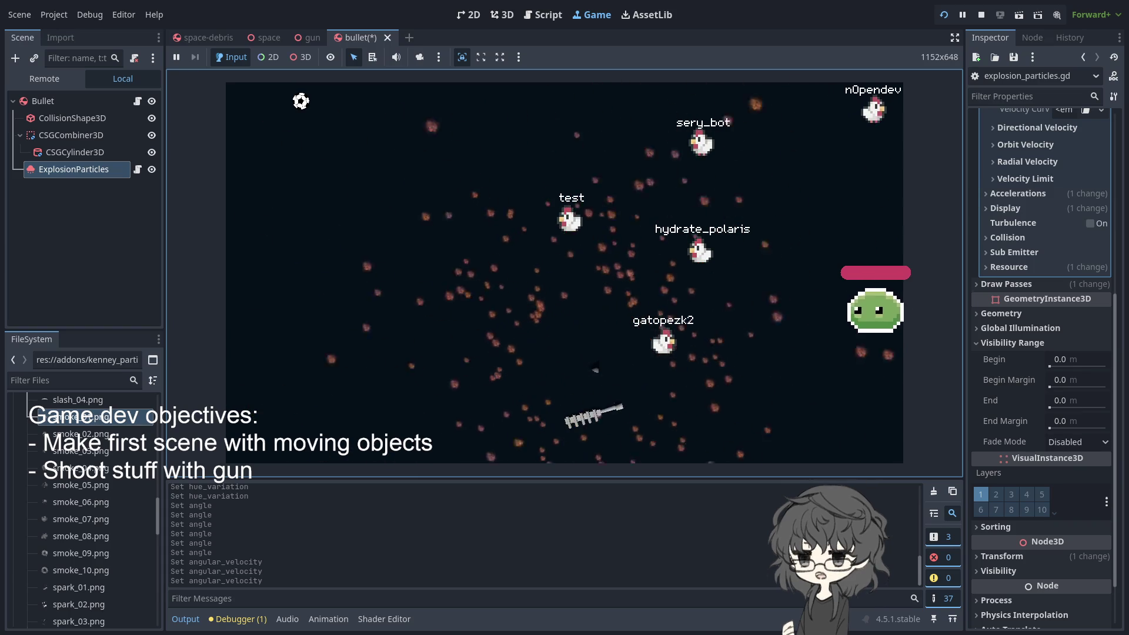
scroll(1040, 411, down, 2)
scroll(1041, 353, up, 10)
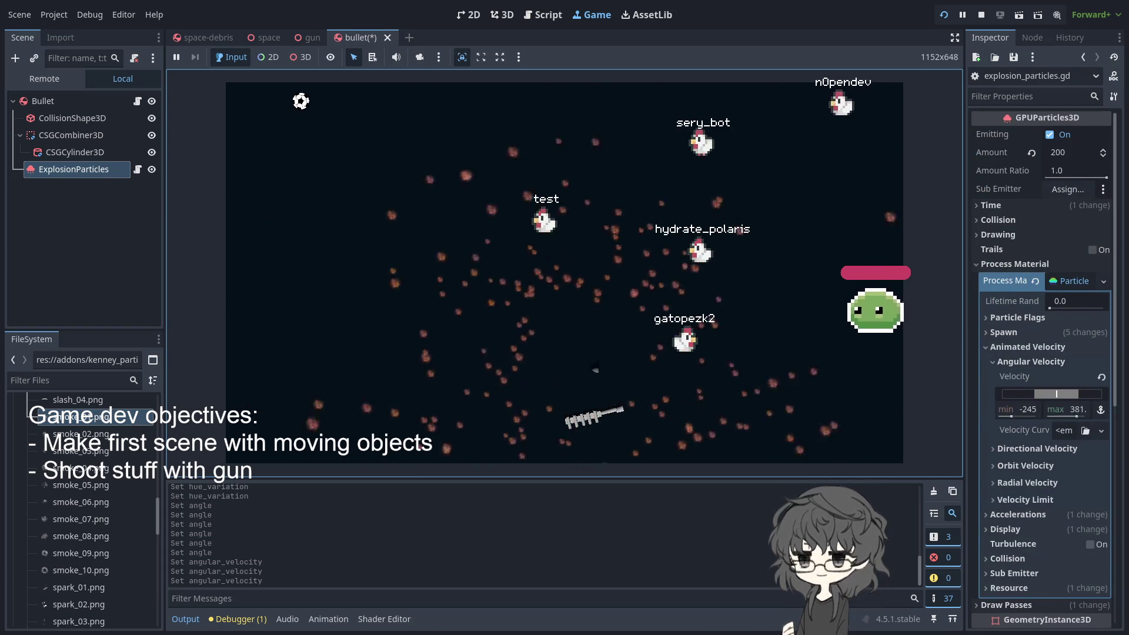
click(1014, 263)
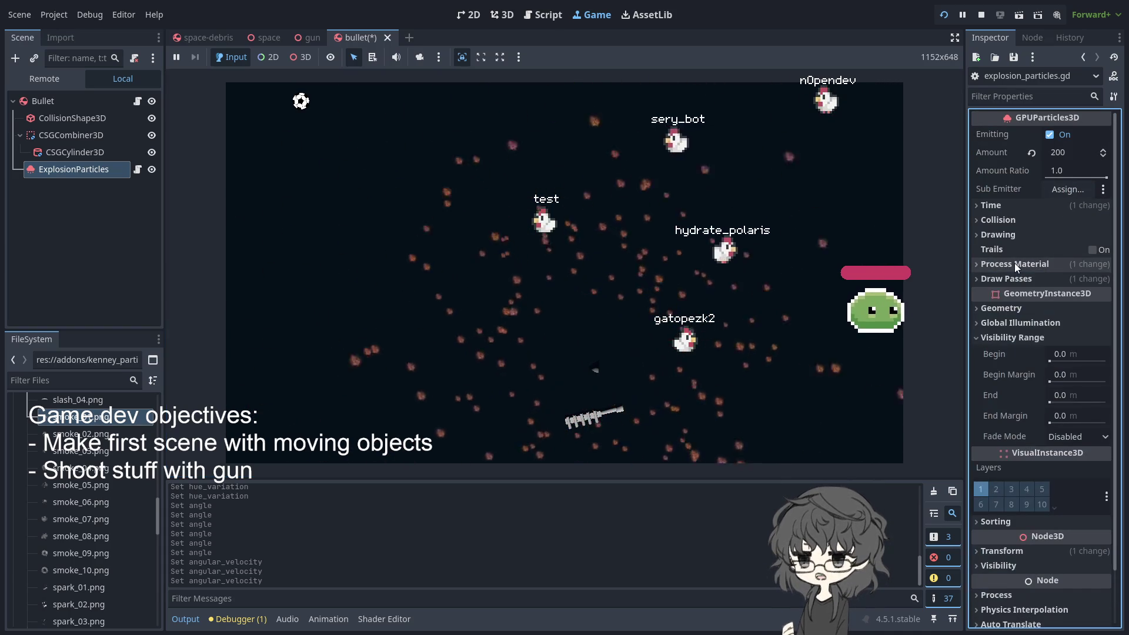
Expand Draw Passes and drop scratch_01.png onto the Pass 1 material, testing it in-game
click(1021, 279)
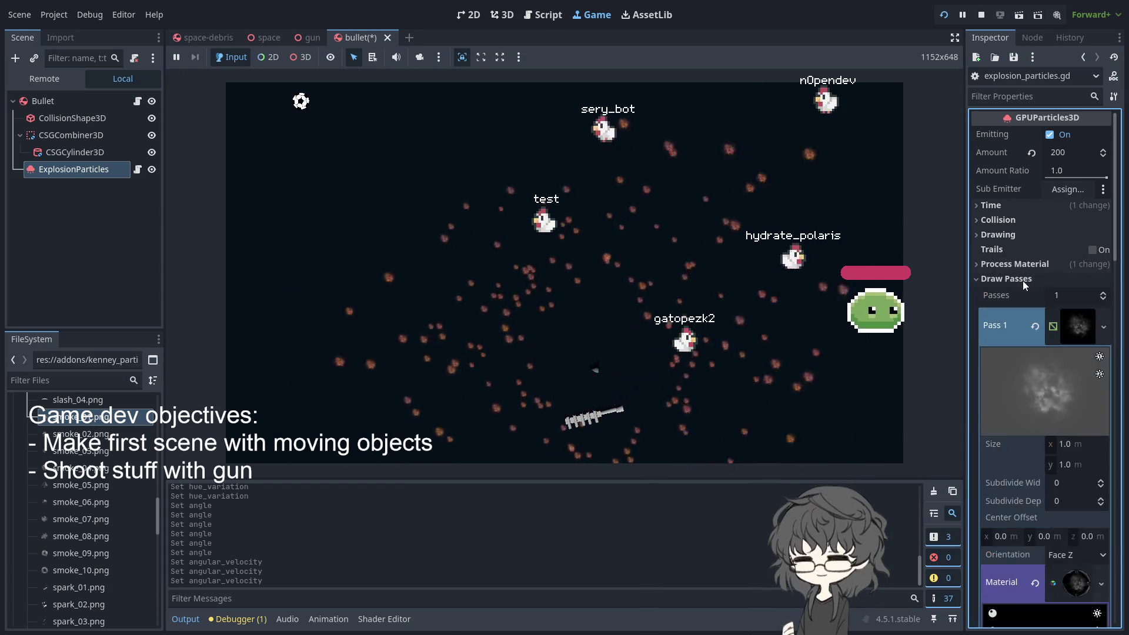
click(1078, 324)
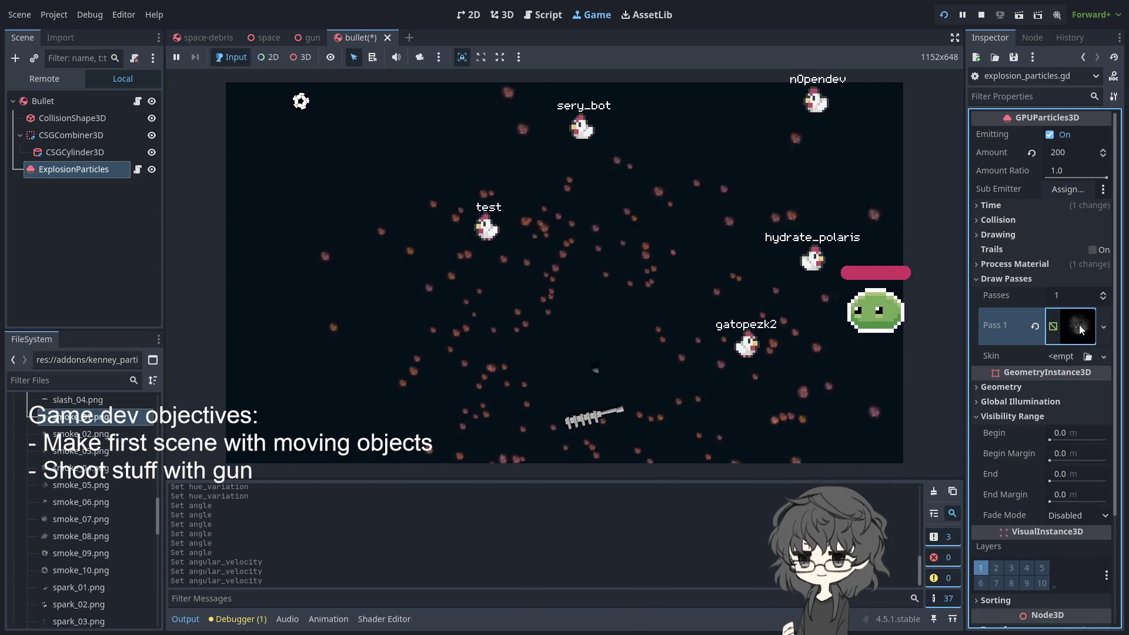
click(1078, 325)
scroll(1078, 366, down, 4)
click(500, 390)
scroll(76, 451, up, 4)
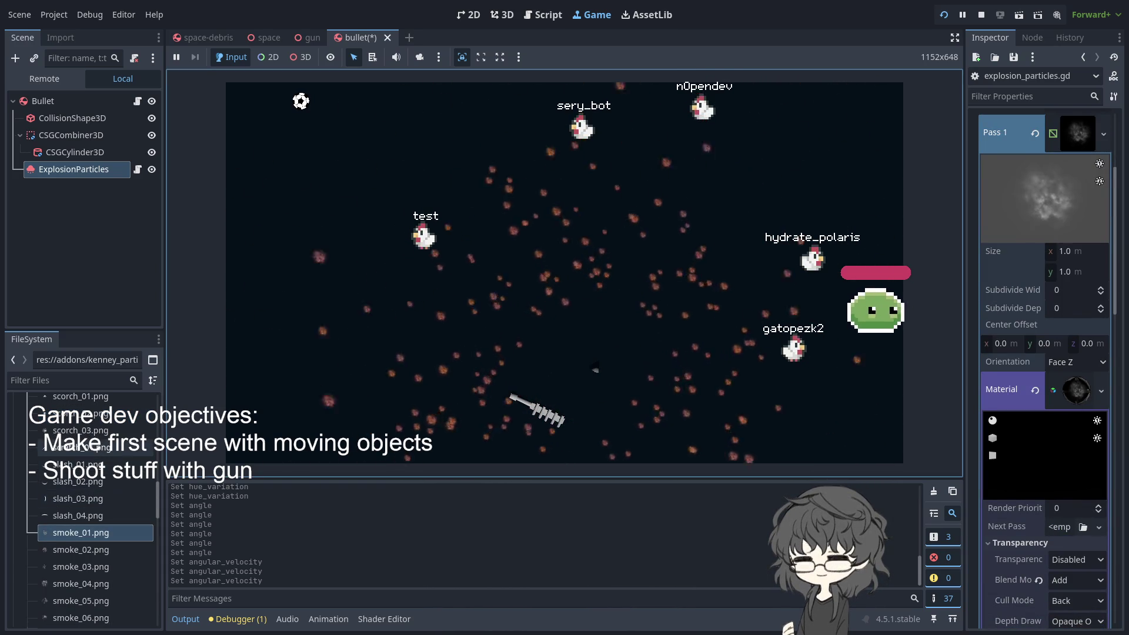
mouse_move(75, 450)
mouse_down()
mouse_move(529, 429)
mouse_move(963, 470)
mouse_move(1063, 393)
mouse_up()
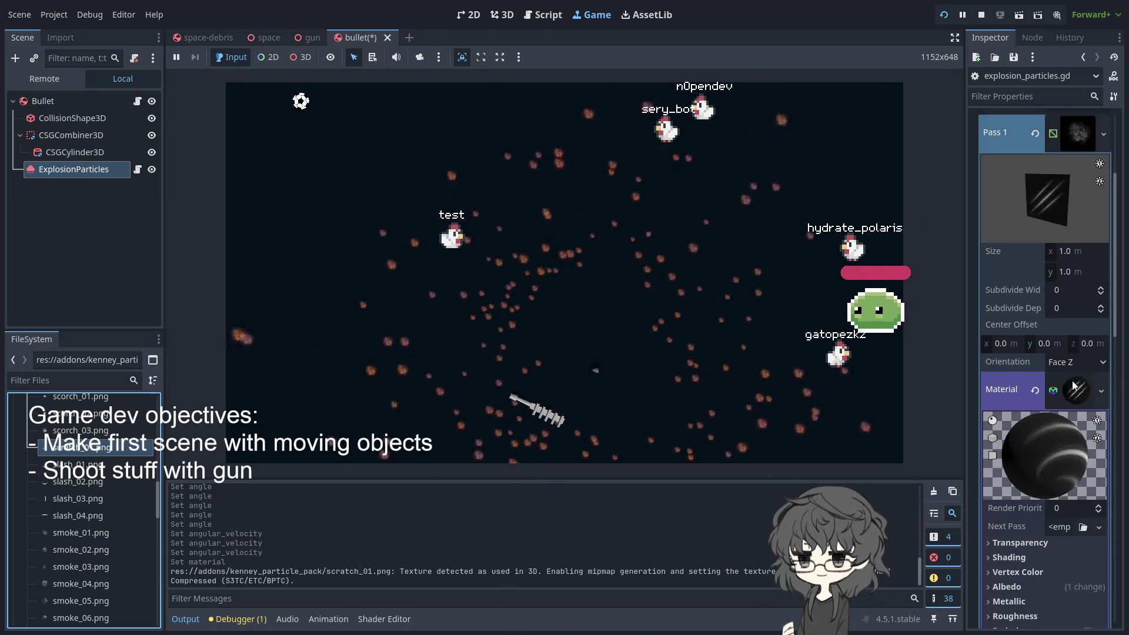
click(595, 369)
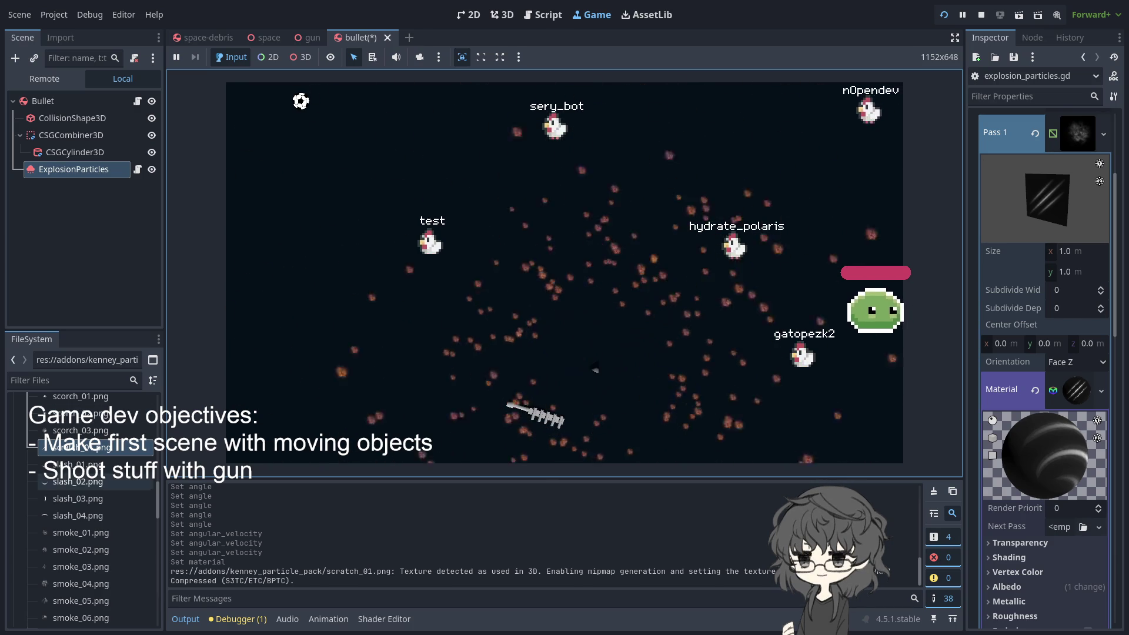
Clear the Pass 1 material and apply slash_04.png to it instead
scroll(88, 459, down, 3)
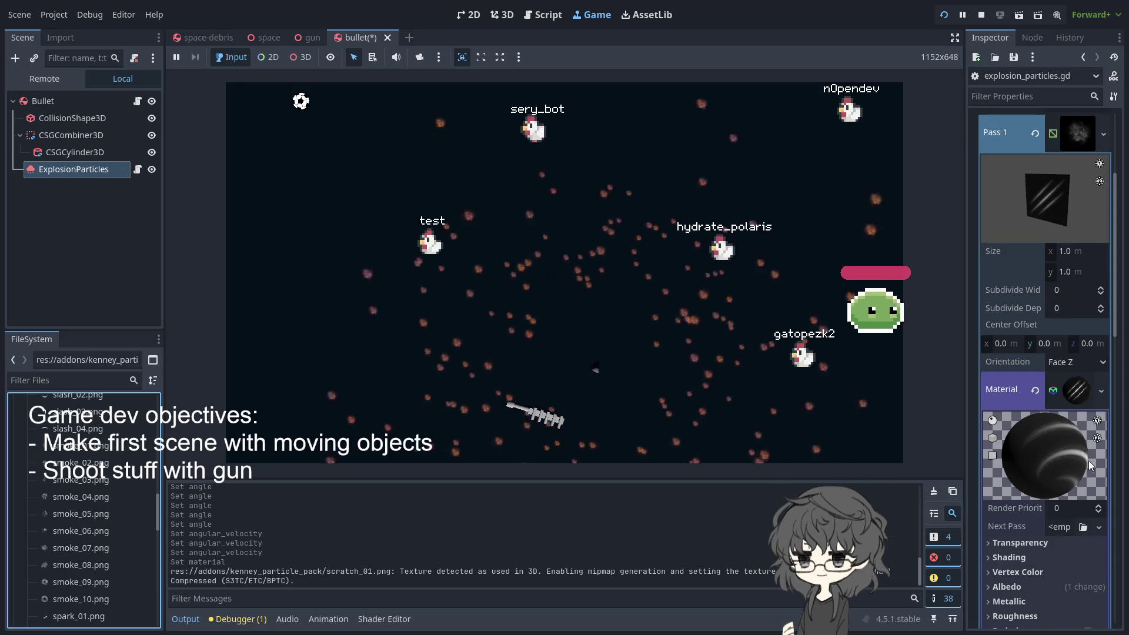
scroll(1070, 449, down, 10)
scroll(1065, 449, up, 15)
right_click(1065, 455)
click(1039, 459)
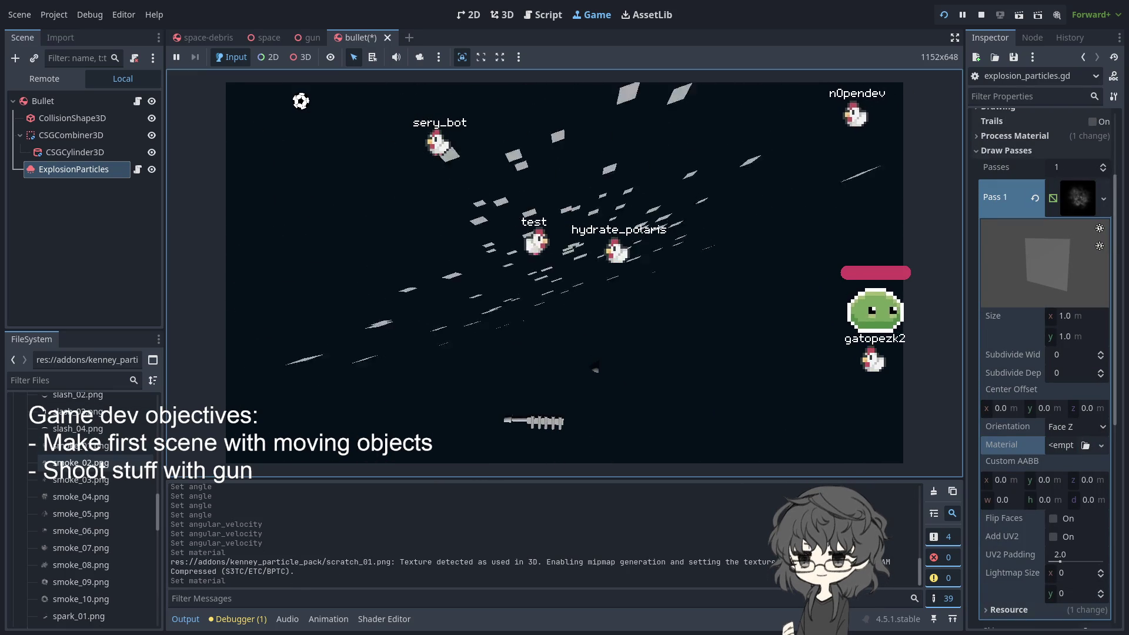
click(76, 428)
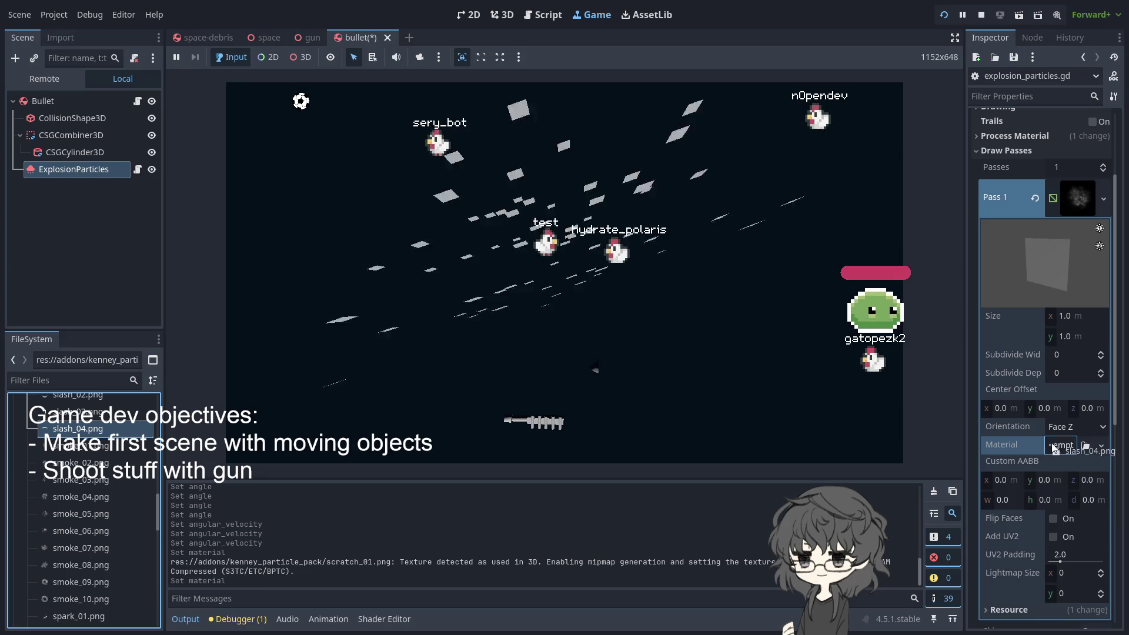
drag(1053, 449, 1055, 447)
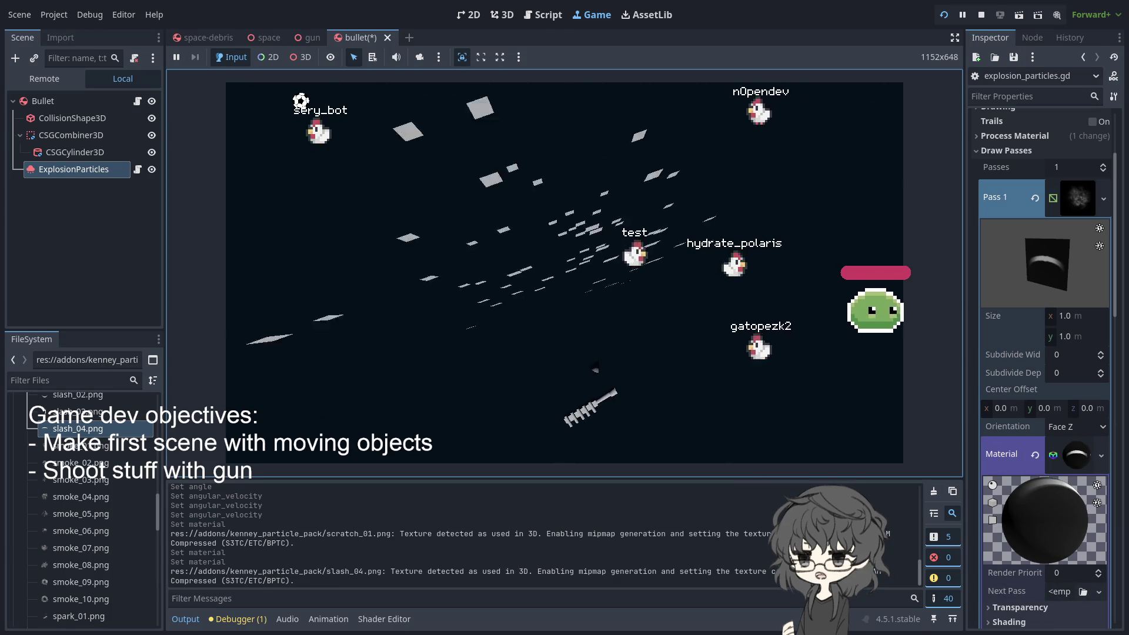
click(308, 37)
click(361, 37)
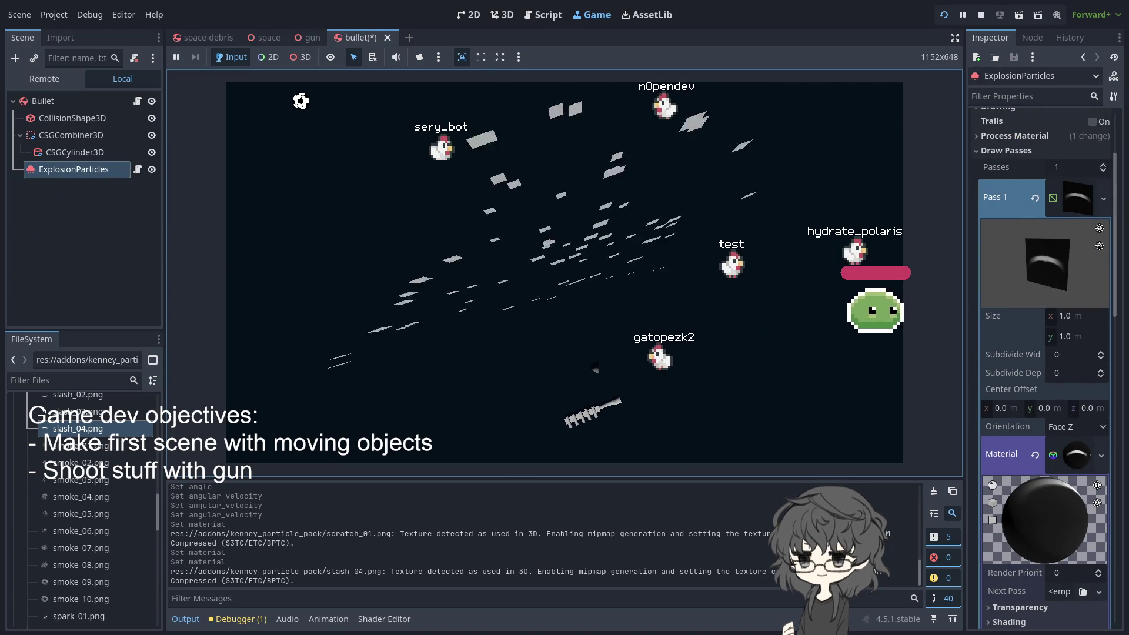
In the material's Transparency settings, try Subtract and then Multiply blend mode
scroll(1044, 353, down, 4)
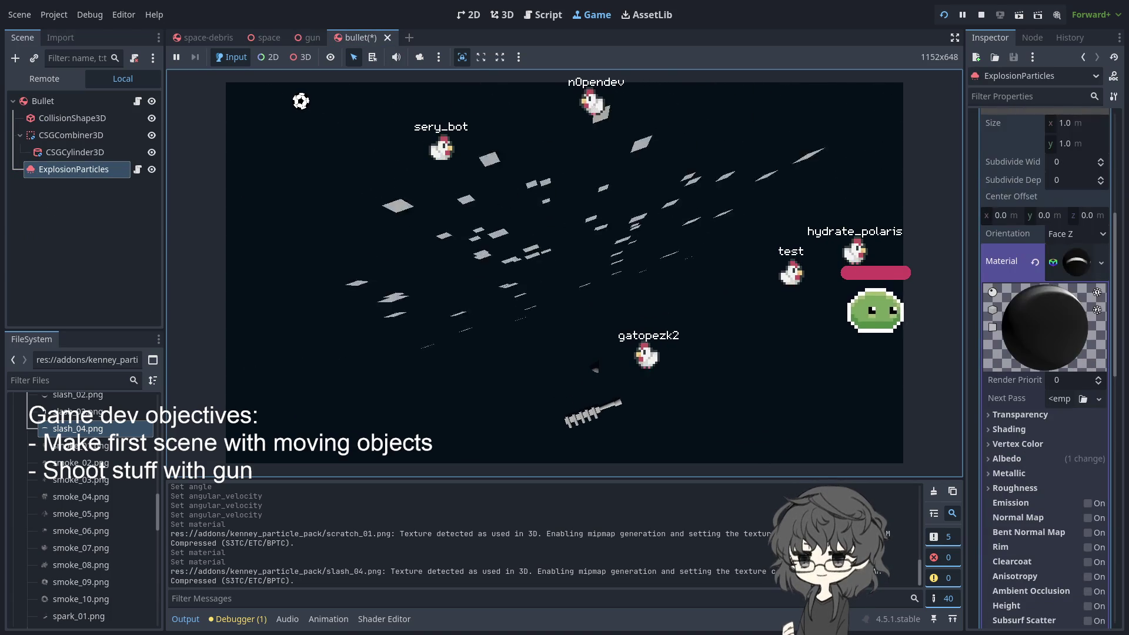
scroll(1044, 352, up, 2)
scroll(1043, 353, up, 3)
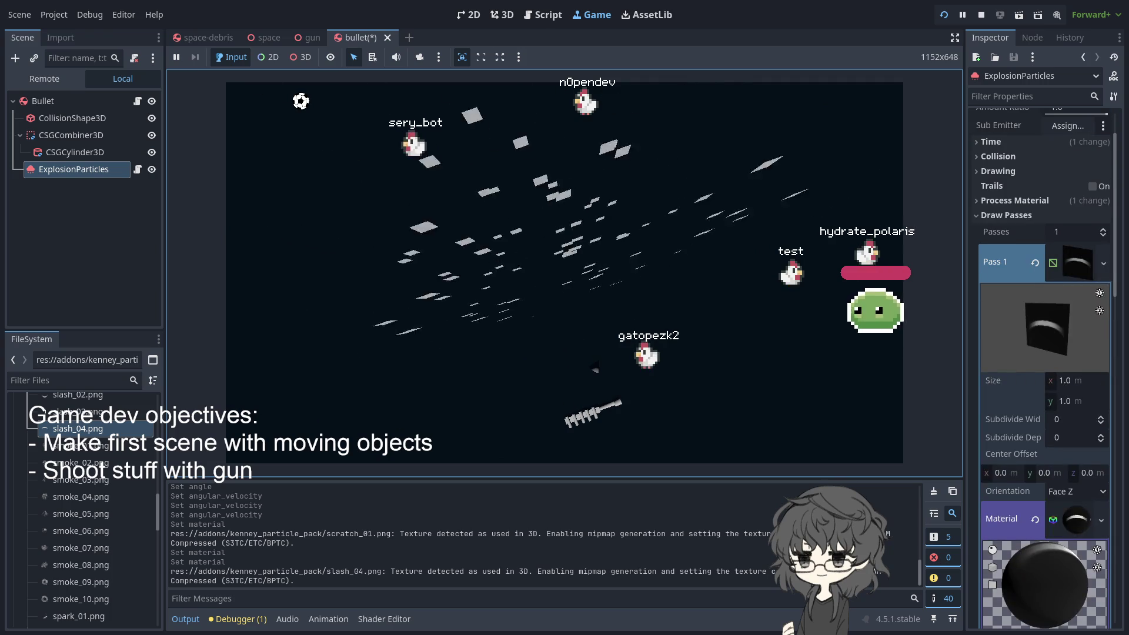
scroll(1046, 529, down, 1)
scroll(1050, 512, down, 4)
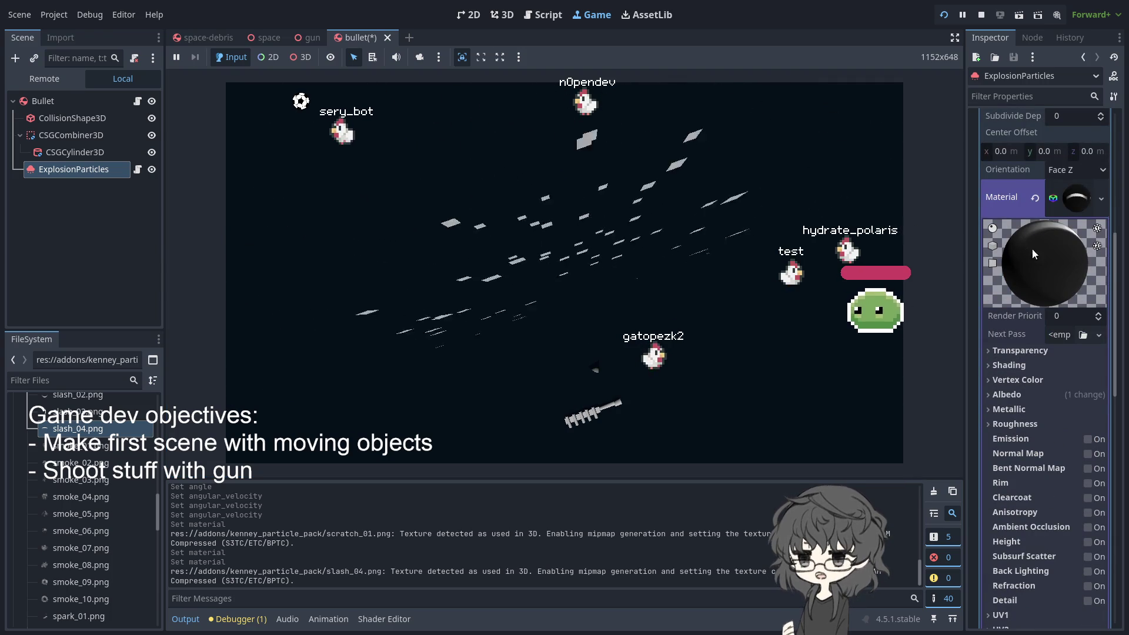
click(1071, 200)
click(1071, 199)
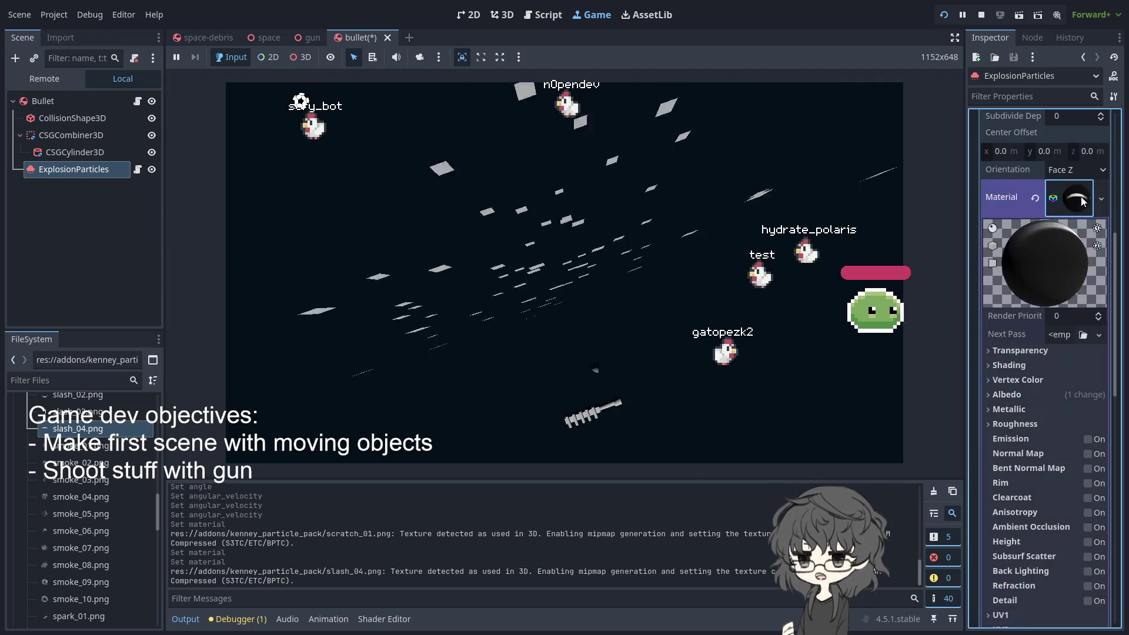
scroll(1025, 404, down, 2)
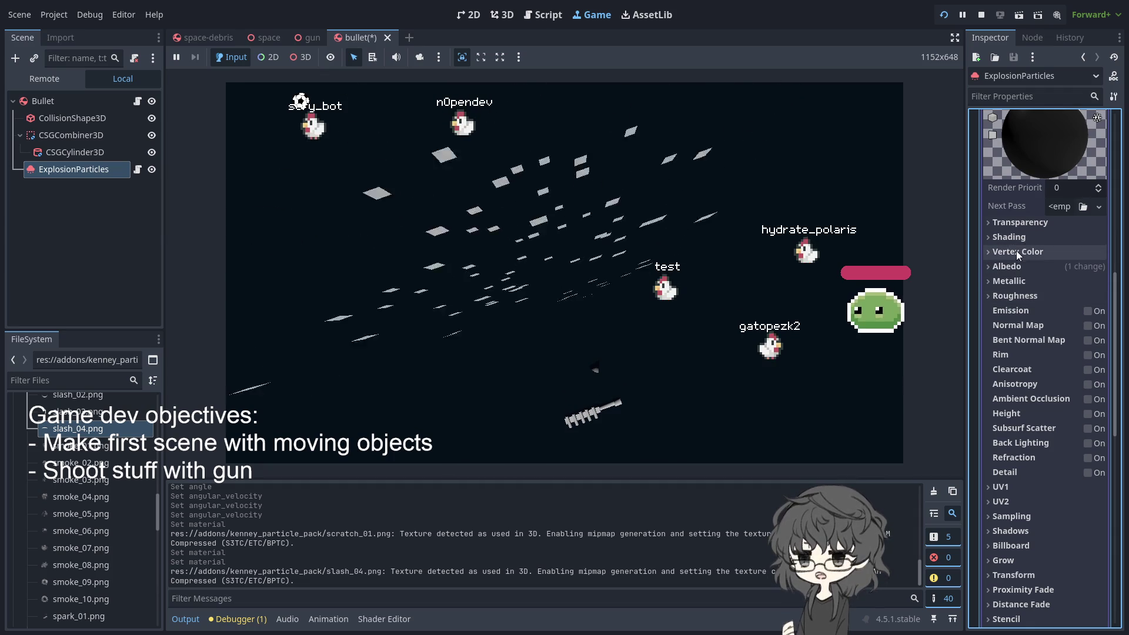
click(1030, 227)
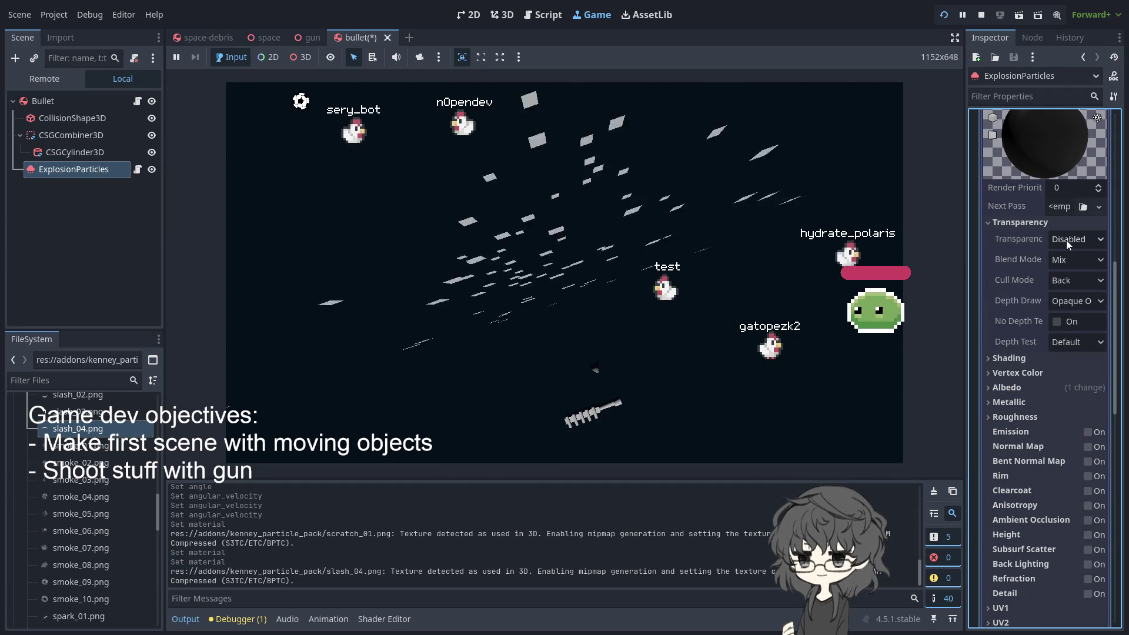
click(1073, 257)
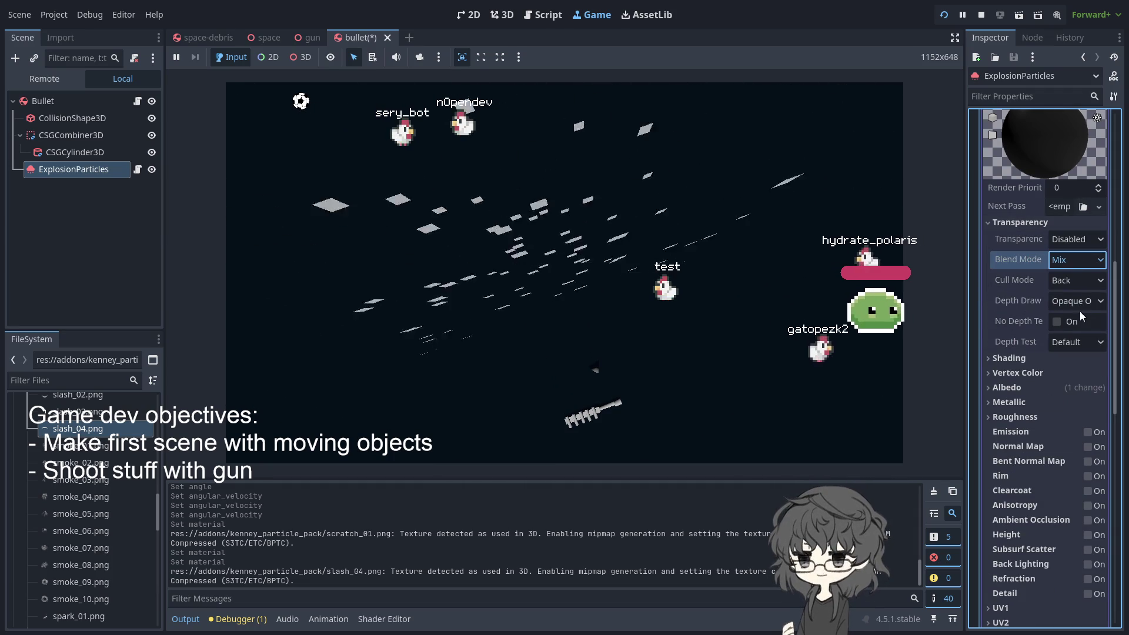
click(1080, 311)
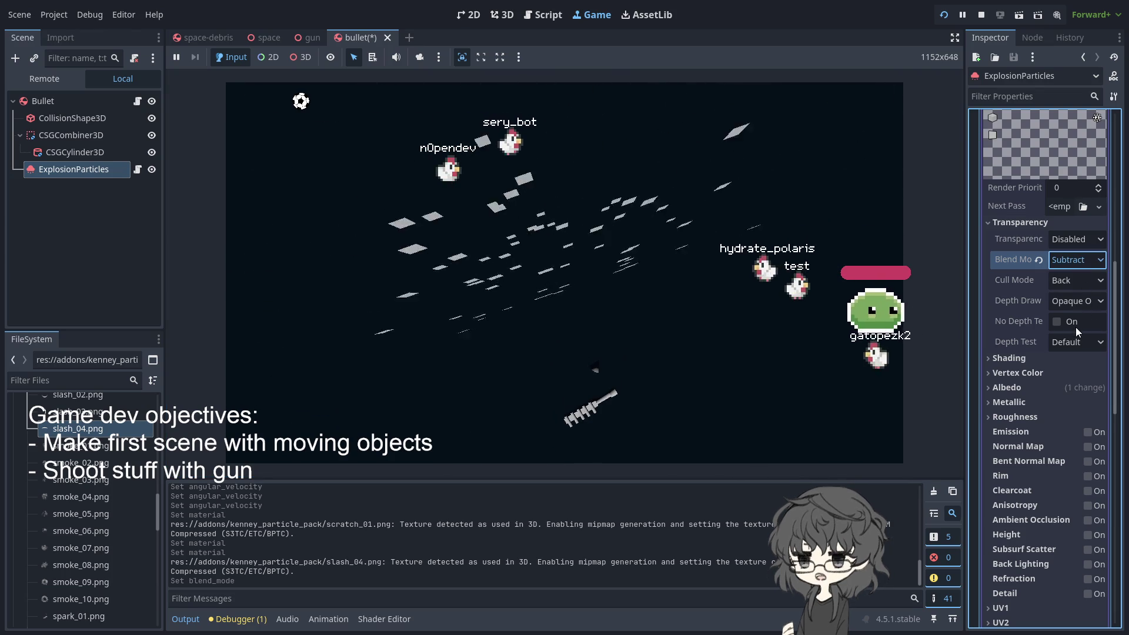
key(Down)
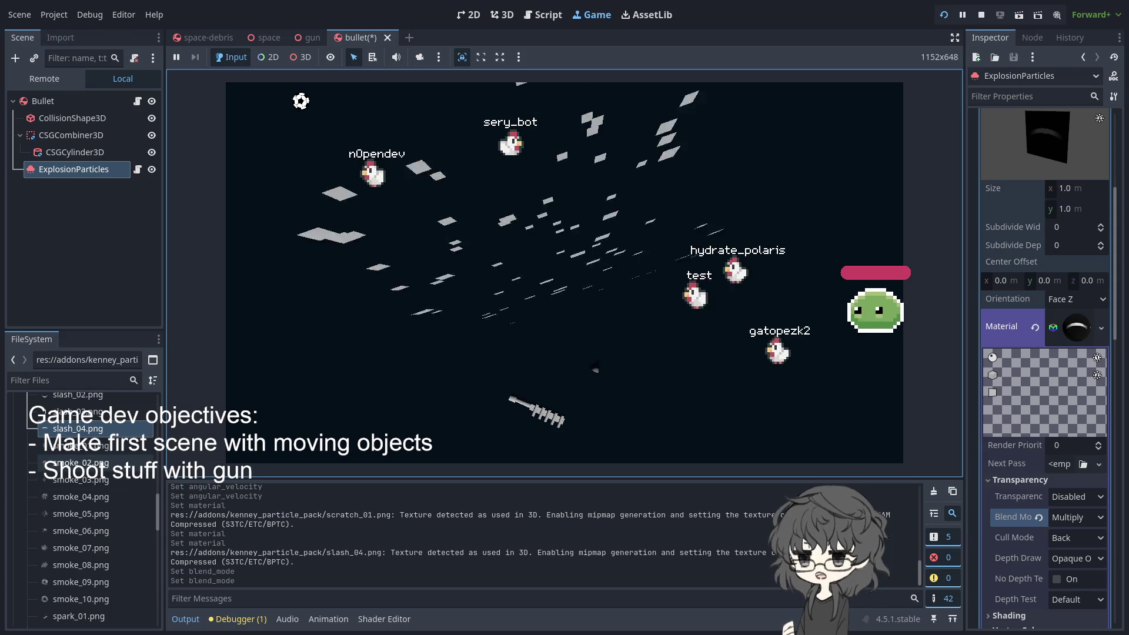
Drop smoke_01.png onto the material, clear it, then drop the smoke texture on again
mouse_move(80, 454)
mouse_down()
mouse_move(1115, 349)
mouse_move(1077, 322)
mouse_up()
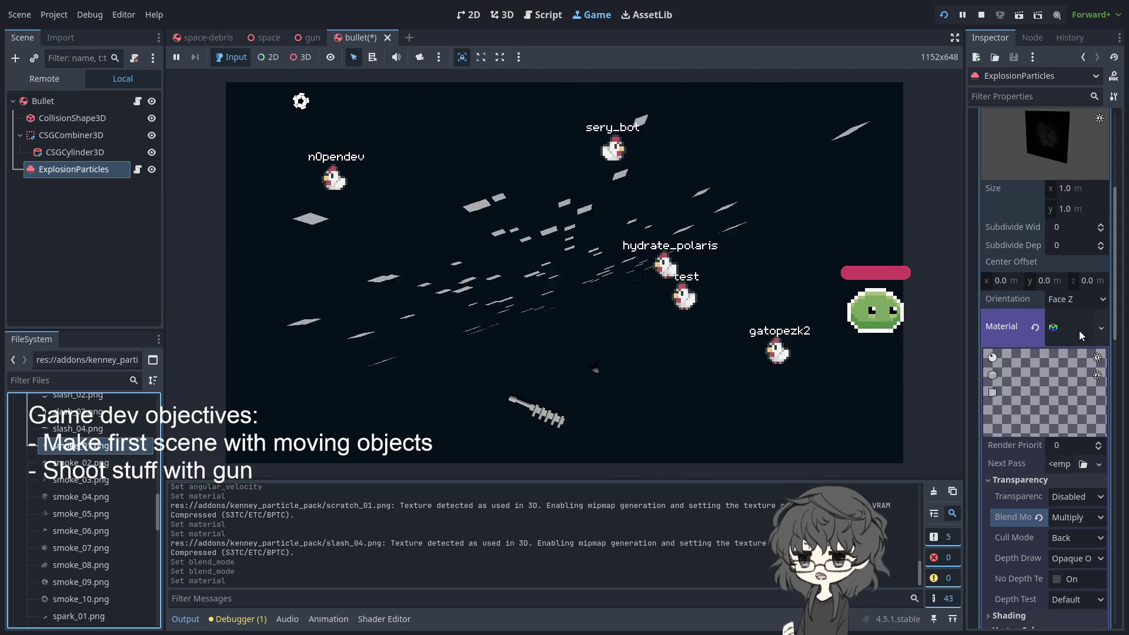
click(1078, 330)
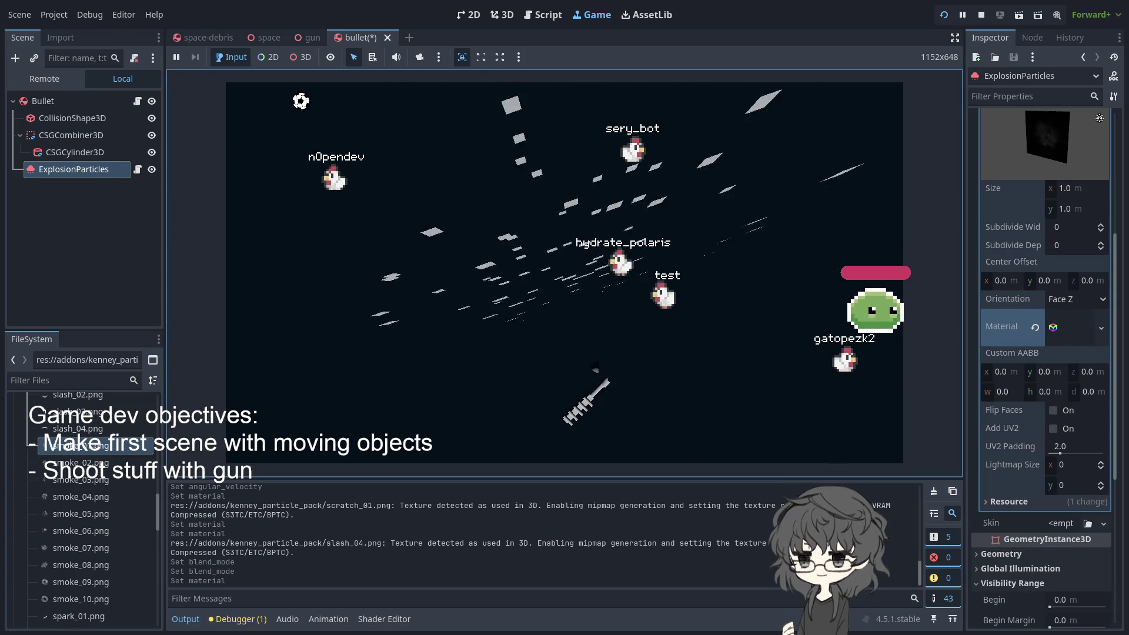
click(1035, 326)
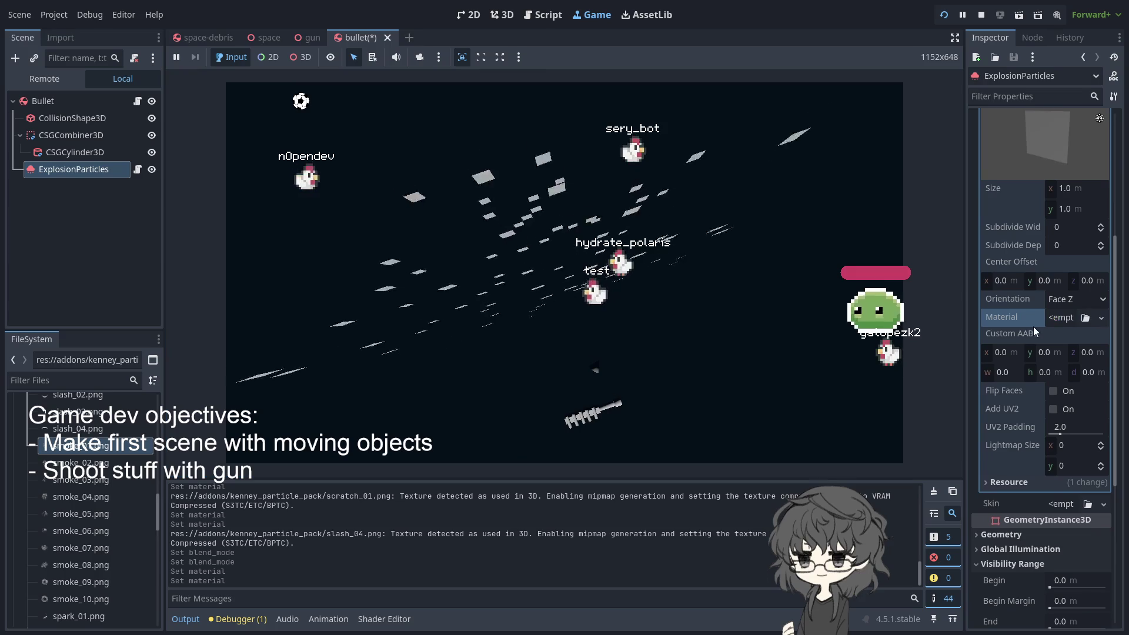
click(258, 382)
mouse_move(88, 446)
mouse_down()
mouse_move(1097, 336)
mouse_move(1063, 317)
mouse_up()
Set the smoke material's Transparency to Alpha and its Blend Mode to Subtract
click(597, 368)
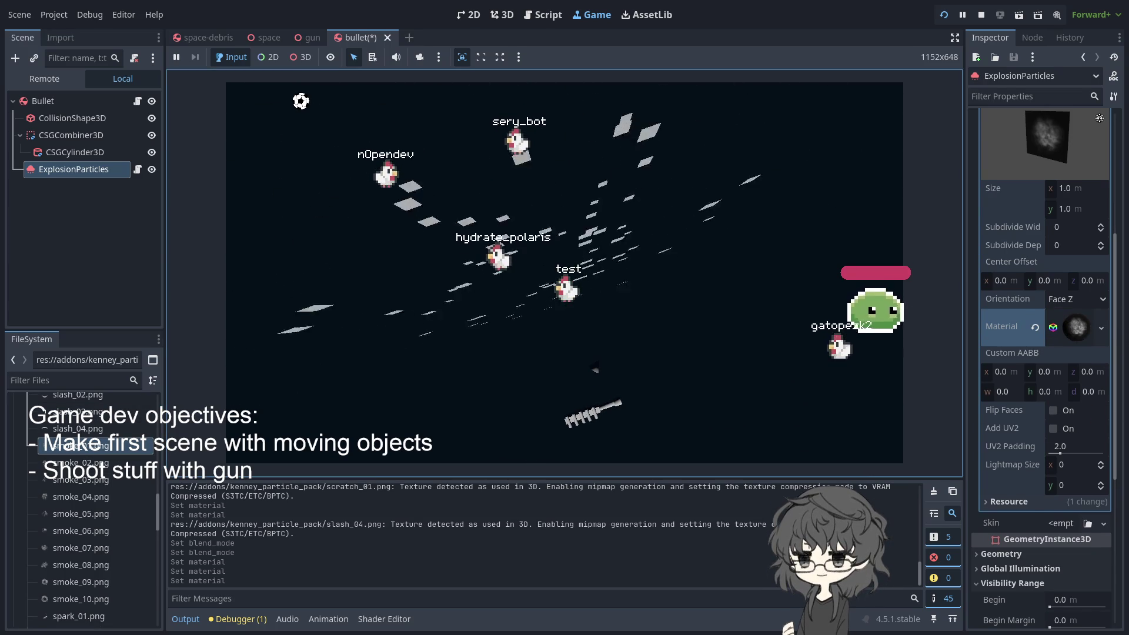
scroll(1041, 353, up, 3)
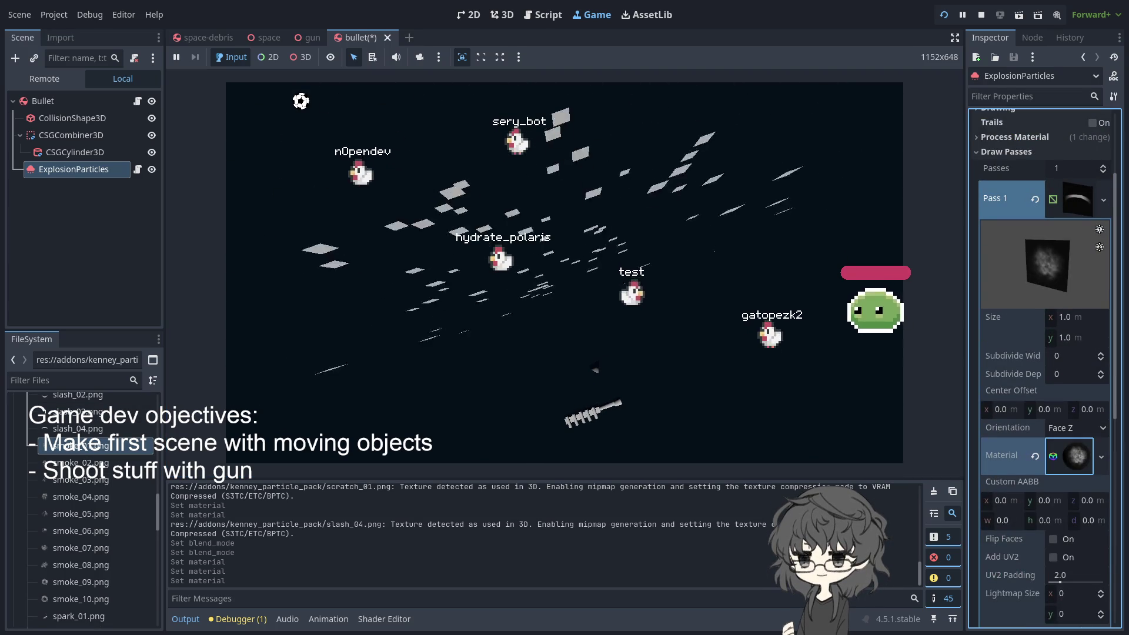
click(1078, 451)
scroll(1038, 425, down, 3)
click(1027, 418)
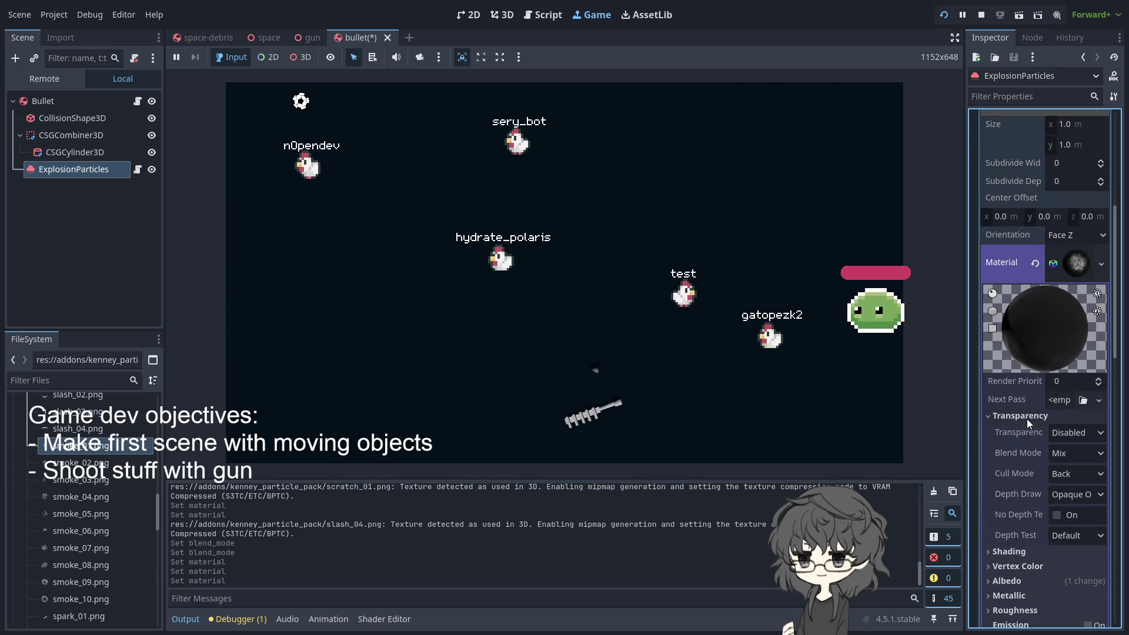
click(1074, 432)
click(1081, 462)
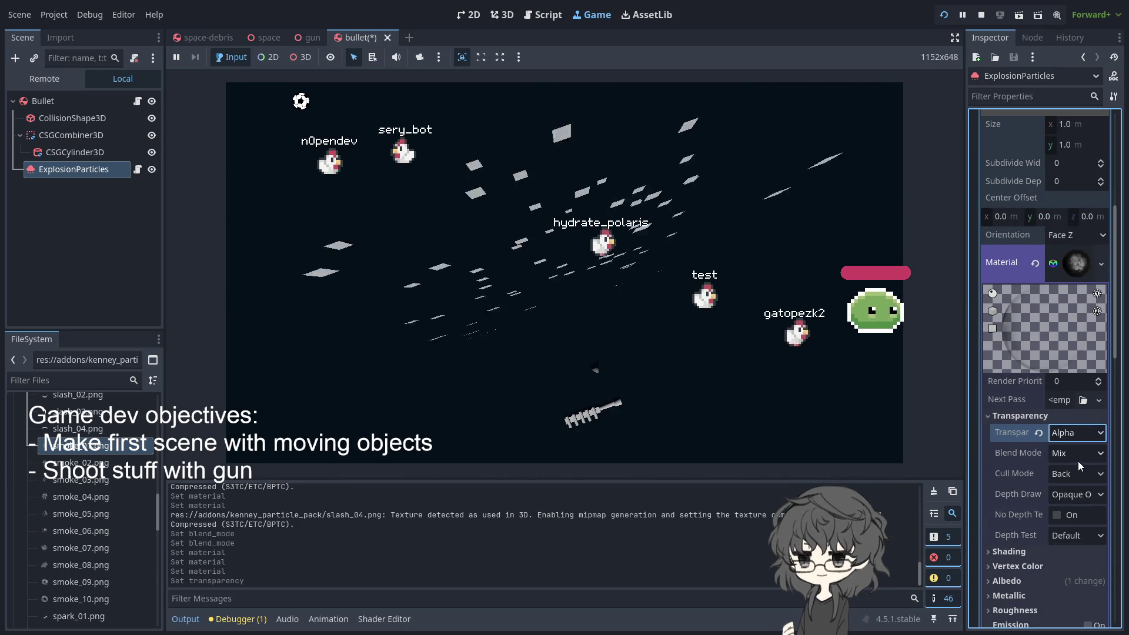
click(1084, 509)
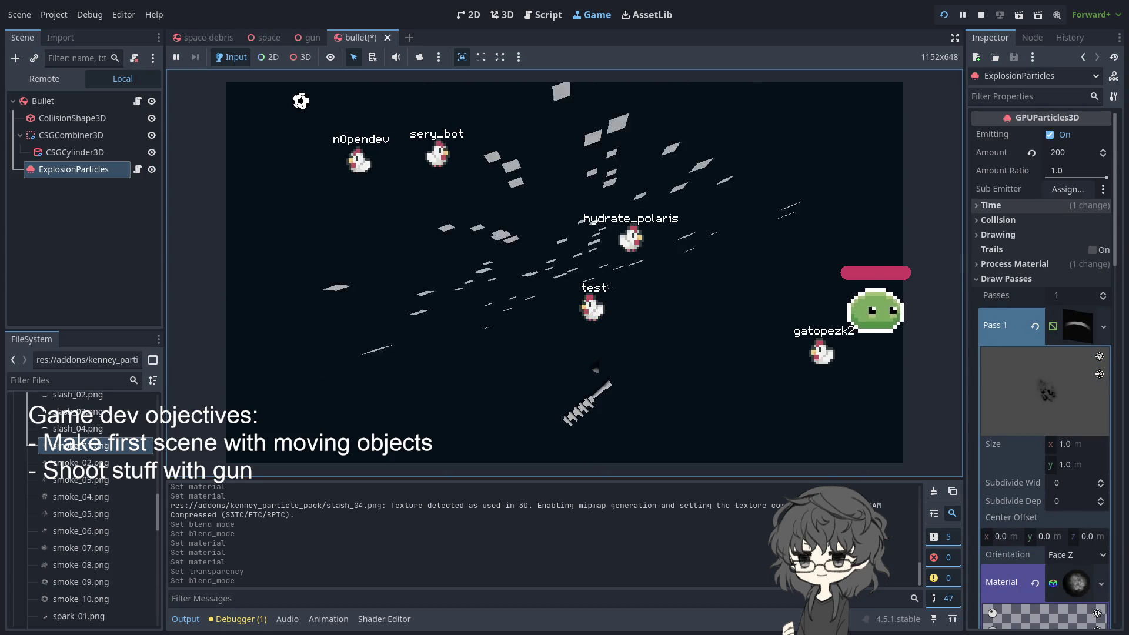
Restart the particle emission, save the bullet scene, and switch to the 3D workspace
double_click(1049, 135)
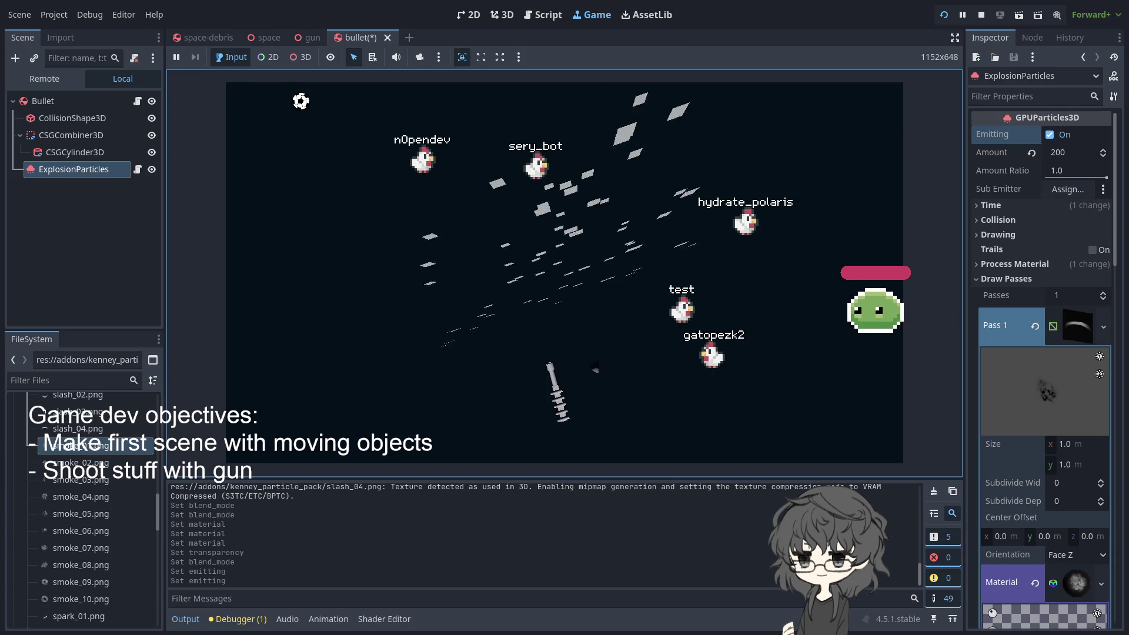
key(ctrl+s)
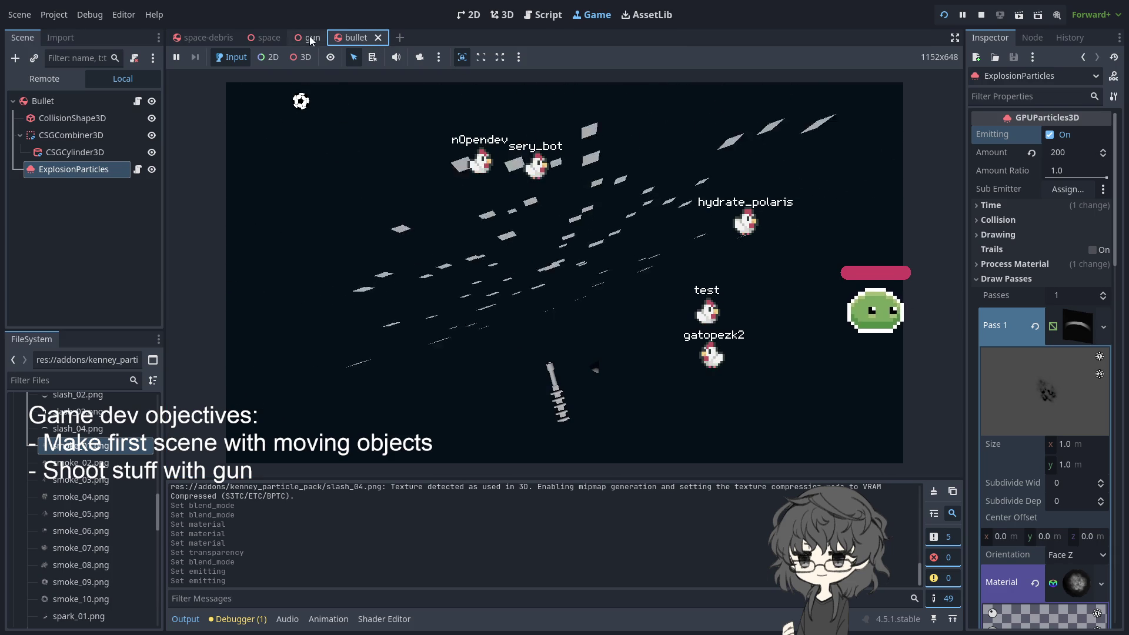
click(412, 235)
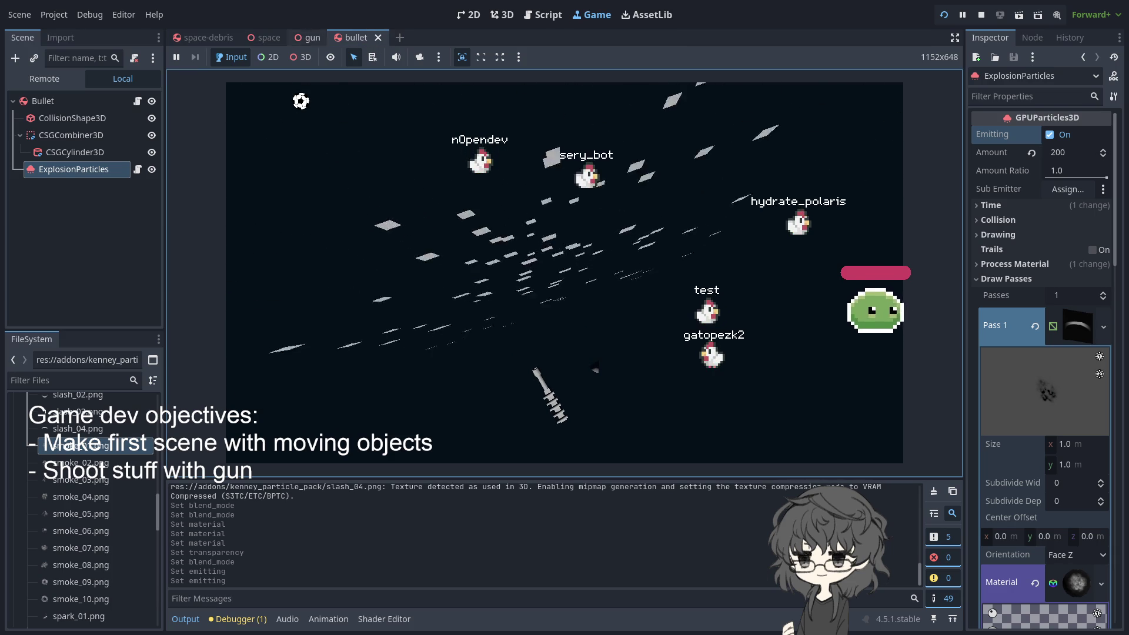
click(312, 37)
click(515, 12)
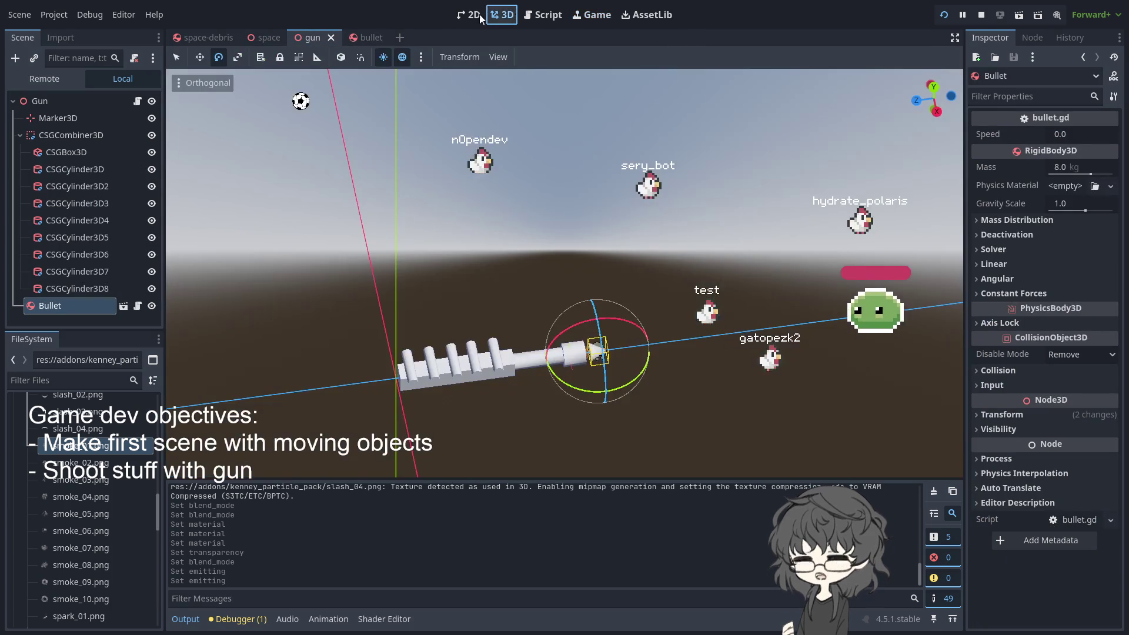
click(362, 36)
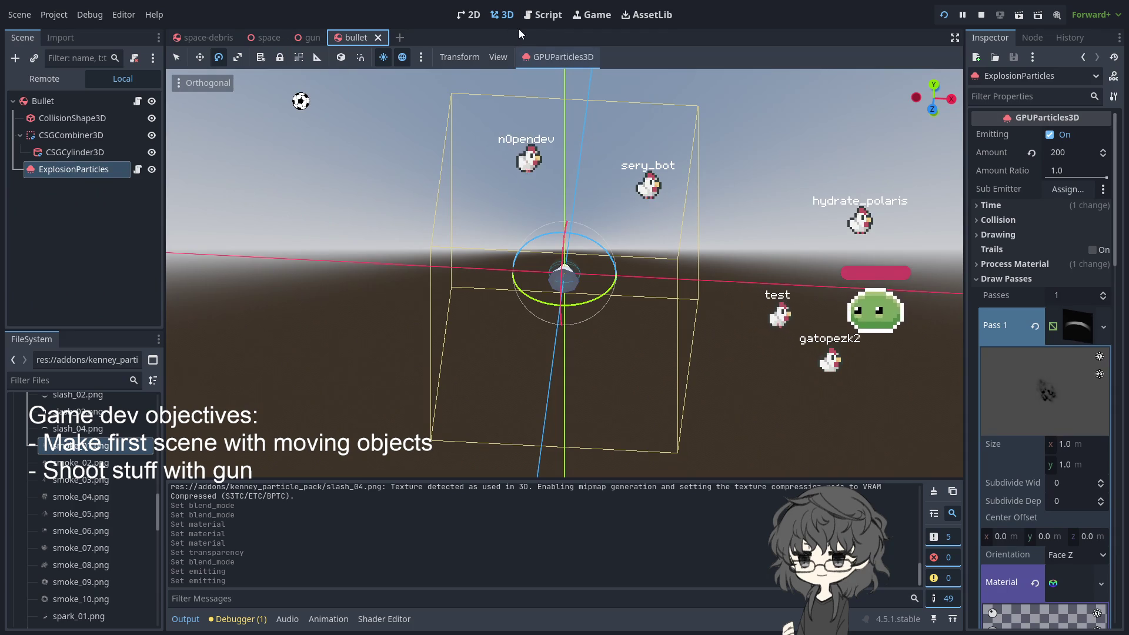
Switch to the gun scene and back, then orbit the 3D view around the particle emitter
click(312, 37)
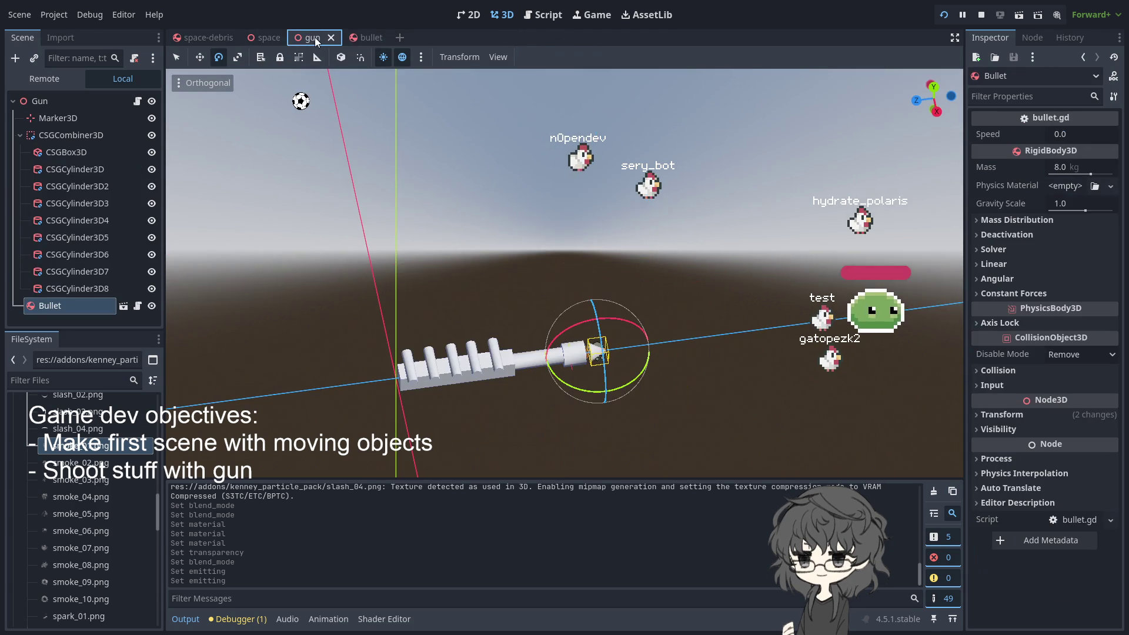
click(351, 39)
click(382, 58)
mouse_move(510, 238)
mouse_down()
mouse_move(757, 231)
mouse_move(839, 259)
mouse_move(739, 255)
mouse_move(853, 251)
mouse_up()
scroll(738, 255, up, 3)
drag(588, 223, 613, 229)
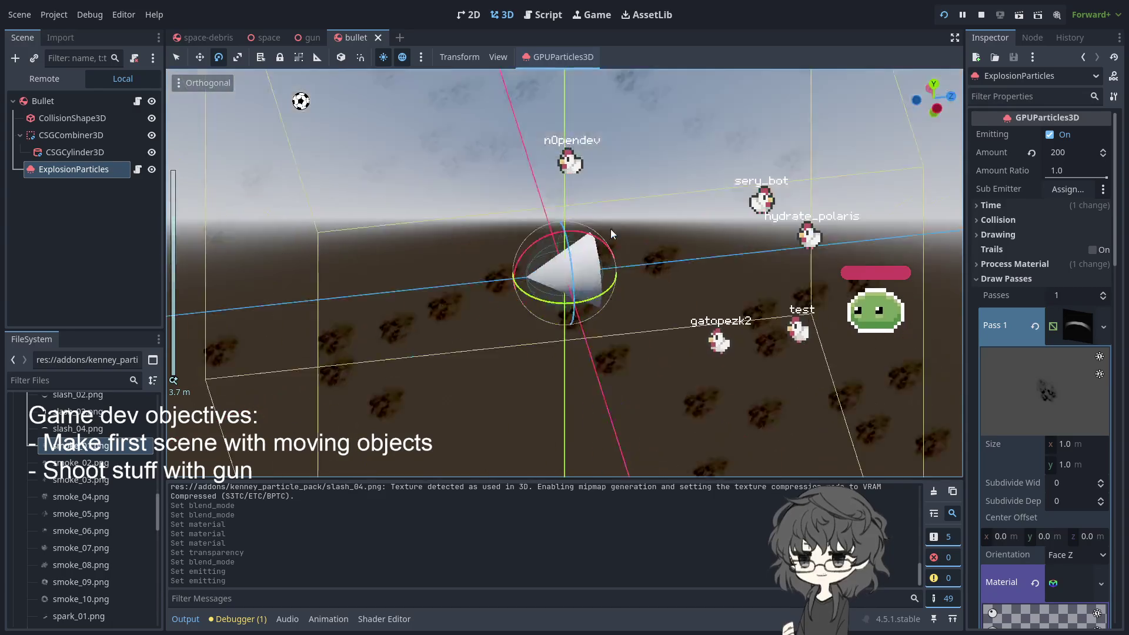
mouse_move(708, 245)
mouse_down()
mouse_move(725, 282)
mouse_move(718, 263)
mouse_move(712, 271)
mouse_up()
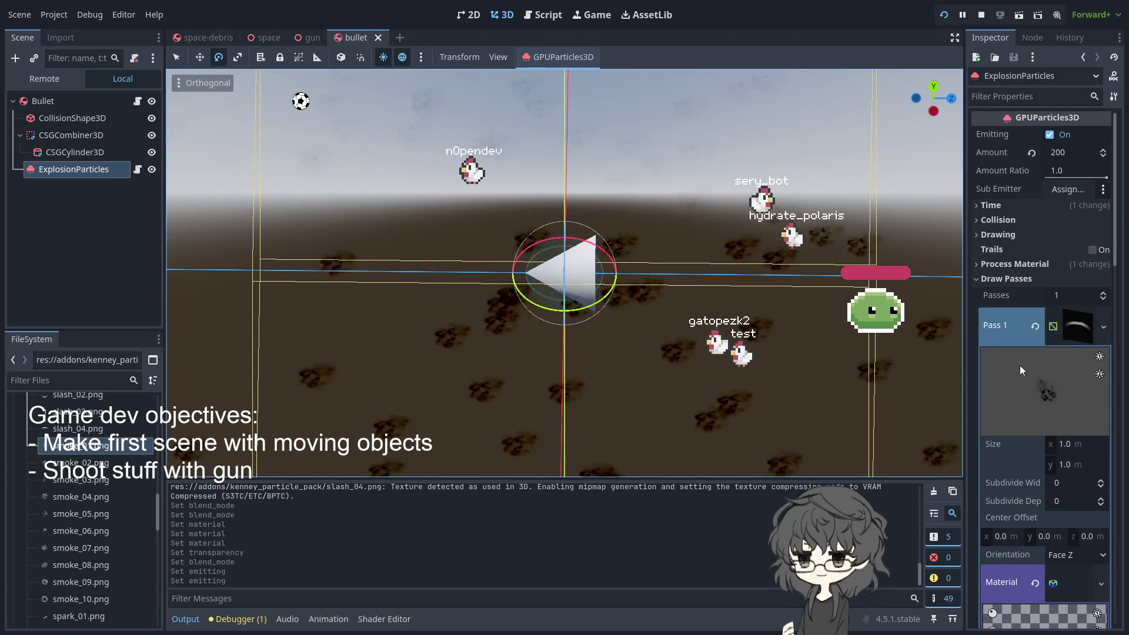
scroll(1045, 353, down, 3)
scroll(1050, 347, down, 3)
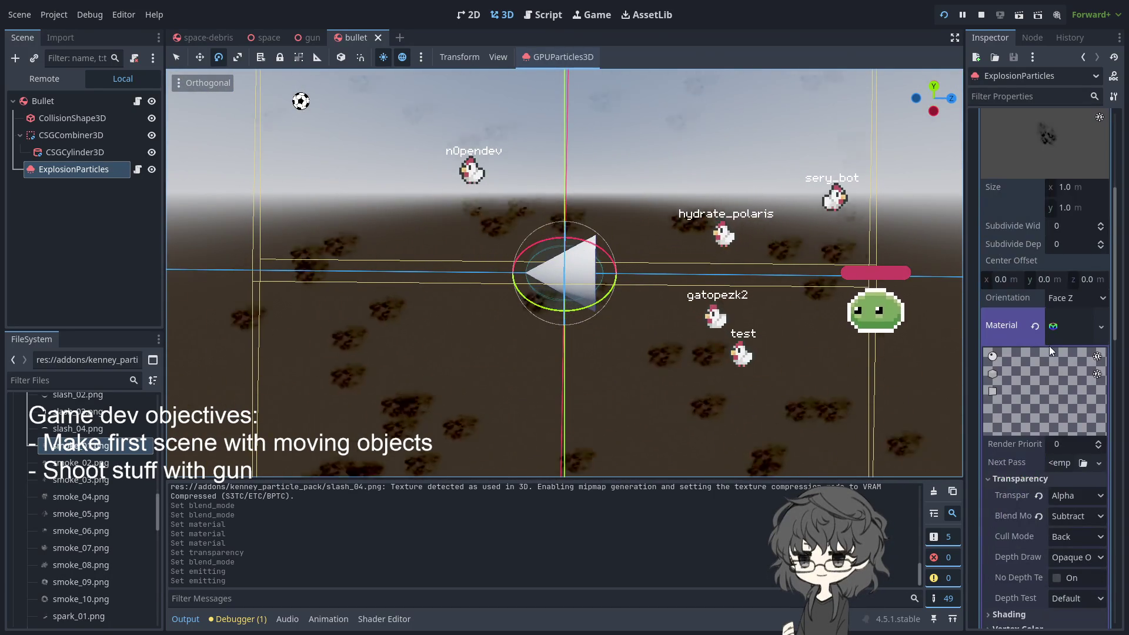
scroll(1023, 319, up, 3)
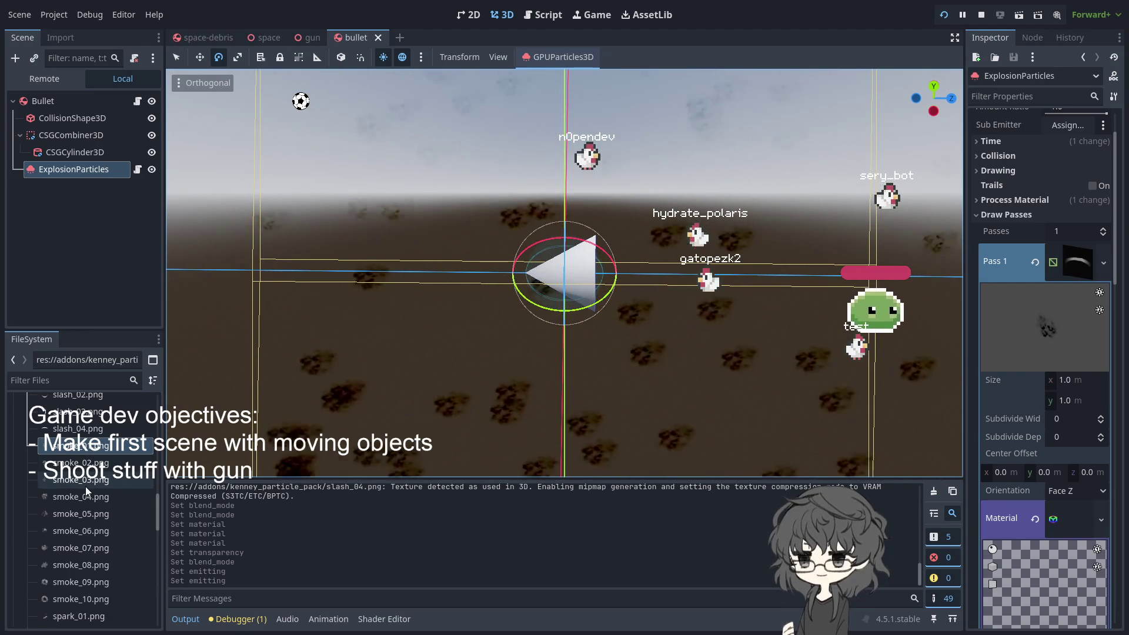
scroll(86, 486, down, 2)
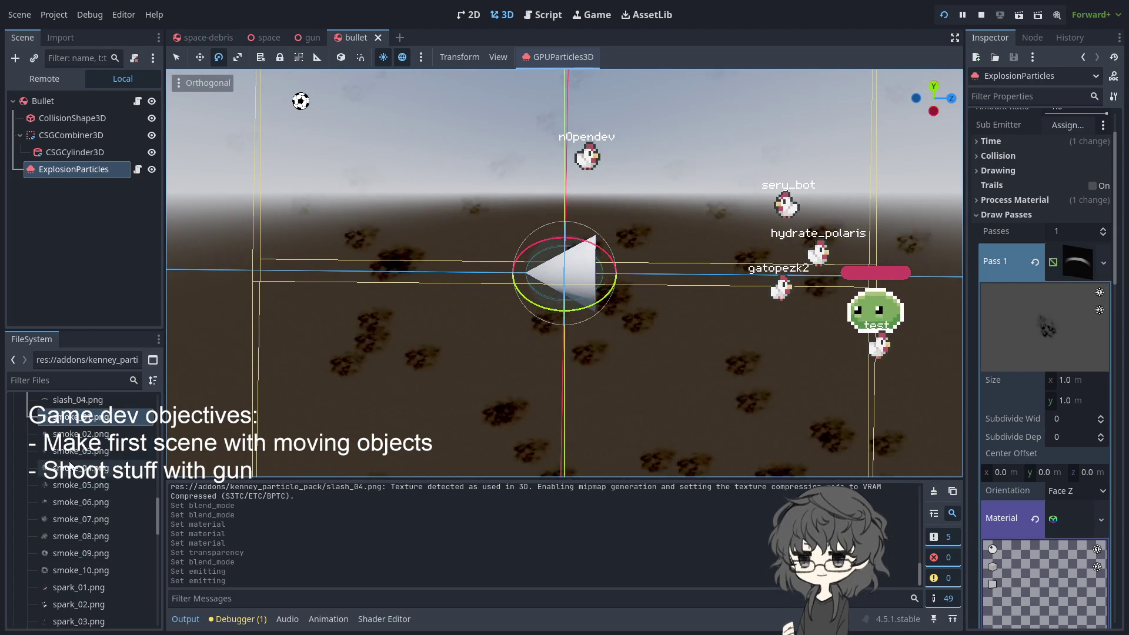
scroll(68, 456, up, 5)
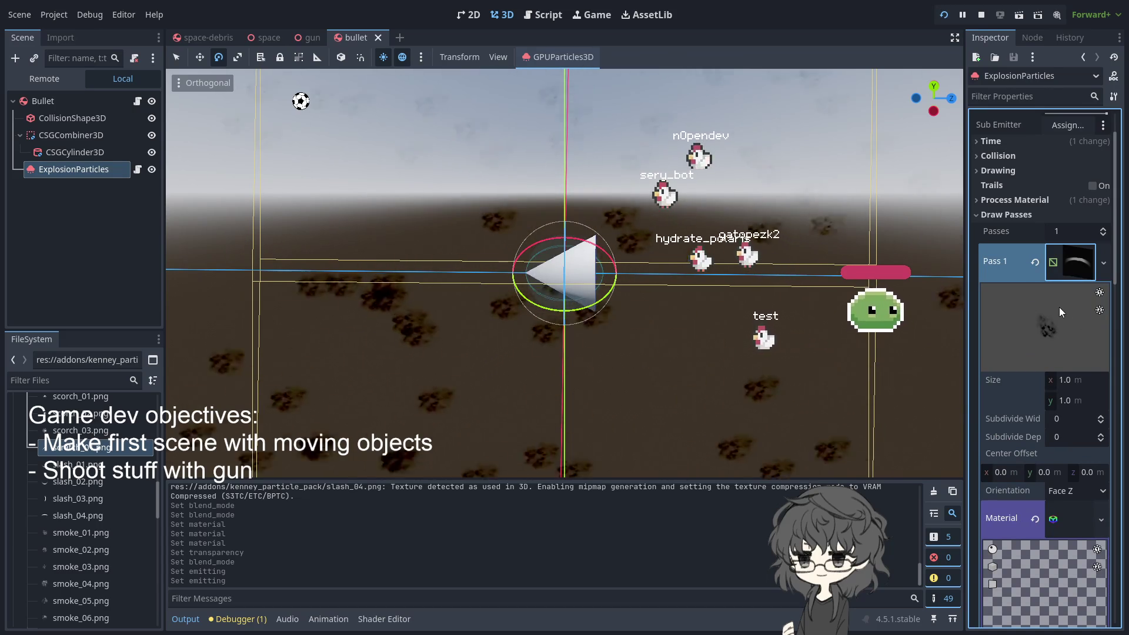
scroll(1059, 307, down, 3)
scroll(1058, 306, down, 5)
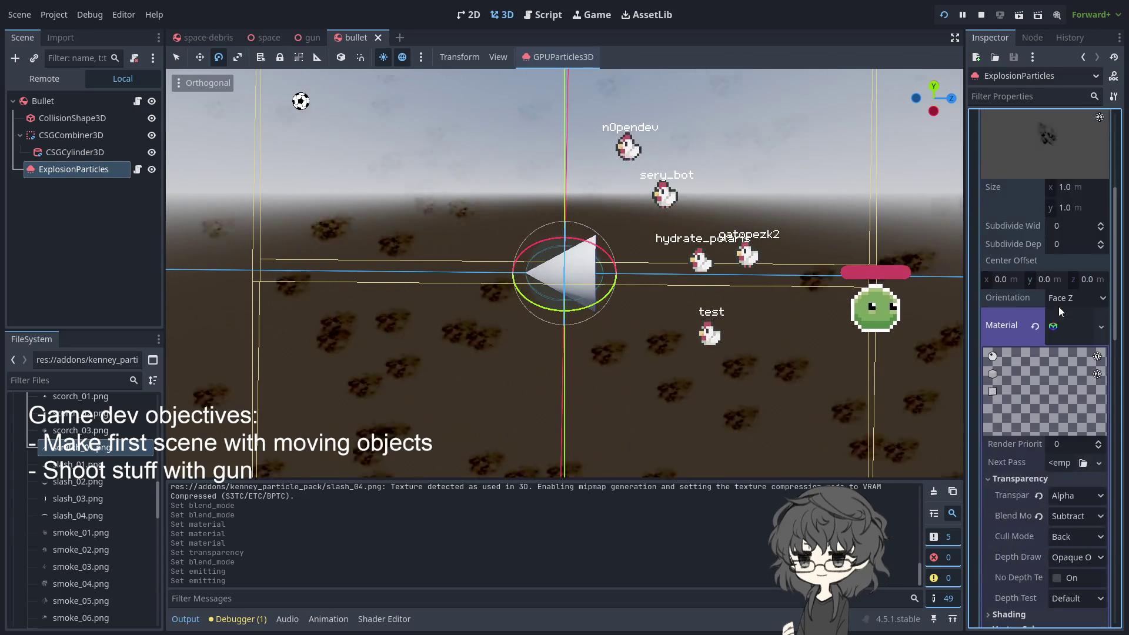
scroll(1058, 306, up, 3)
scroll(1081, 352, up, 4)
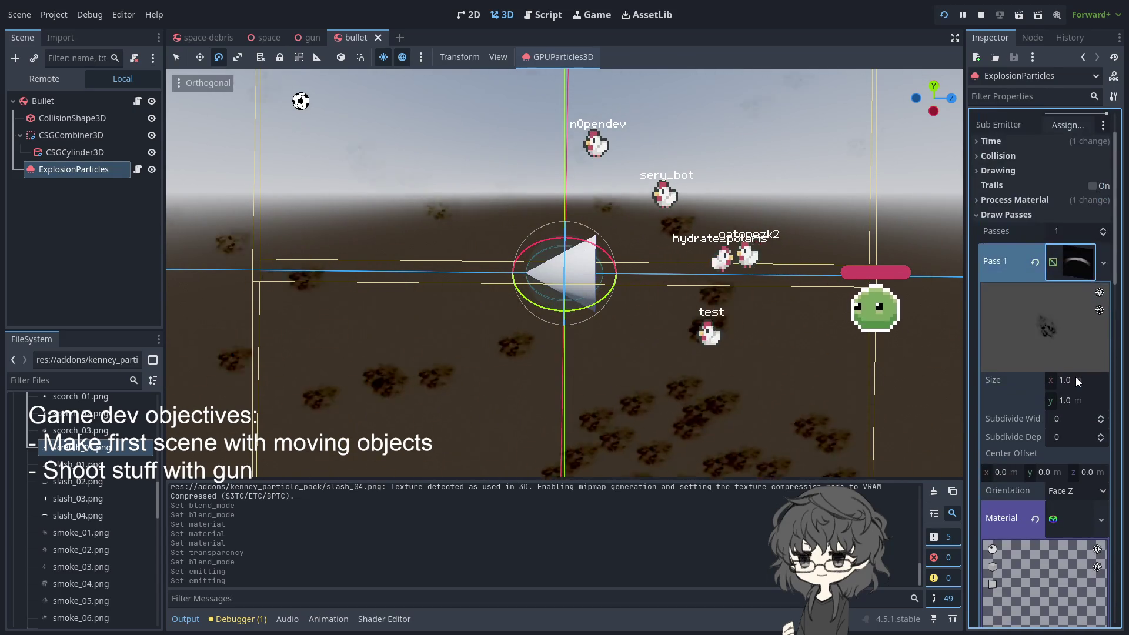
scroll(1066, 309, down, 6)
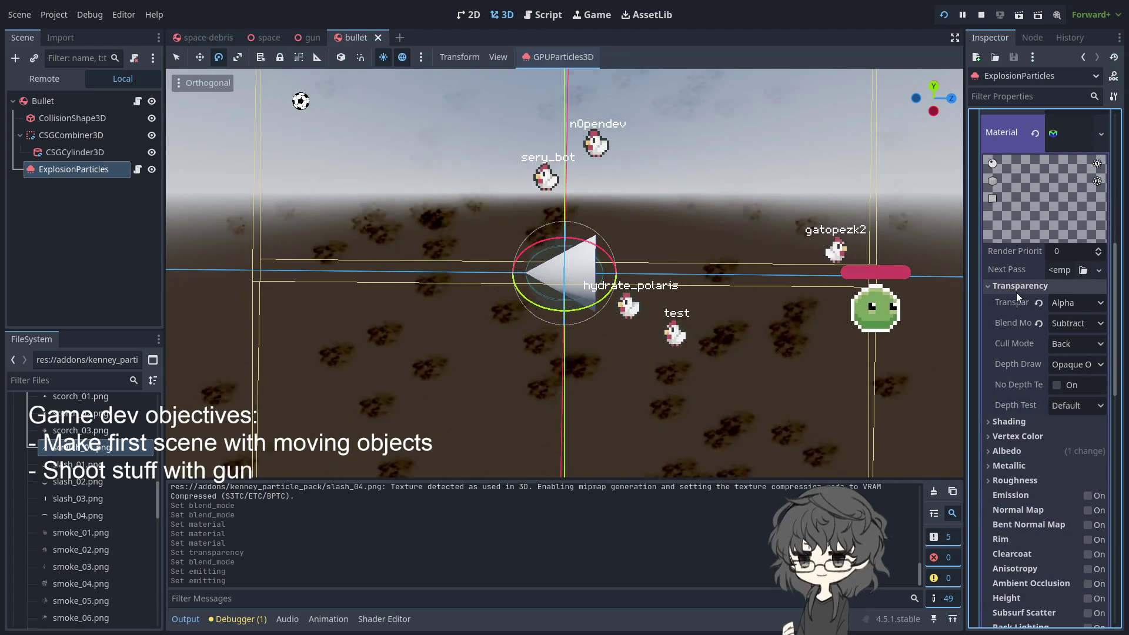
Clear the Pass 1 material and drop scratch_01.png onto it
click(1014, 288)
click(1014, 287)
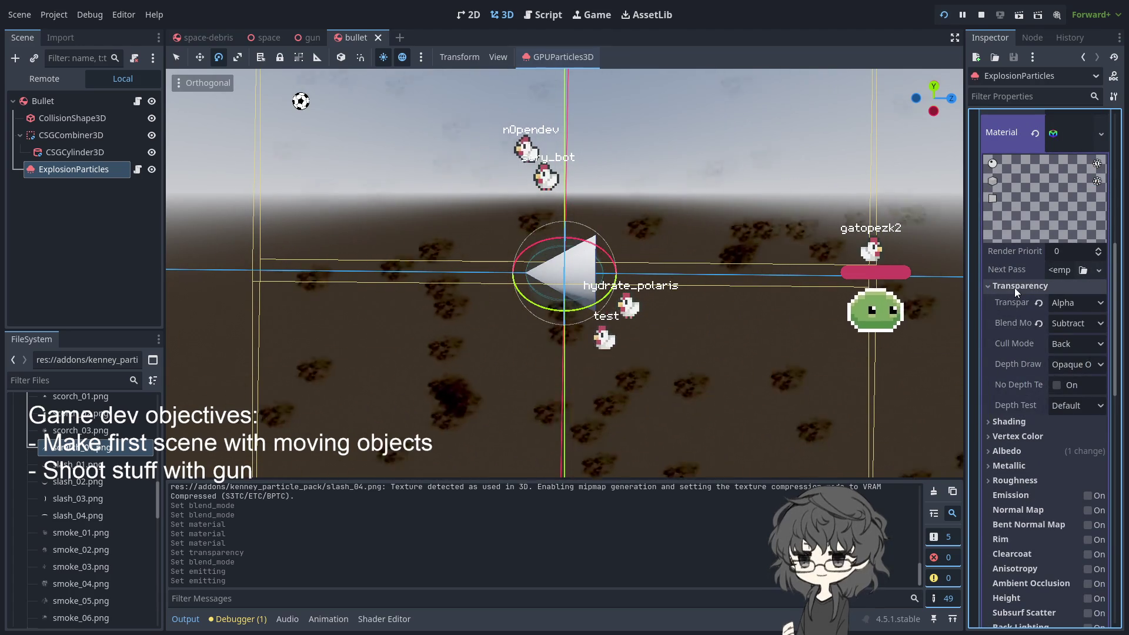
scroll(1014, 288, up, 2)
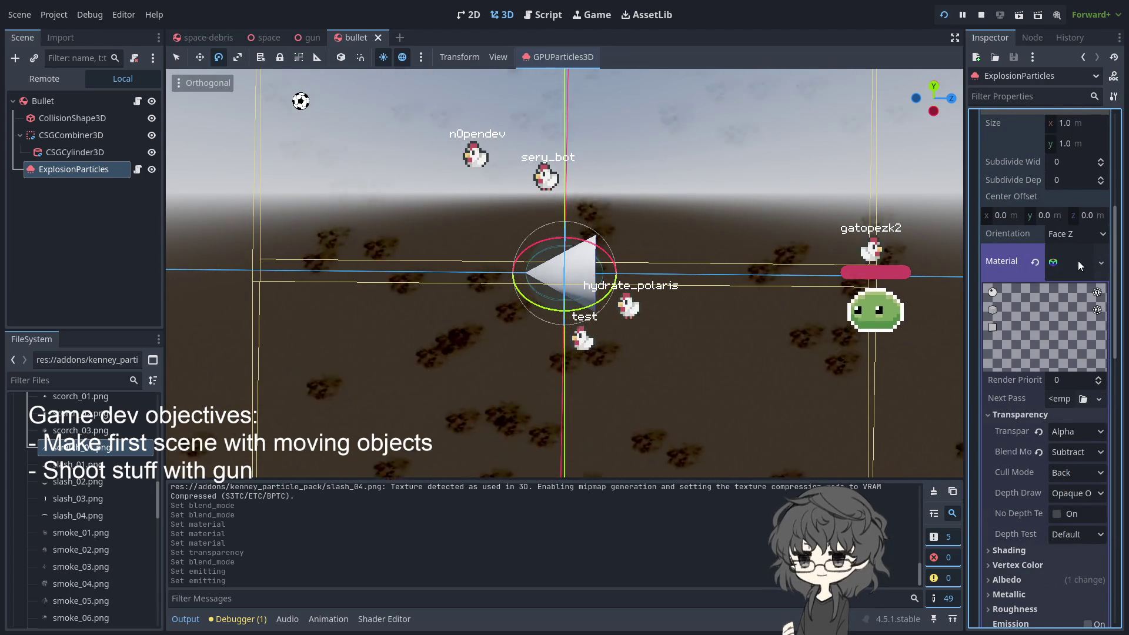
click(1078, 260)
click(1064, 262)
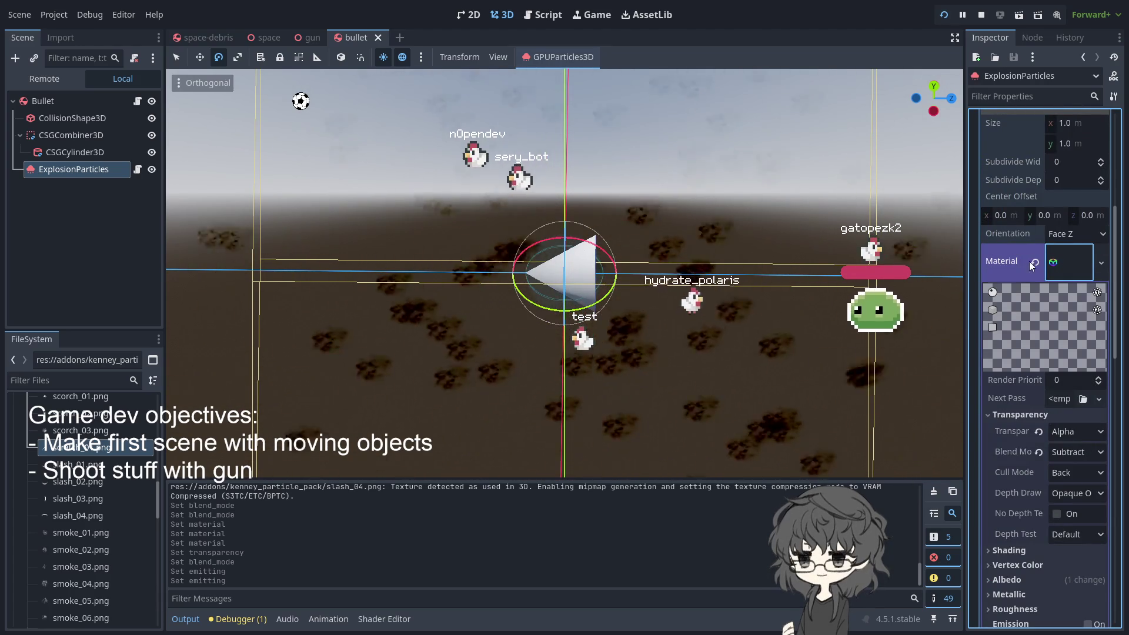
click(1035, 261)
mouse_move(82, 447)
mouse_down()
mouse_move(305, 329)
mouse_move(471, 284)
mouse_move(1068, 262)
mouse_up()
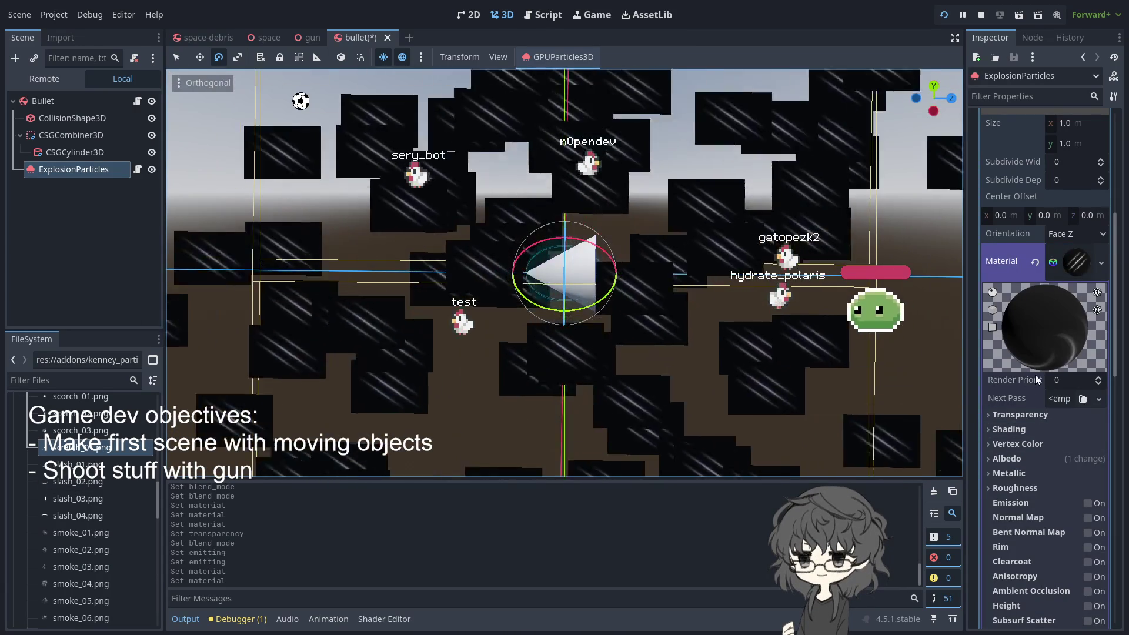
Try the material with Alpha, Disabled transparency, then Subtract, Multiply, Premultiplied Alpha and Add blending
click(1029, 415)
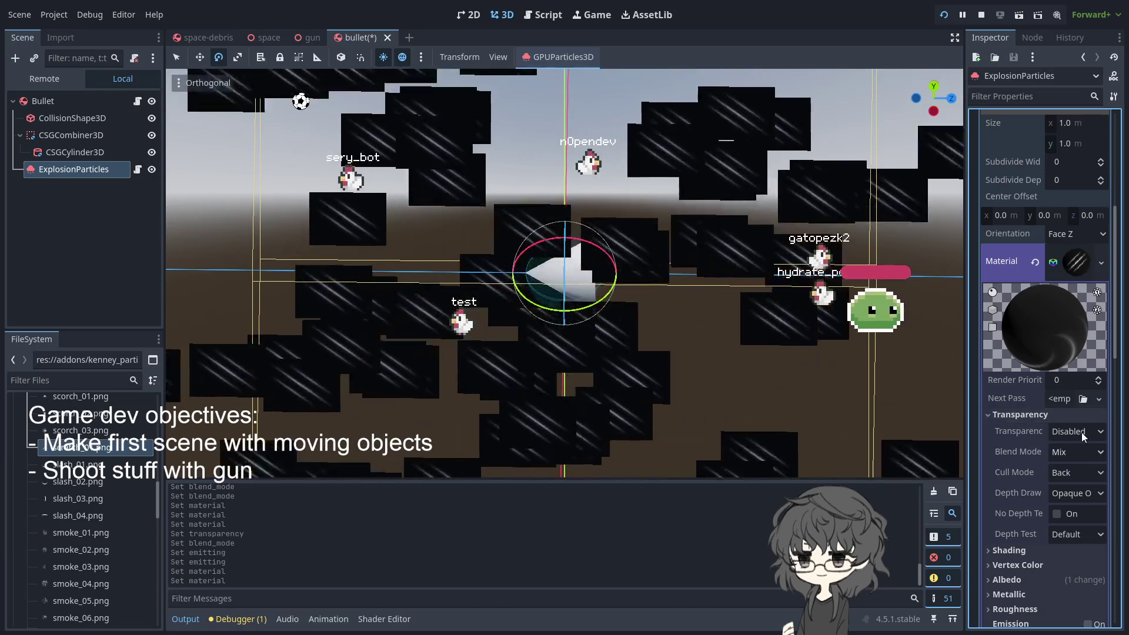
click(1081, 432)
click(1082, 467)
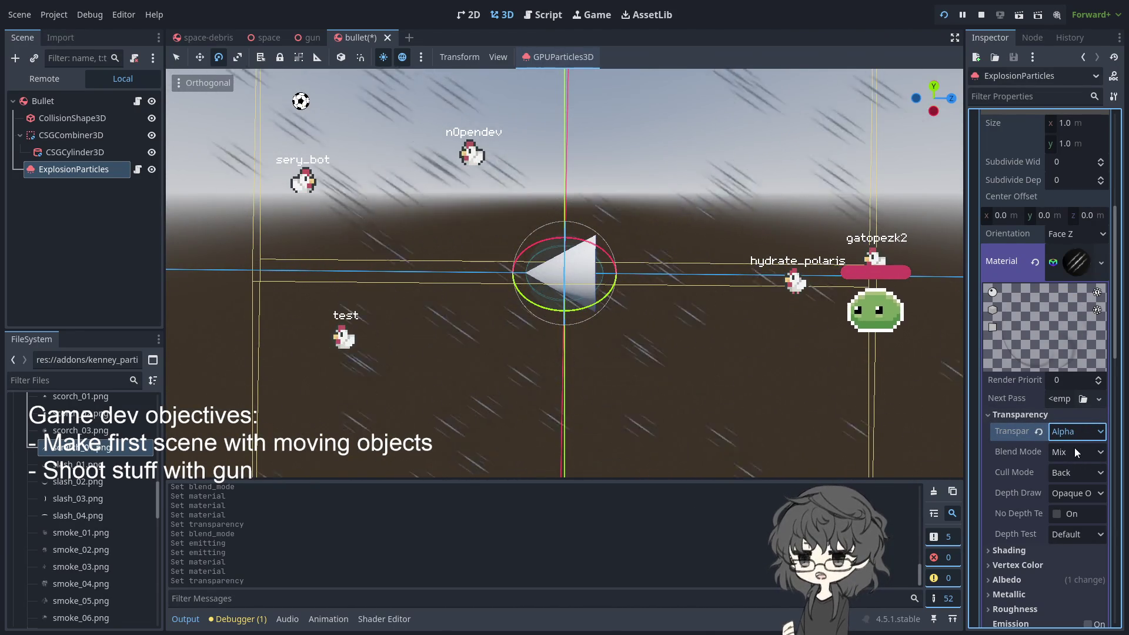
click(1073, 432)
click(1071, 450)
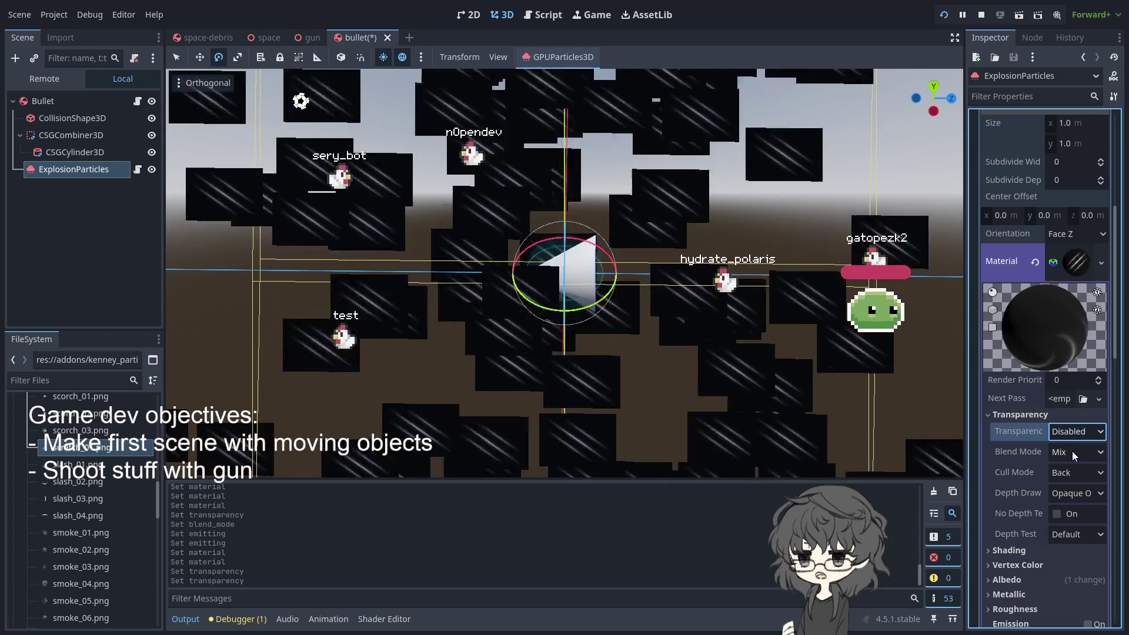
click(1071, 454)
click(1083, 501)
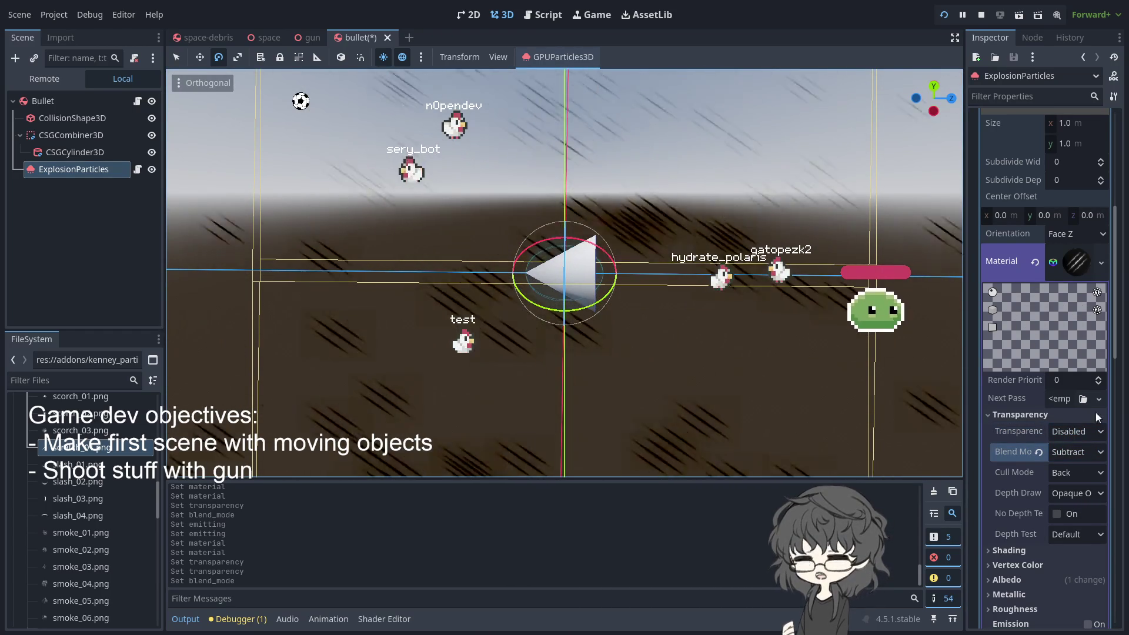
click(1070, 452)
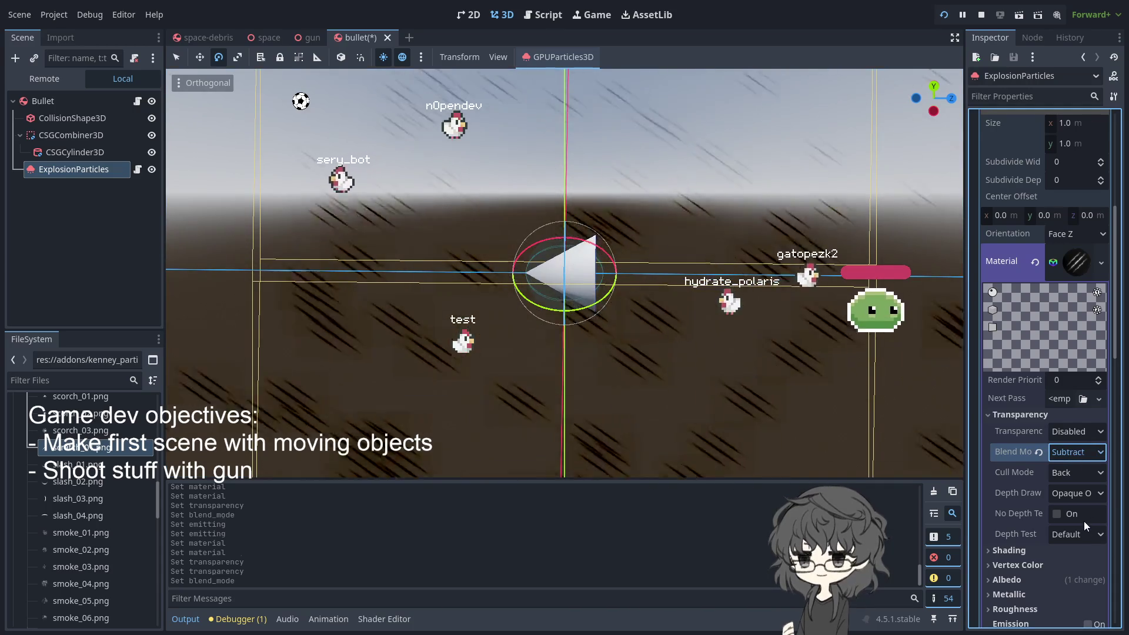
click(1084, 522)
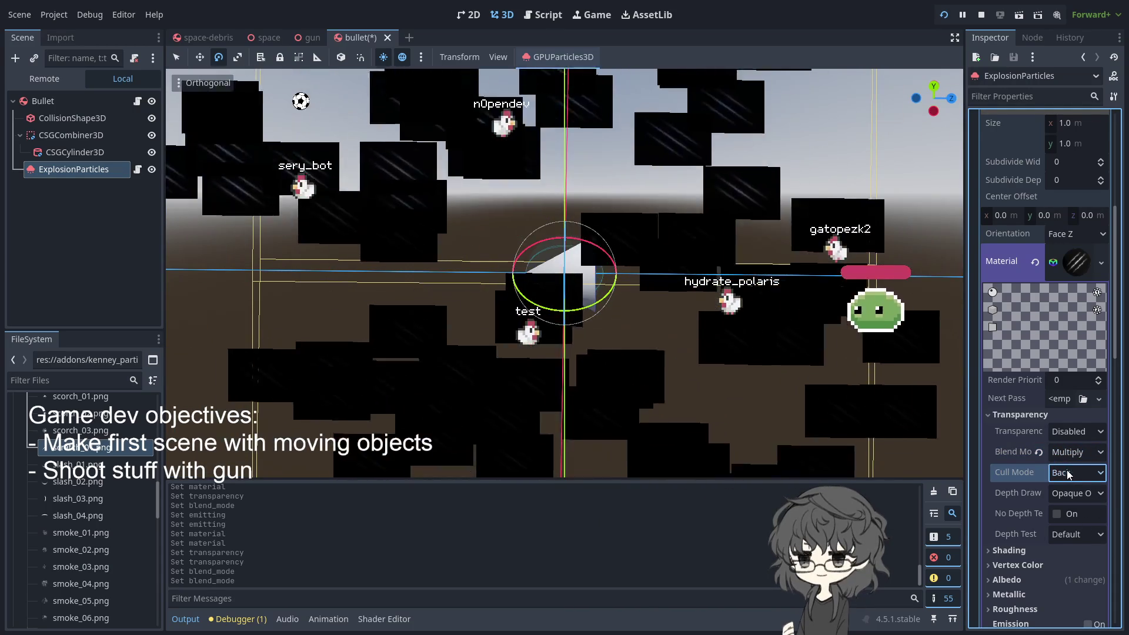
click(1069, 456)
click(1096, 537)
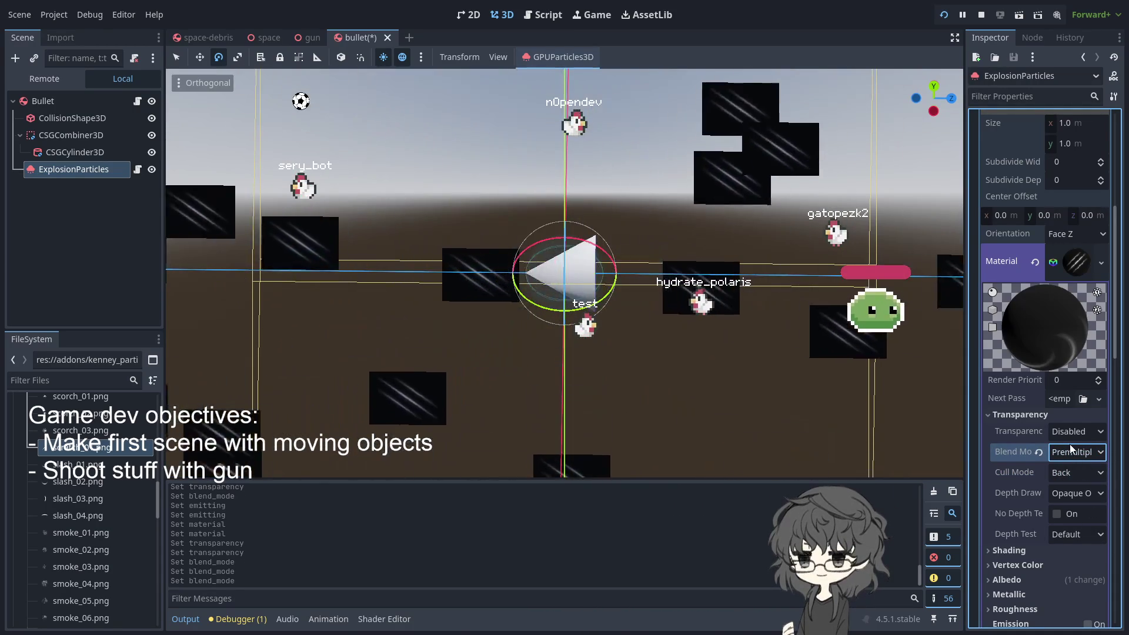
click(1075, 452)
click(1085, 490)
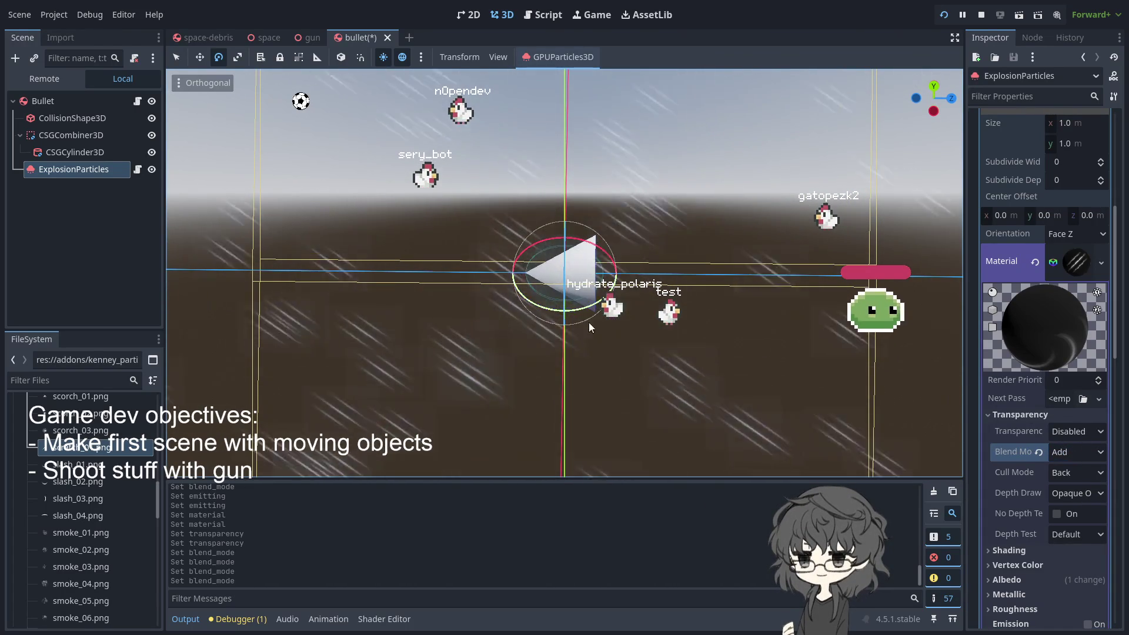
Settle on Alpha transparency and Subtract blending, trying Front culling before restoring Back
click(70, 430)
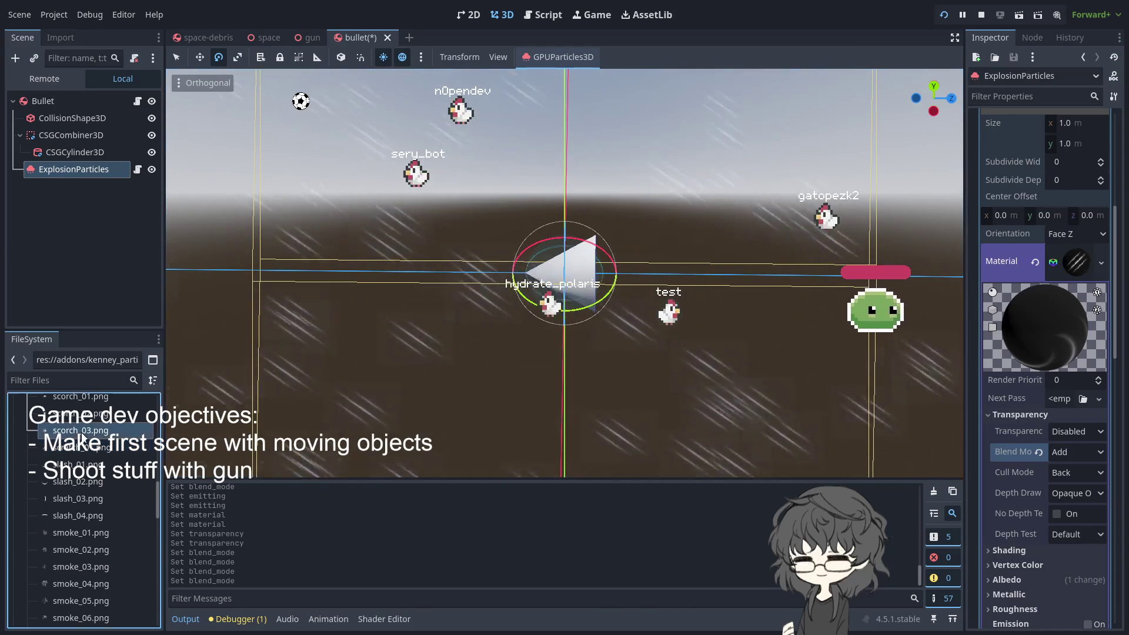
click(71, 448)
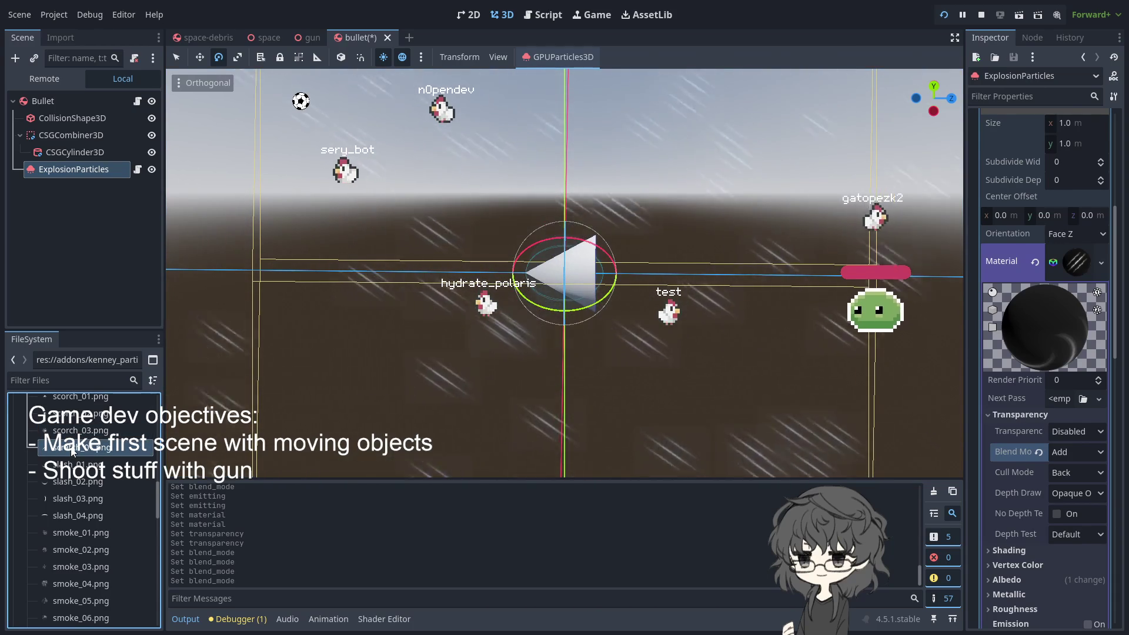
click(1065, 447)
click(1072, 433)
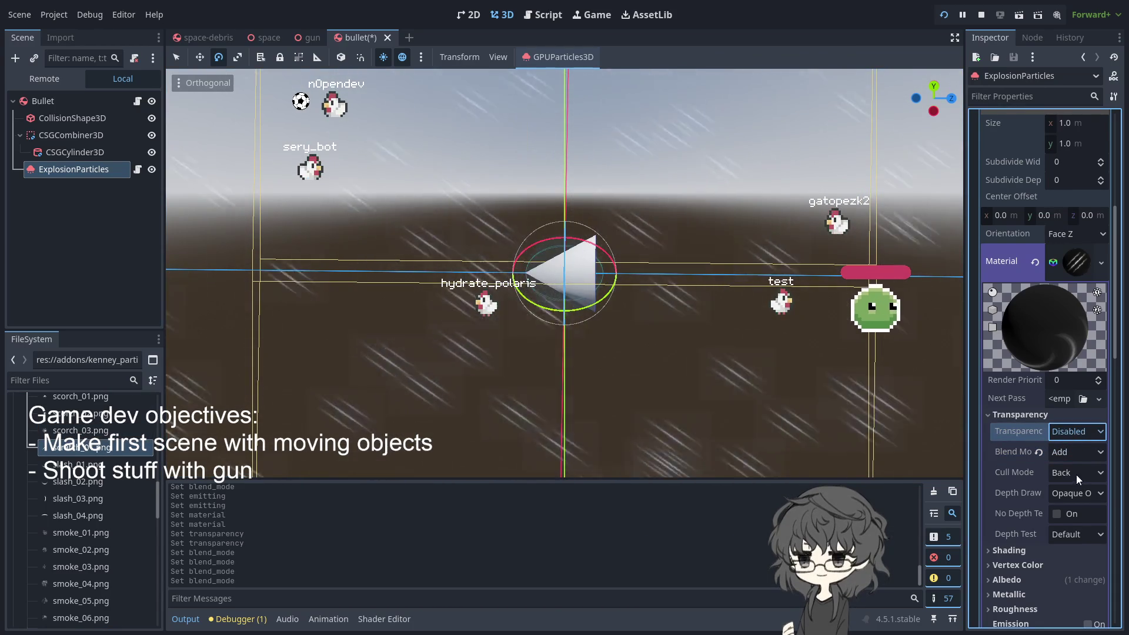
key(Down)
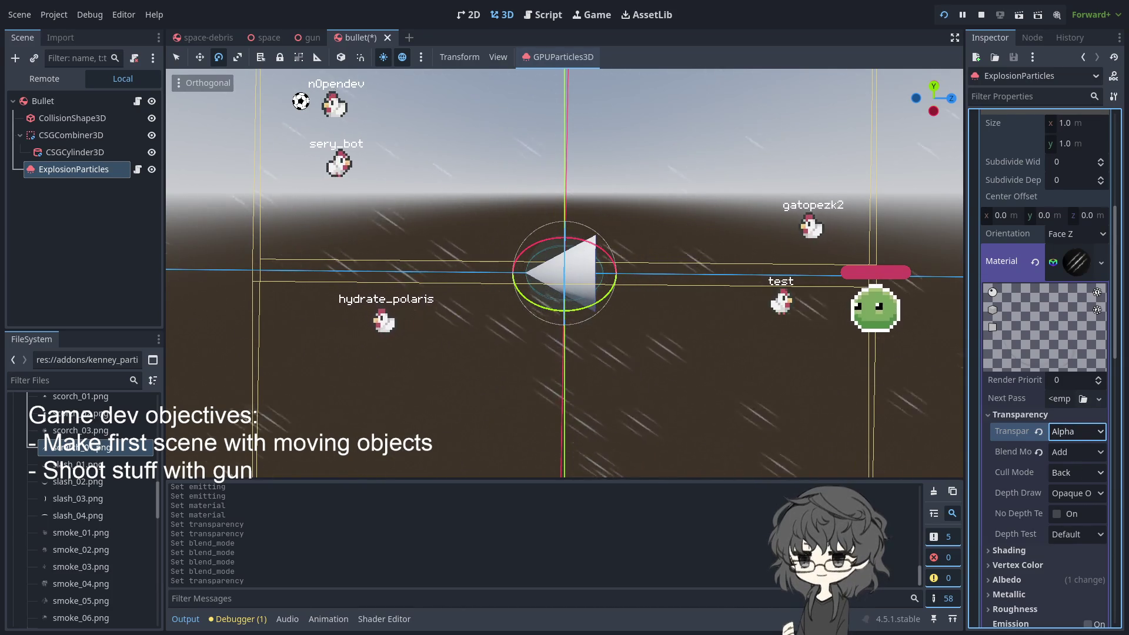
click(1075, 451)
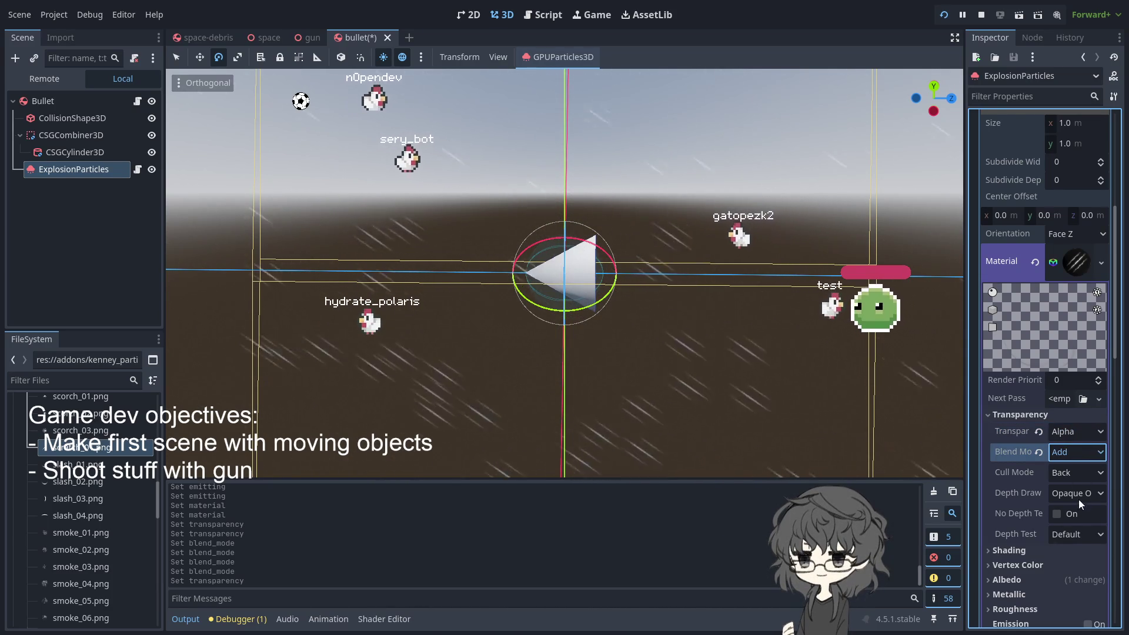
key(Down)
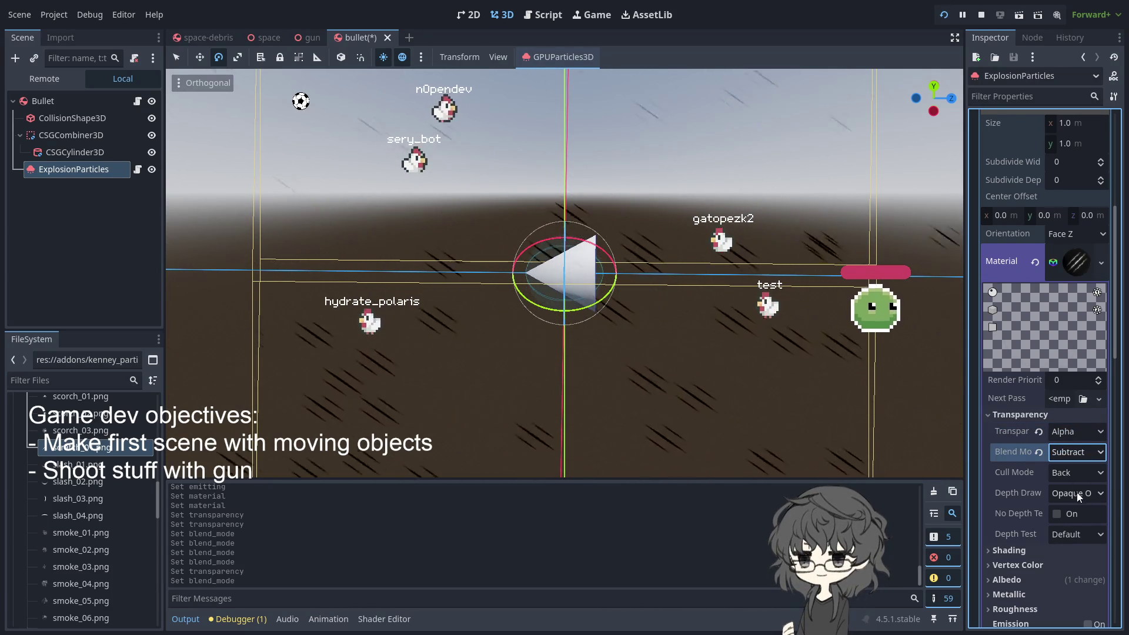
click(1068, 475)
key(Down)
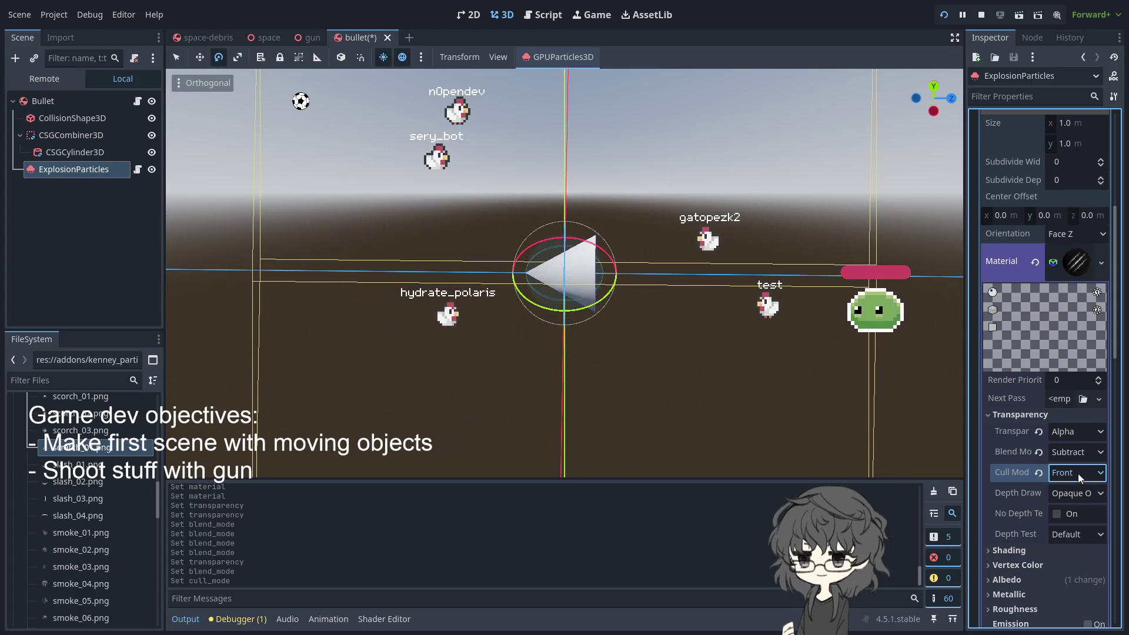
key(Up)
click(1078, 452)
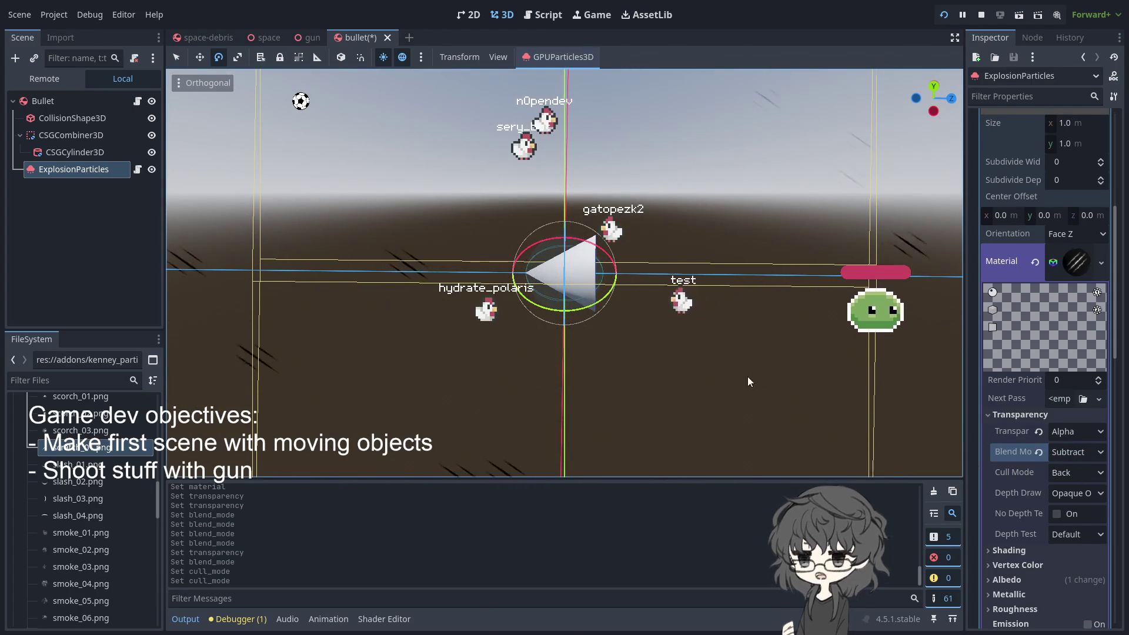
Orbit the view, then set the material's Billboard Mode to Enabled so quads face the camera
drag(756, 373, 475, 361)
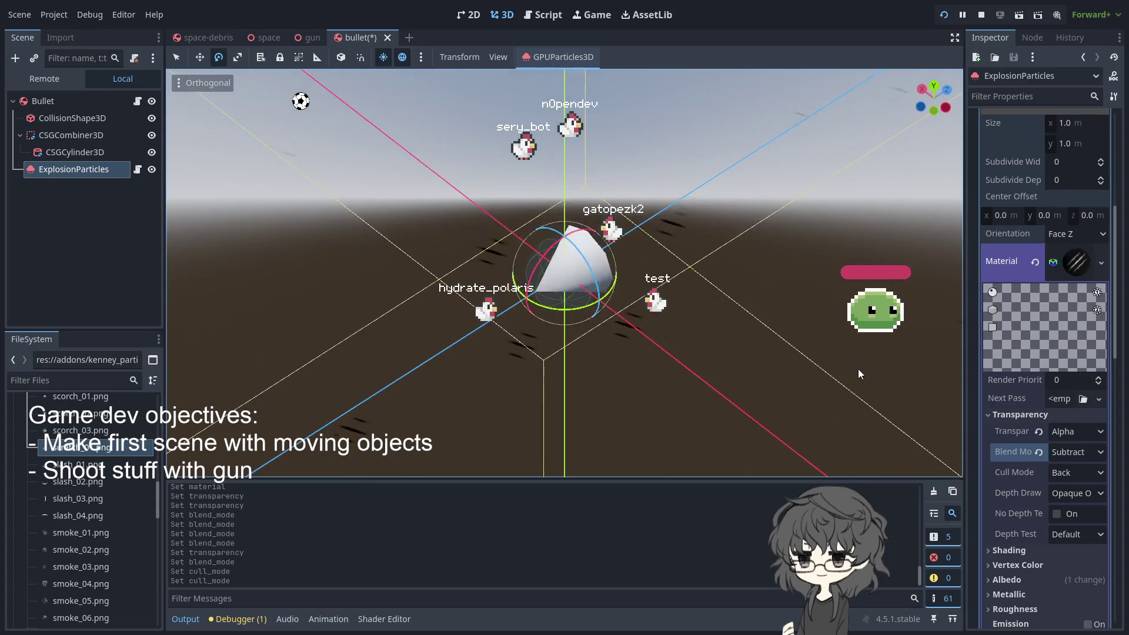
mouse_move(849, 369)
mouse_down()
mouse_move(703, 365)
mouse_move(817, 367)
mouse_move(764, 361)
mouse_move(751, 443)
mouse_move(746, 358)
mouse_move(733, 362)
mouse_move(669, 315)
mouse_move(697, 355)
mouse_move(732, 344)
mouse_up()
scroll(732, 362, up, 5)
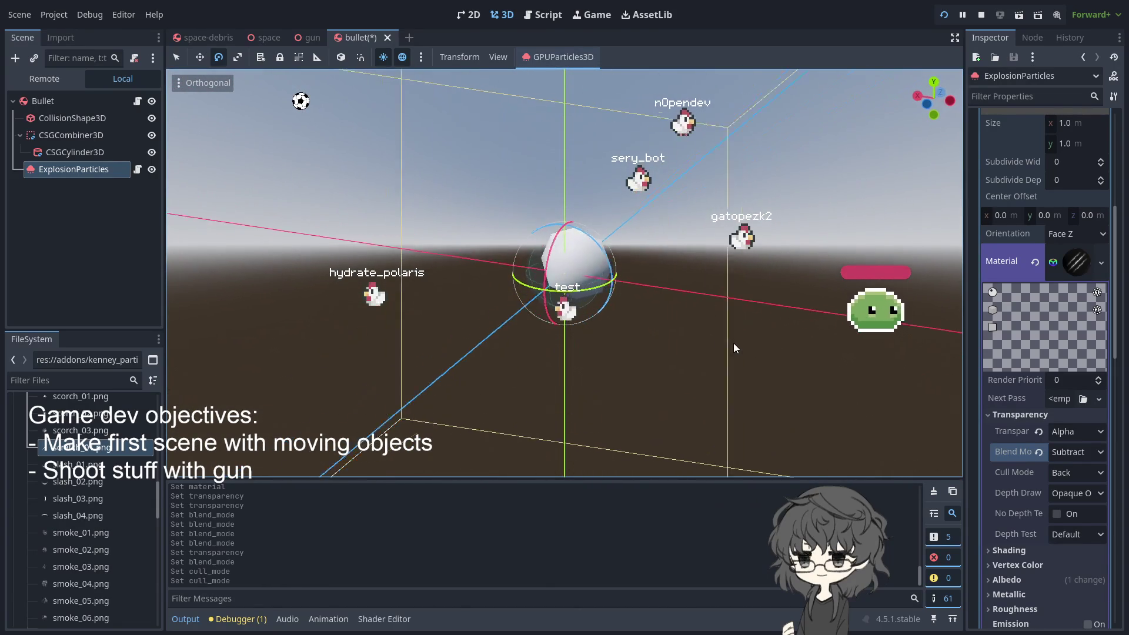
scroll(744, 337, down, 3)
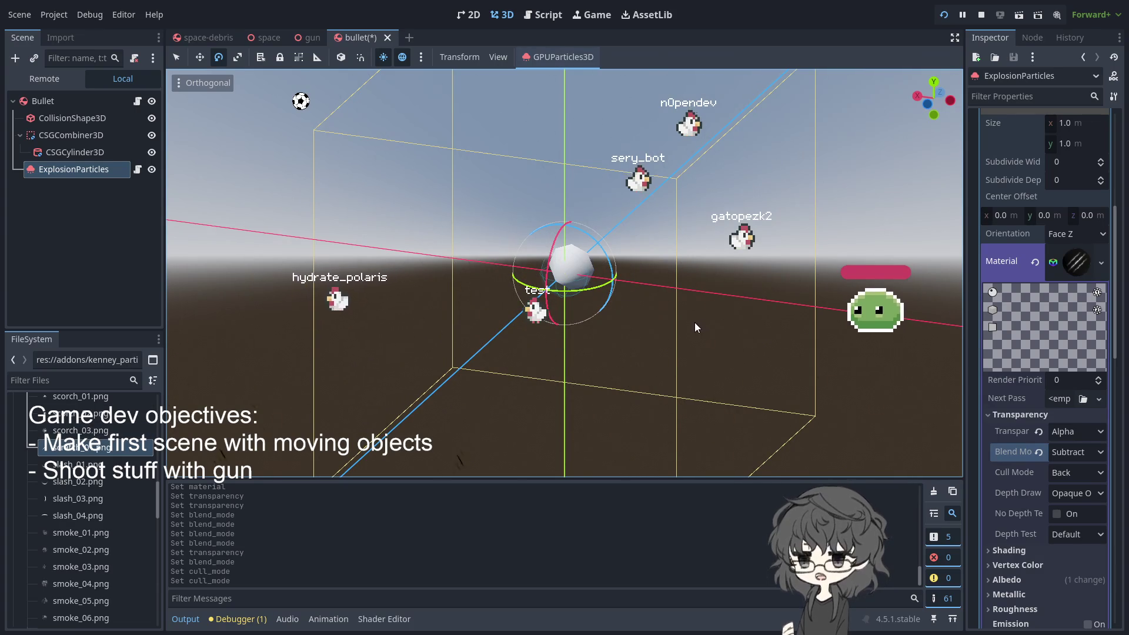
scroll(1013, 487, down, 5)
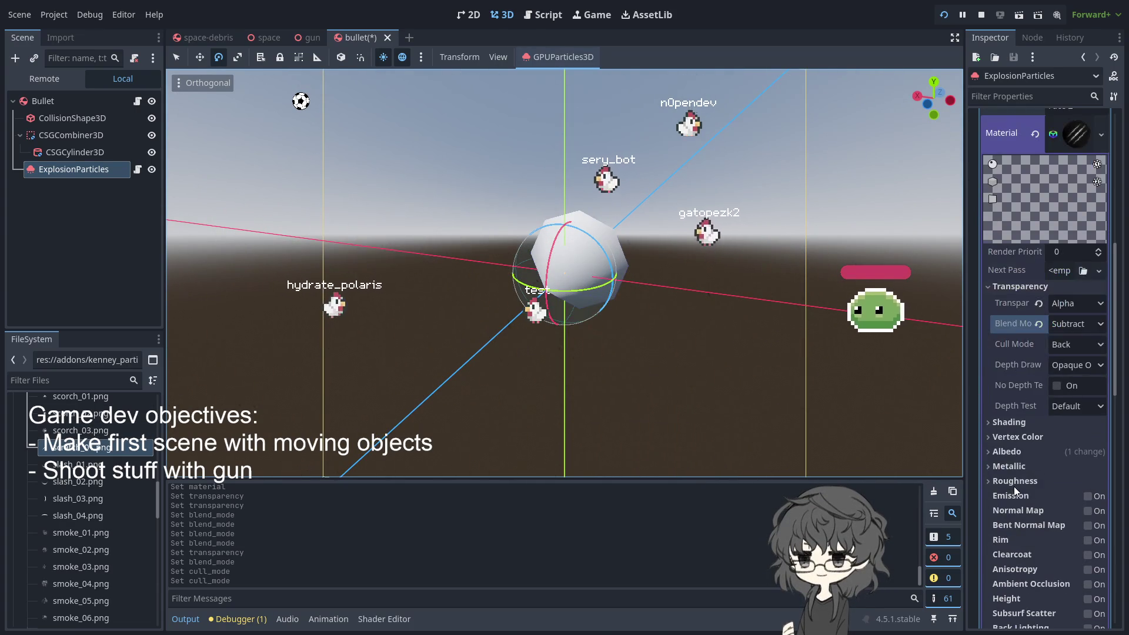
scroll(1041, 429, down, 7)
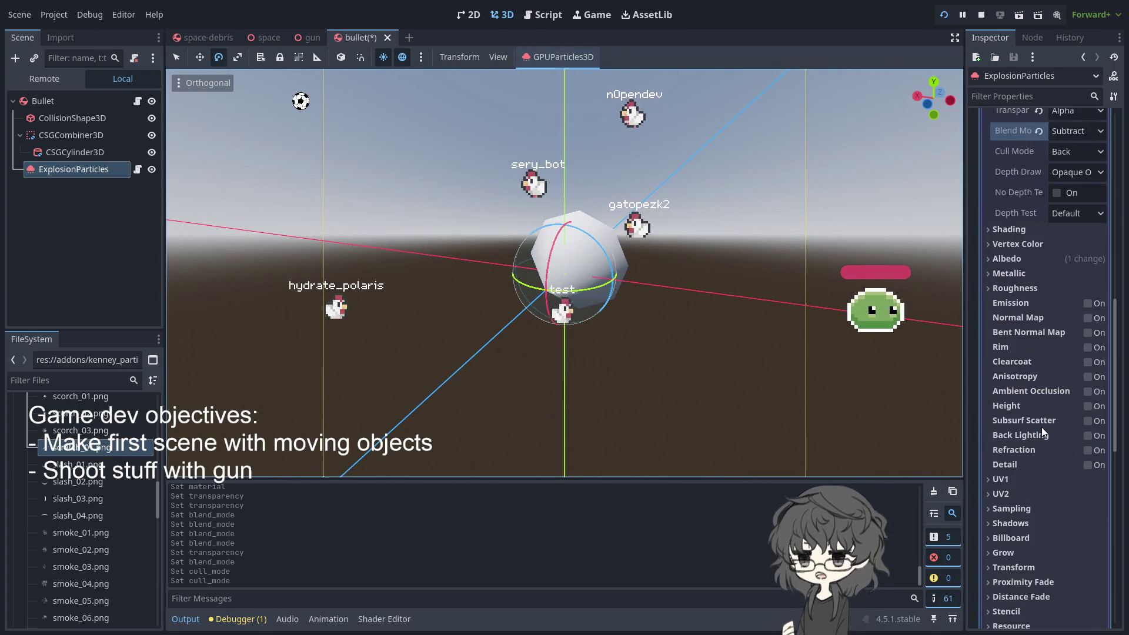
scroll(1042, 427, down, 3)
click(1021, 472)
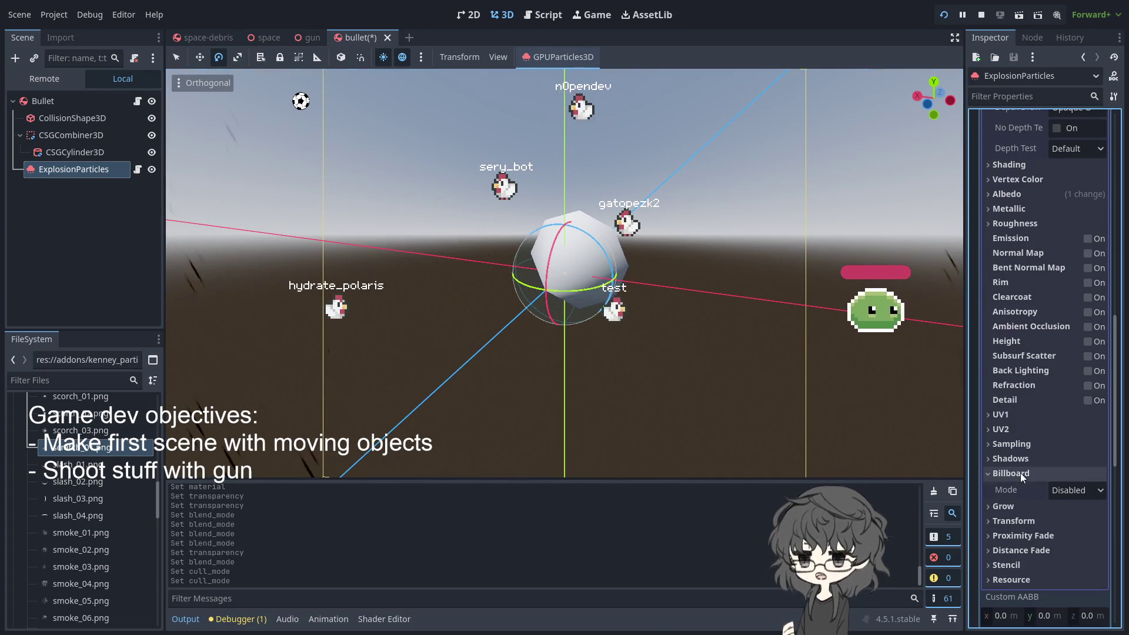
click(1082, 493)
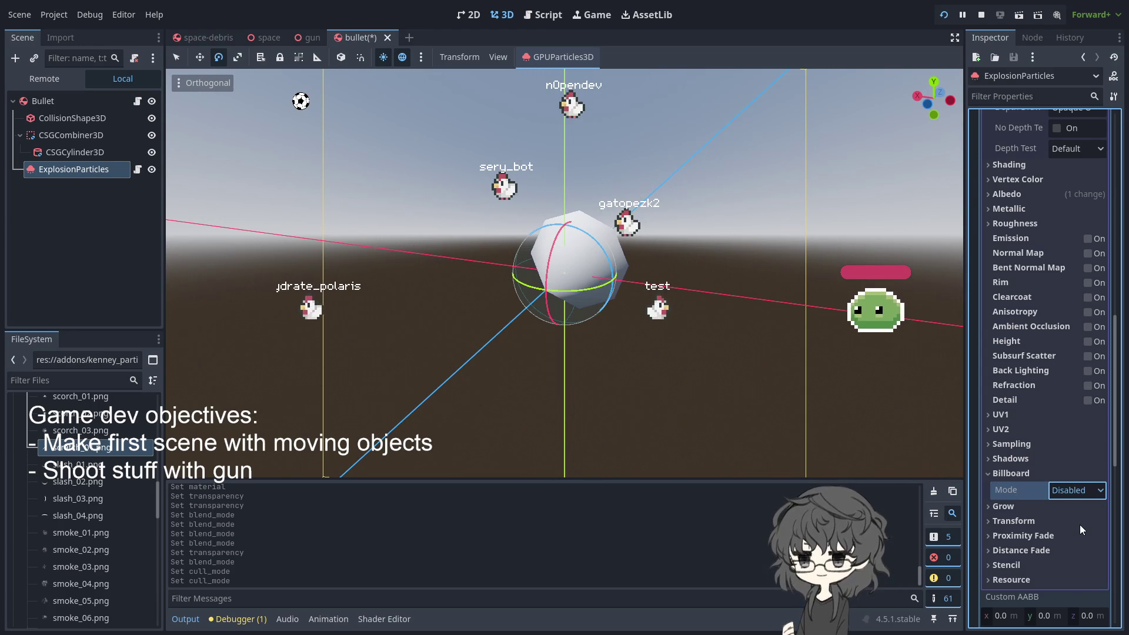
click(1079, 525)
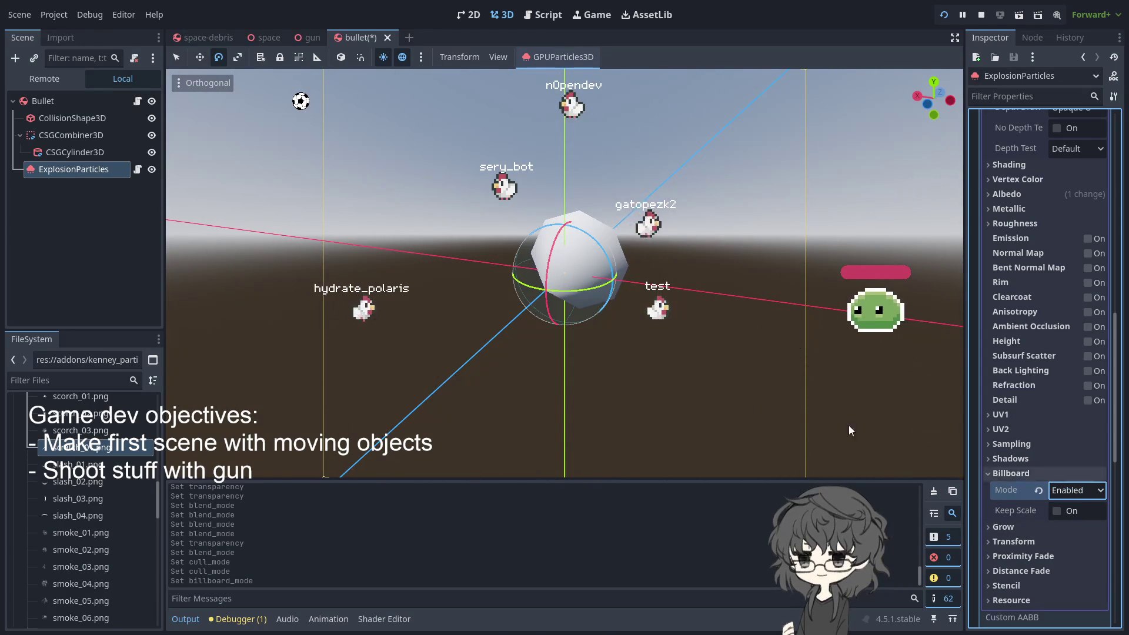
Try Y-Billboard, snap to top view, then settle on Particle Billboard mode
drag(753, 380, 531, 74)
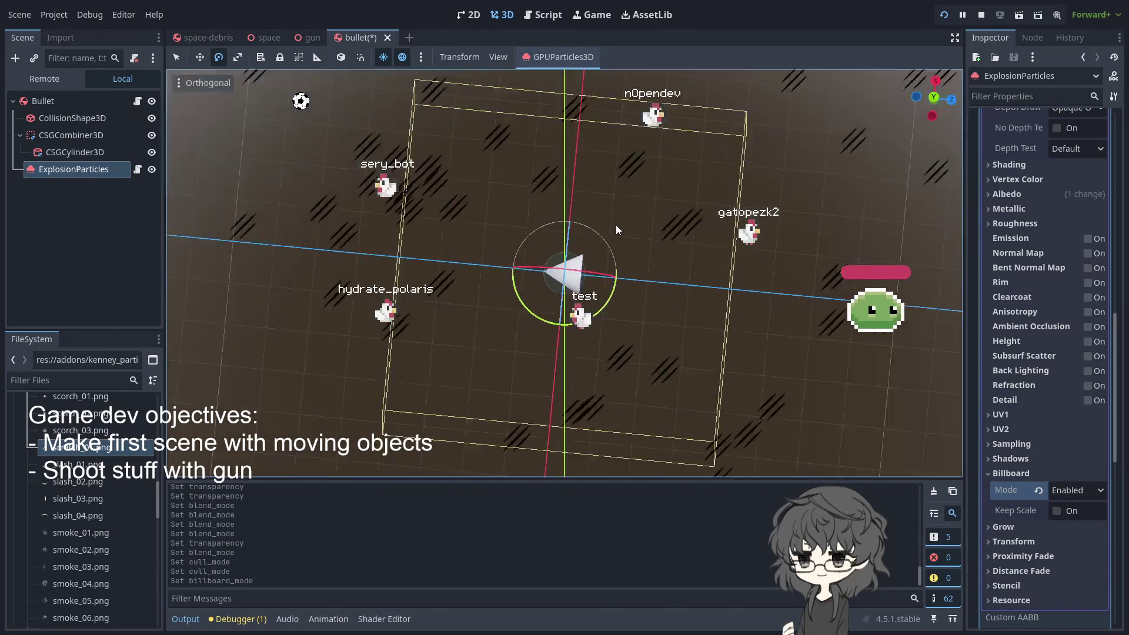
click(1067, 493)
click(1081, 542)
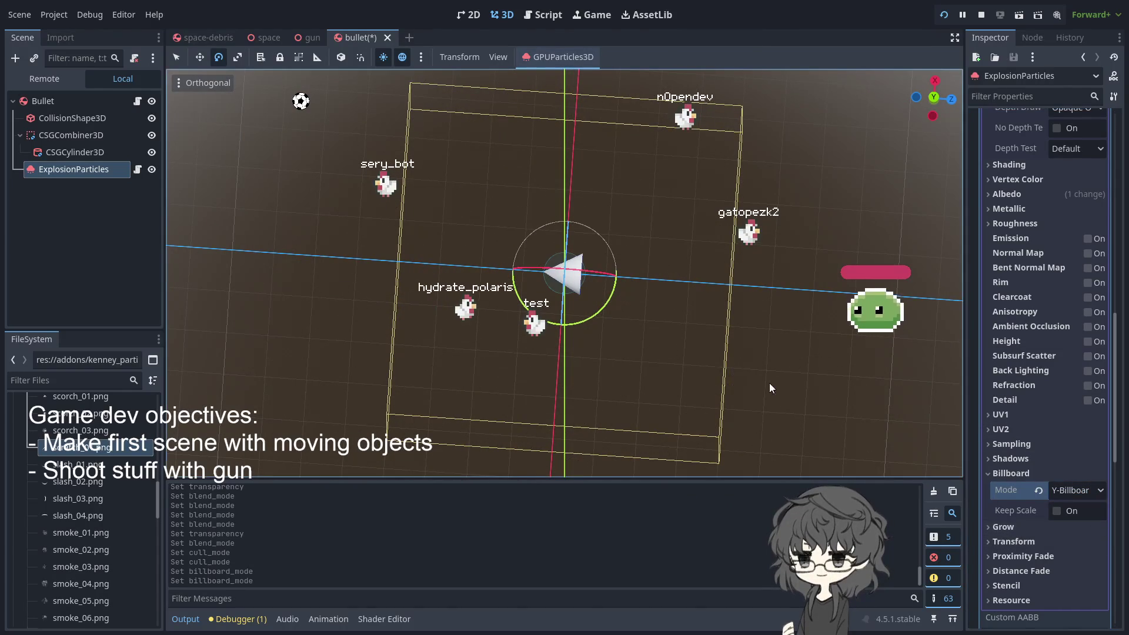
drag(668, 381, 648, 369)
key(KP_7)
click(1082, 562)
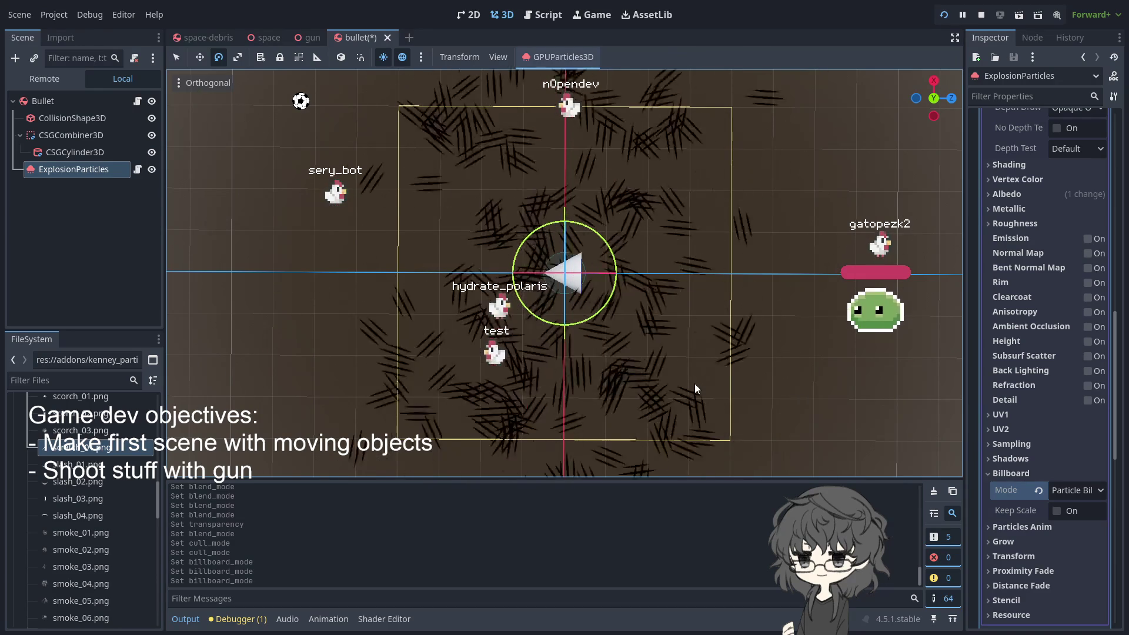
scroll(695, 383, down, 10)
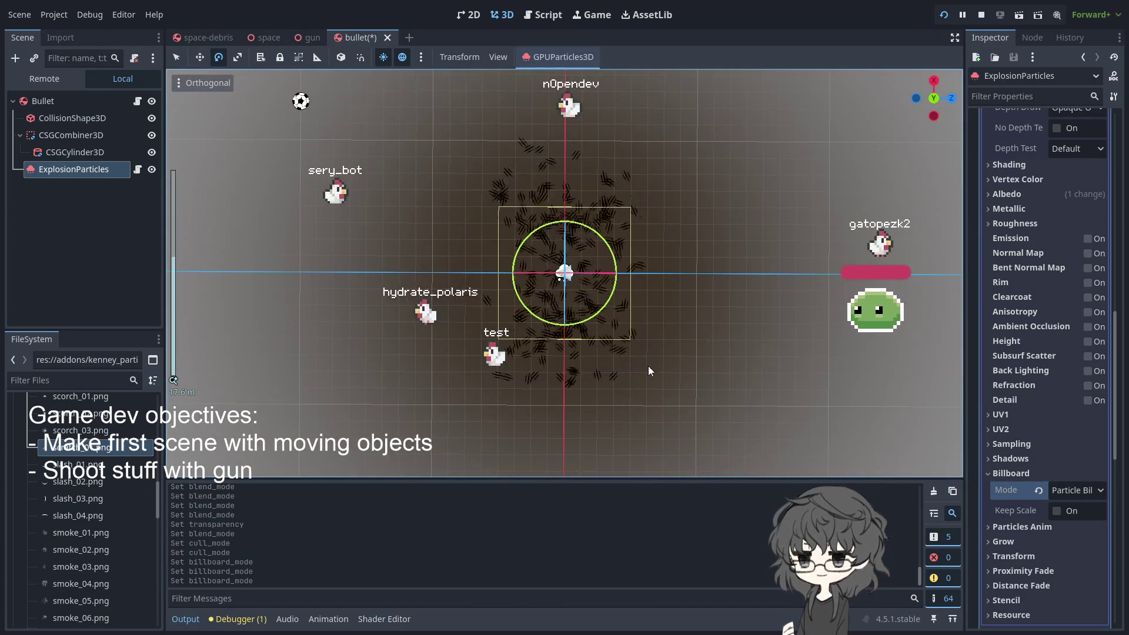
Switch the ExplosionParticles material blend mode from Subtract to Add
scroll(652, 365, up, 10)
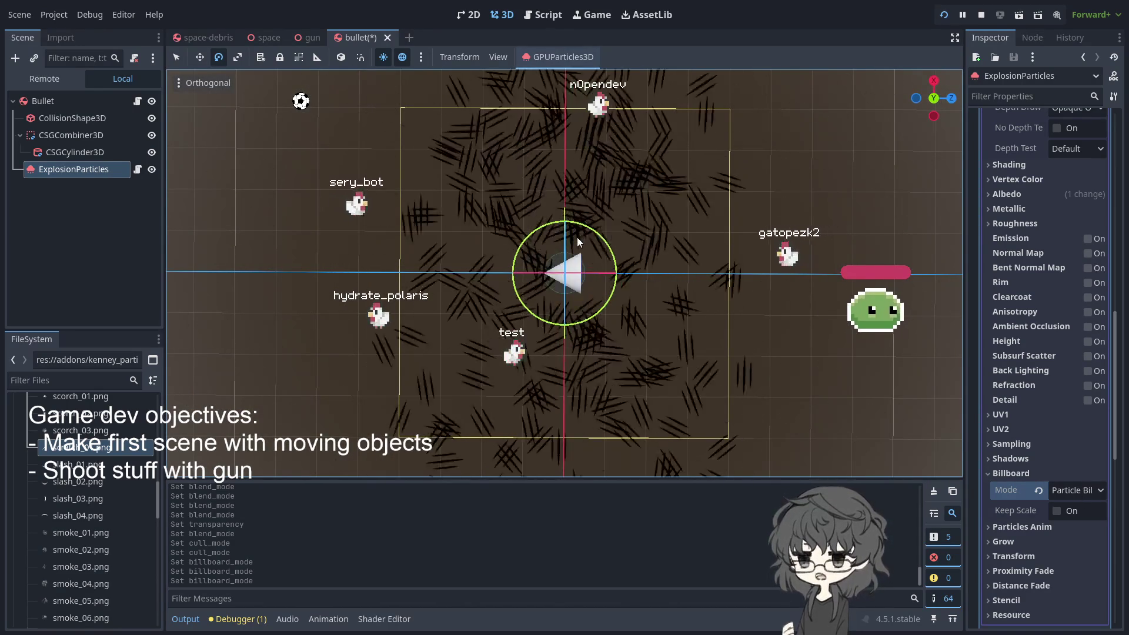
scroll(576, 238, down, 10)
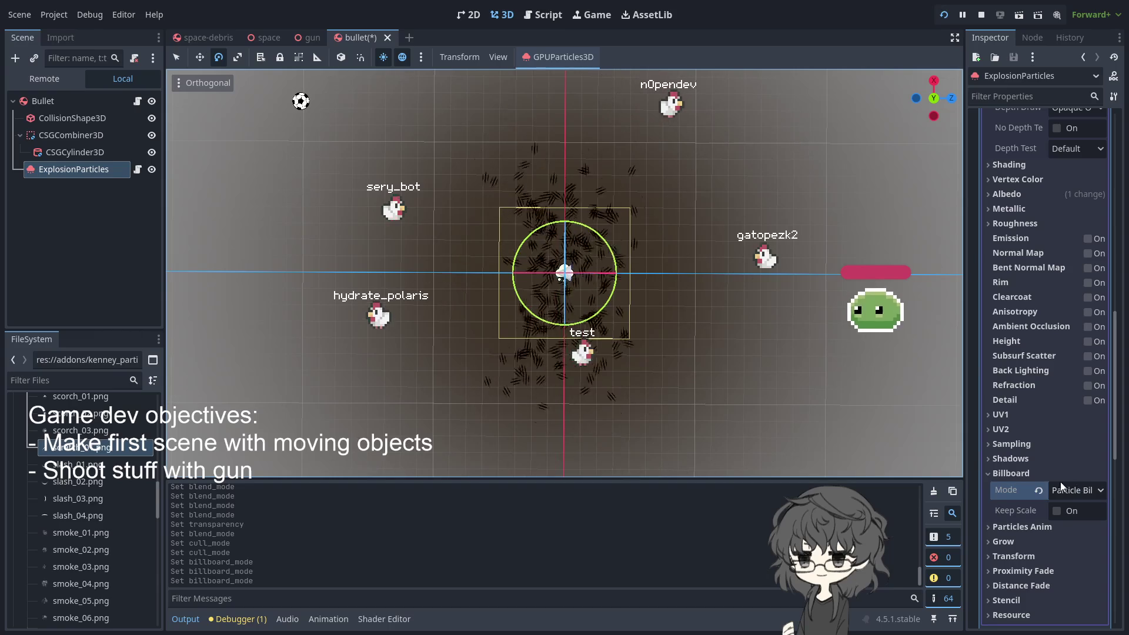
scroll(670, 301, up, 2)
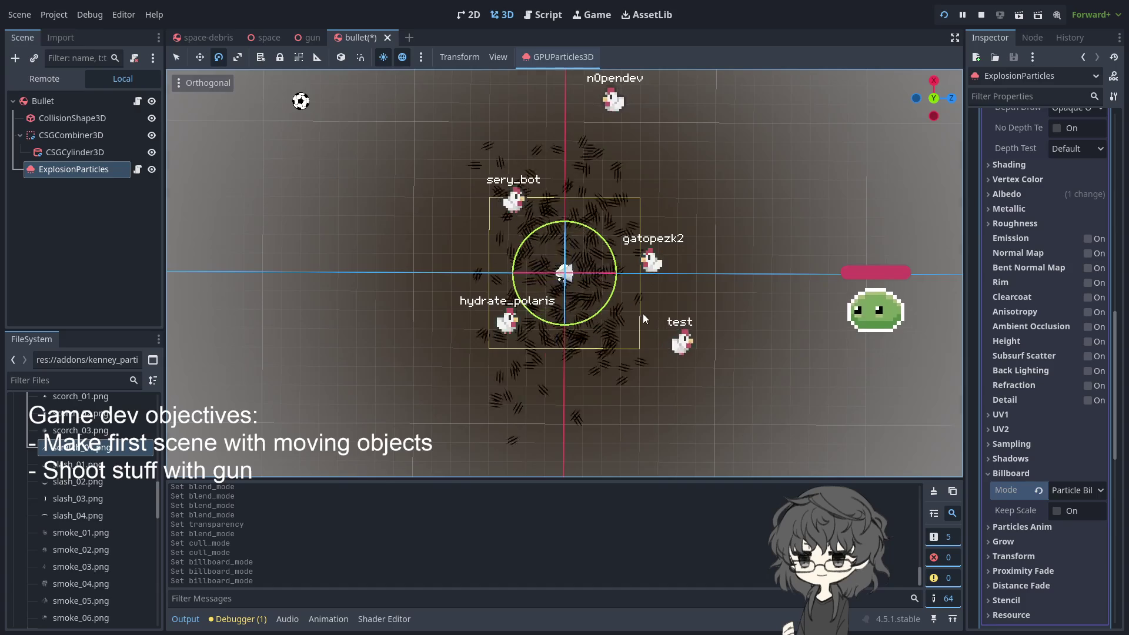
scroll(643, 312, up, 3)
scroll(643, 313, down, 1)
scroll(1082, 366, up, 5)
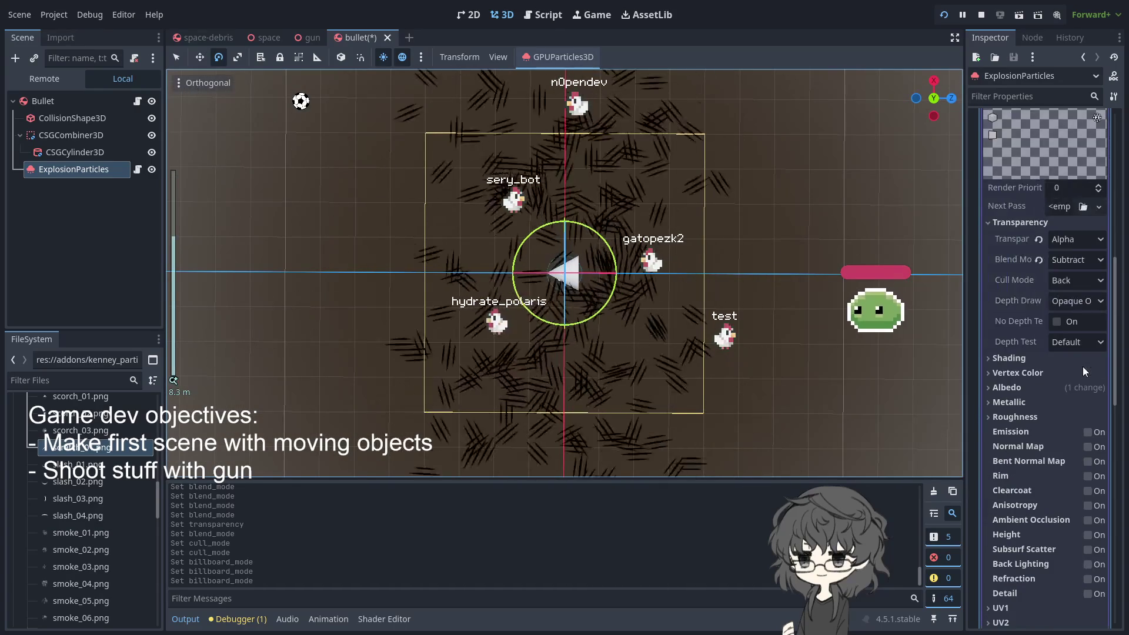
click(1075, 259)
click(1080, 298)
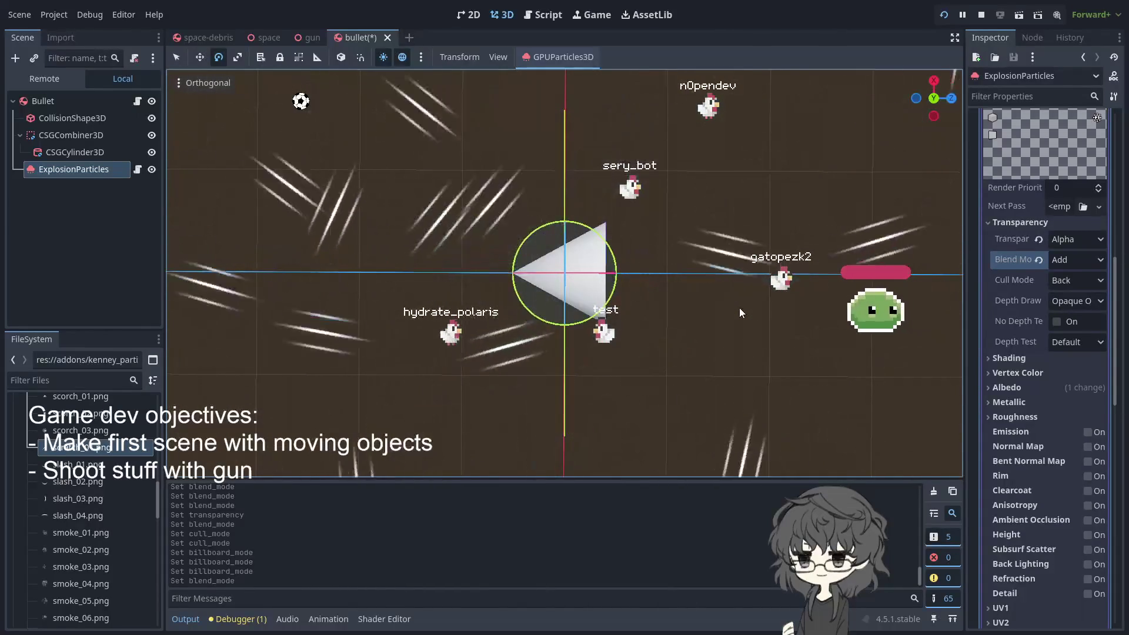
Open Pass 1's draw pass material and drop smoke_01.png onto its texture slot
scroll(758, 308, down, 2)
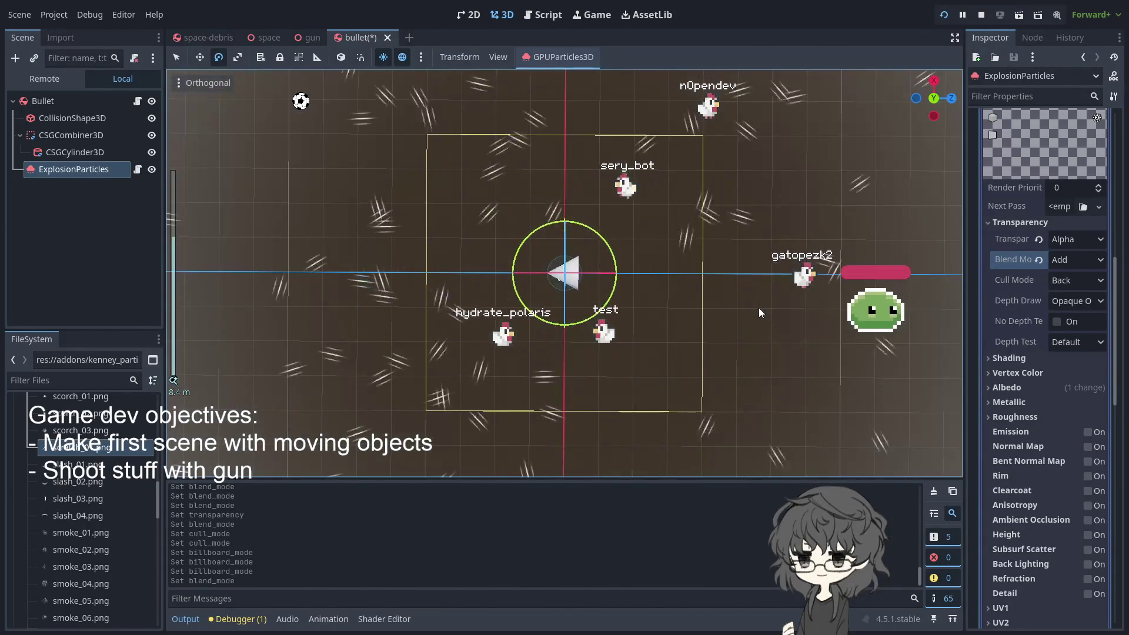
scroll(1032, 324, up, 5)
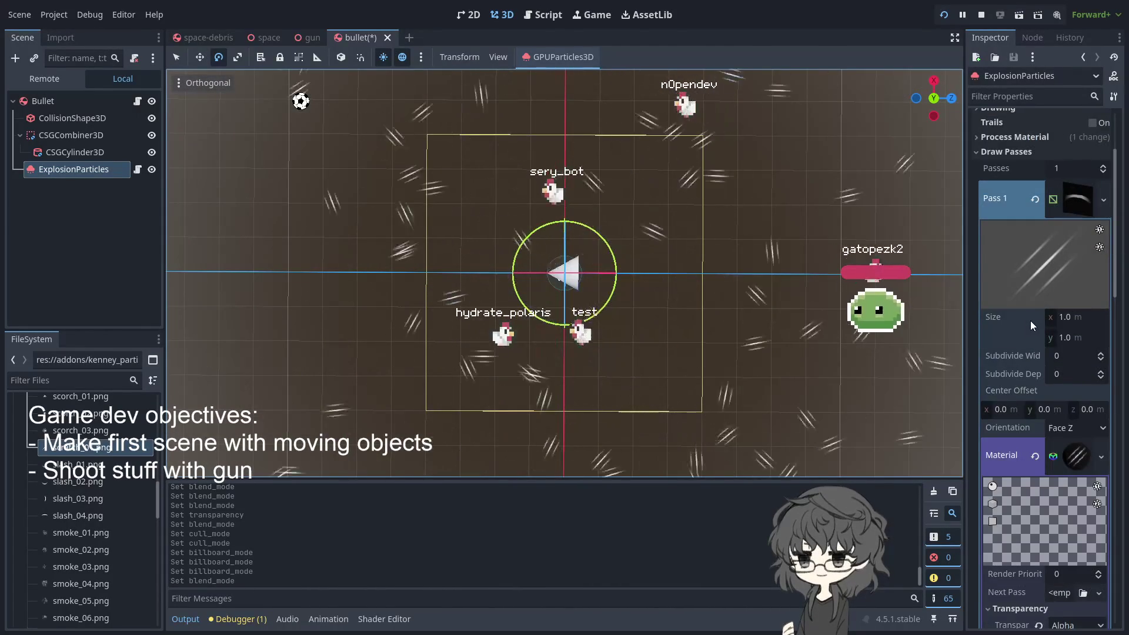
scroll(1031, 320, up, 2)
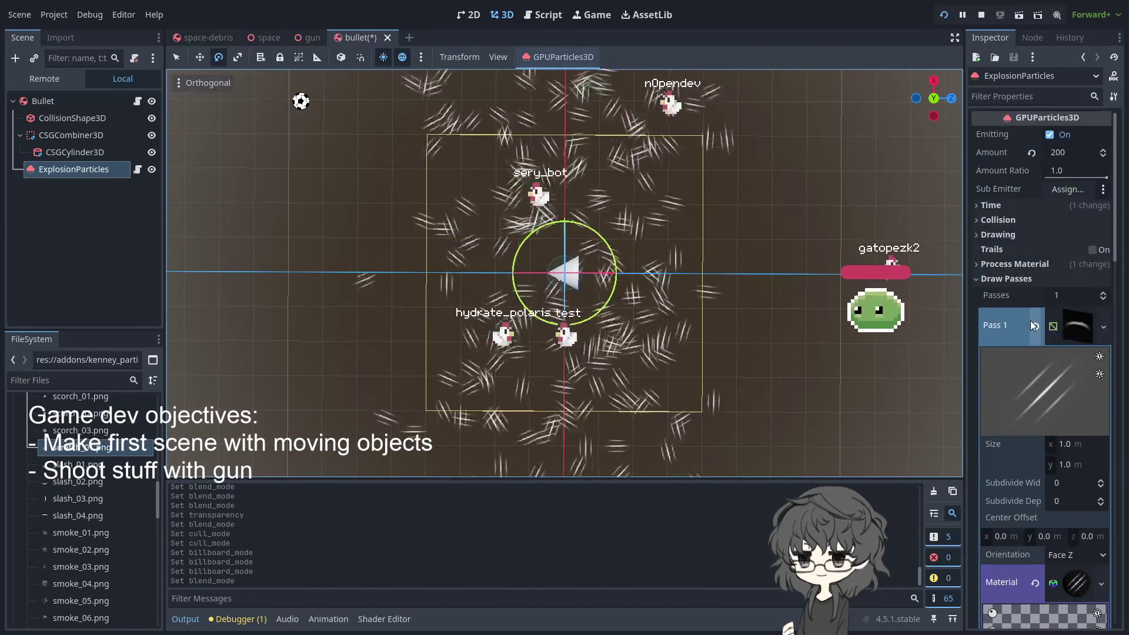
click(1020, 277)
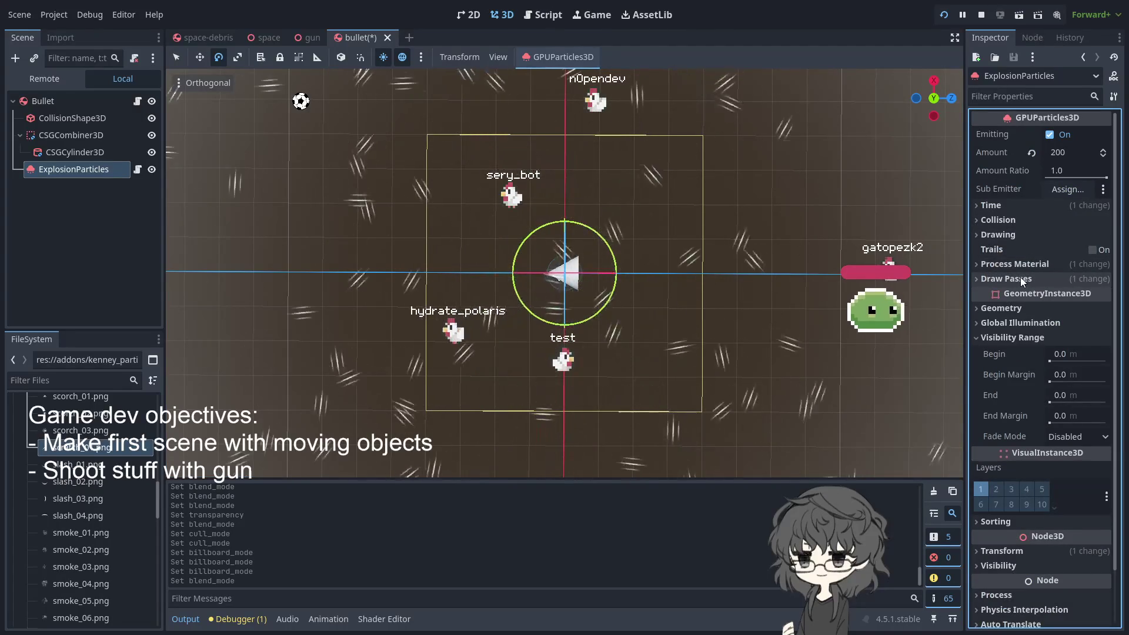
click(1016, 279)
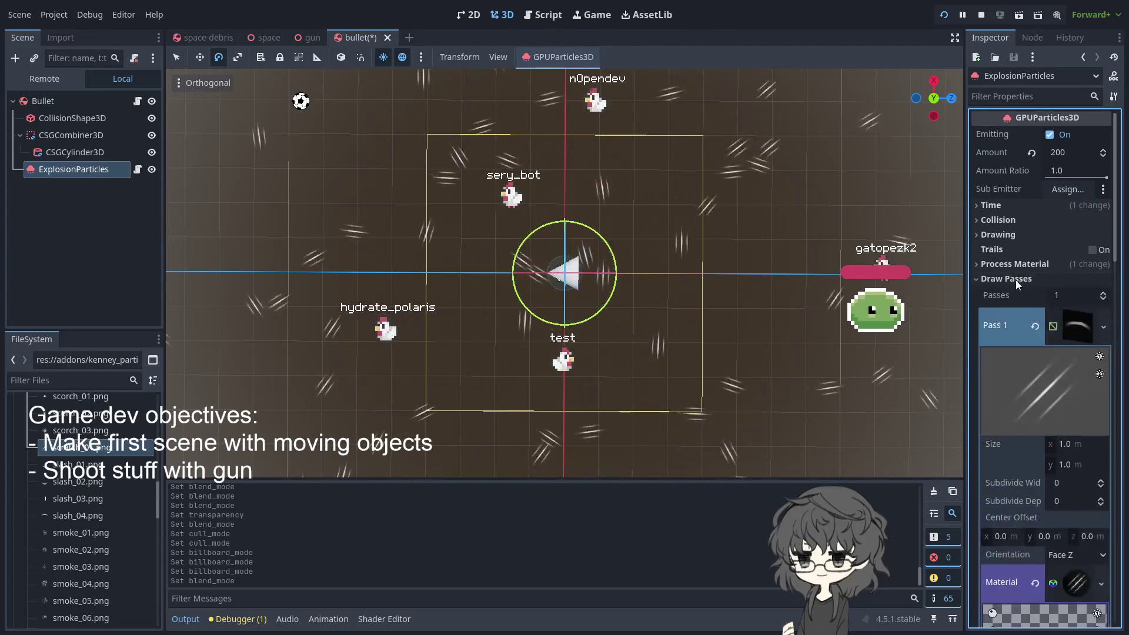
scroll(1020, 294, down, 10)
scroll(1007, 380, up, 5)
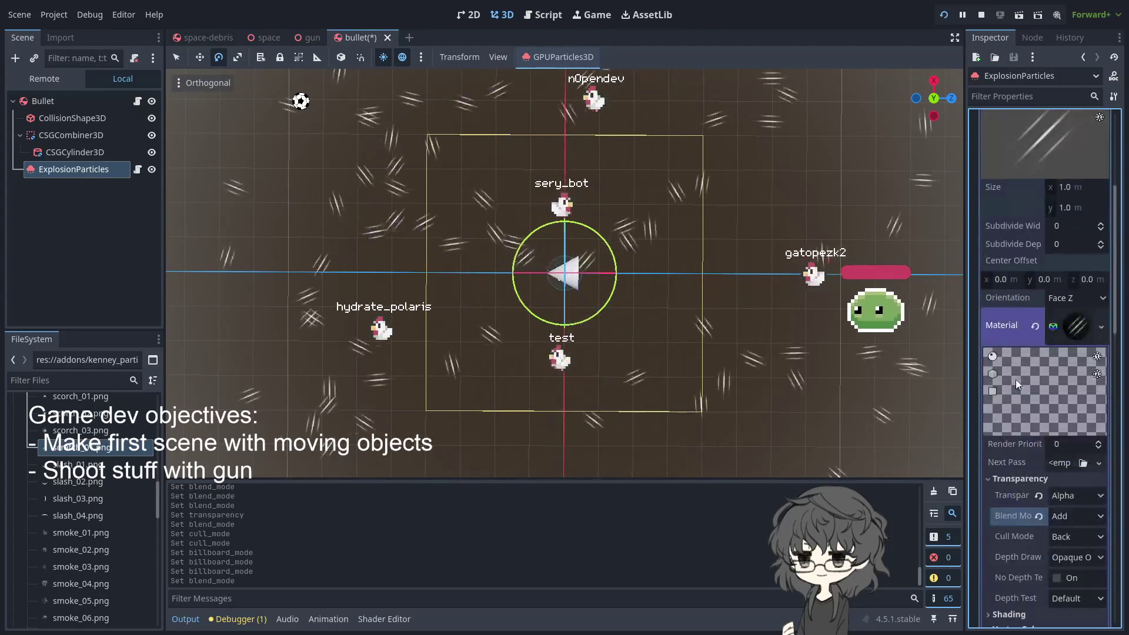
click(1081, 329)
click(1080, 329)
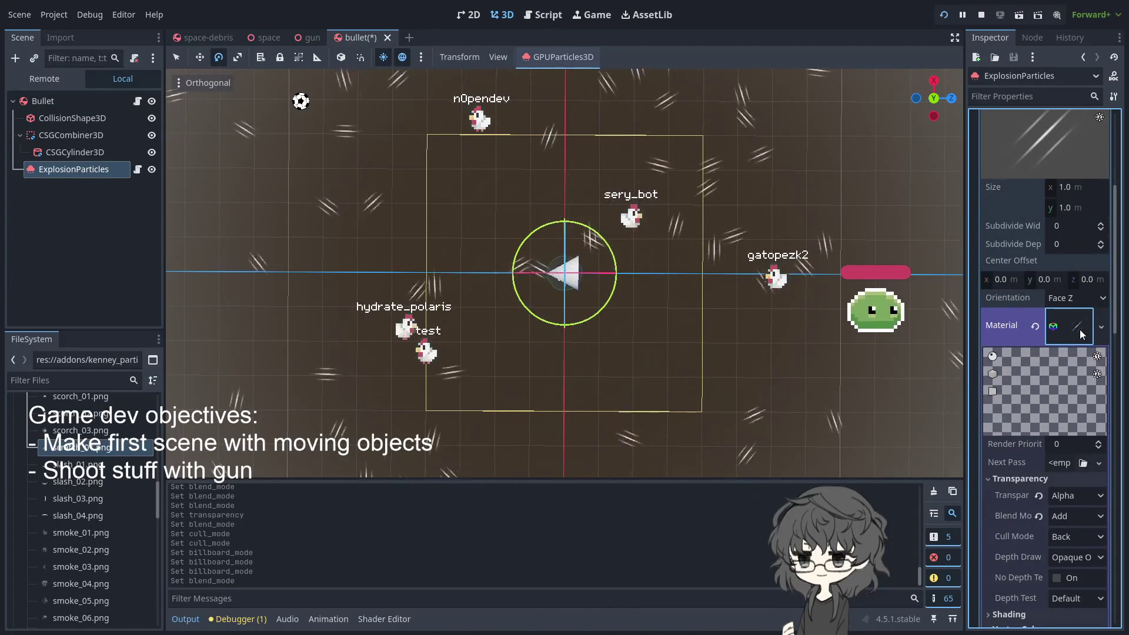
scroll(1080, 329, down, 3)
scroll(1059, 217, up, 2)
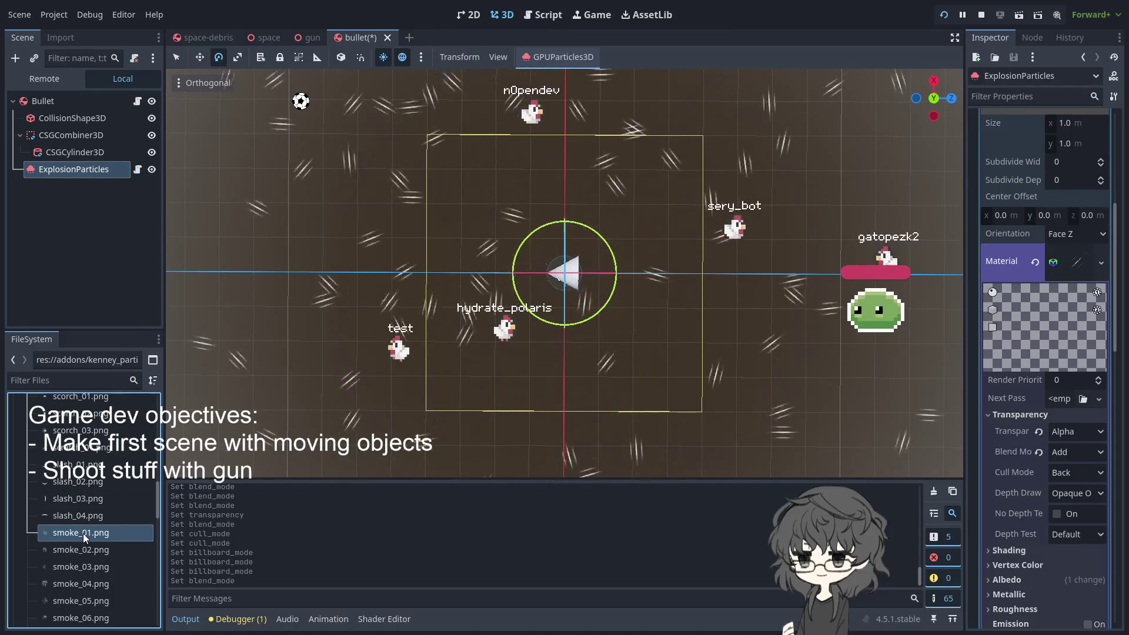
mouse_move(83, 533)
mouse_down()
mouse_move(76, 542)
mouse_move(517, 532)
mouse_move(1075, 277)
mouse_move(1077, 258)
mouse_up()
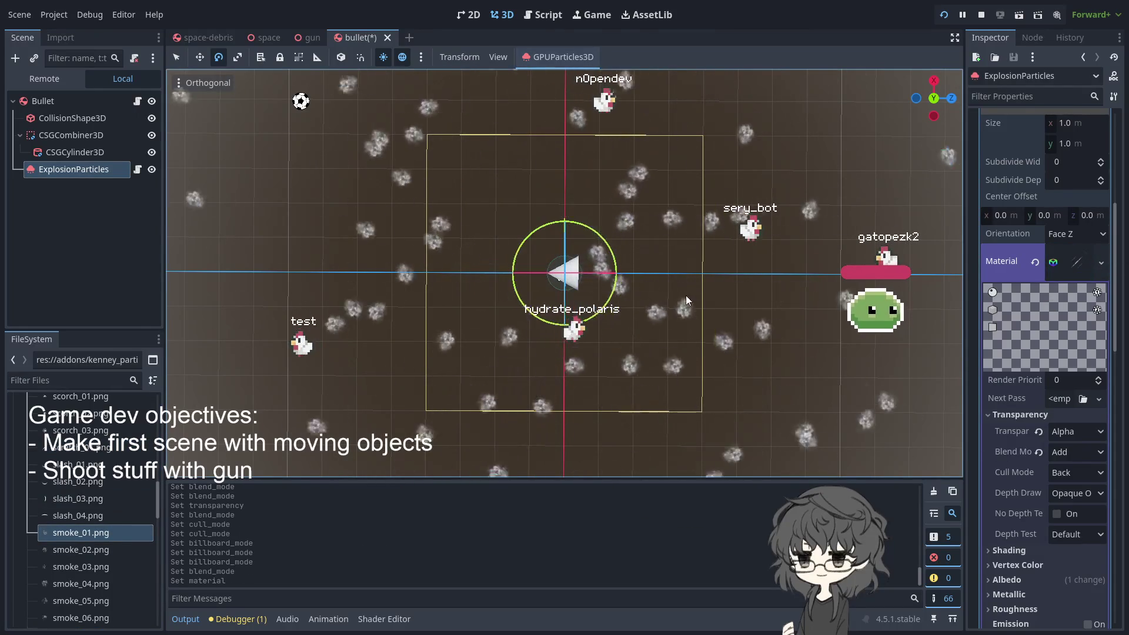
Finish applying the smoke_01.png texture and reselect the ExplosionParticles node
click(687, 295)
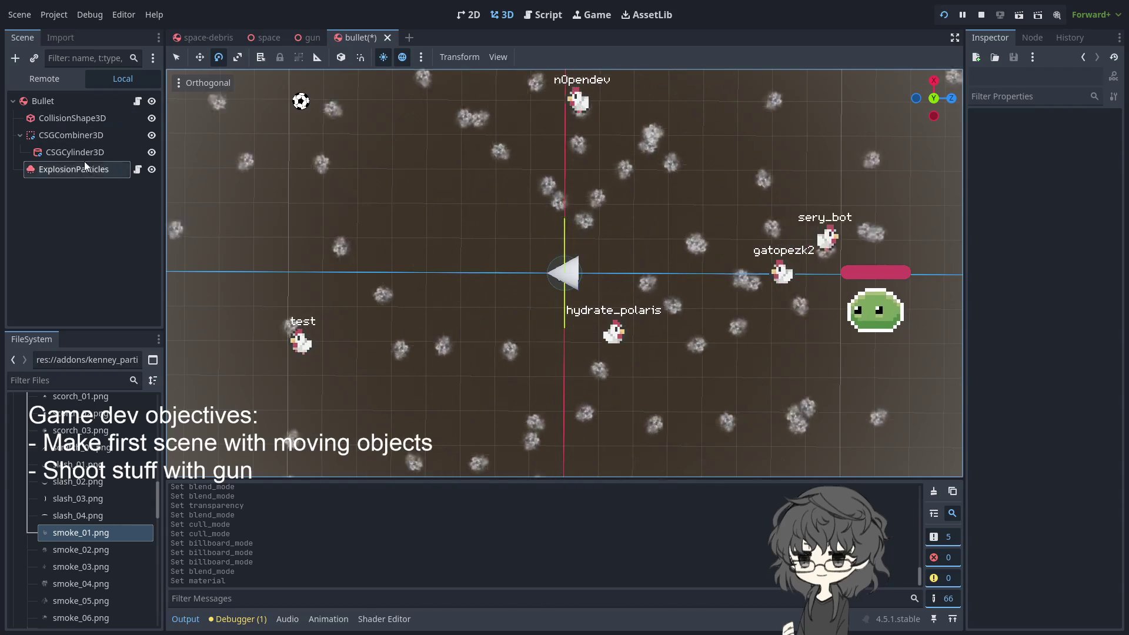
click(76, 170)
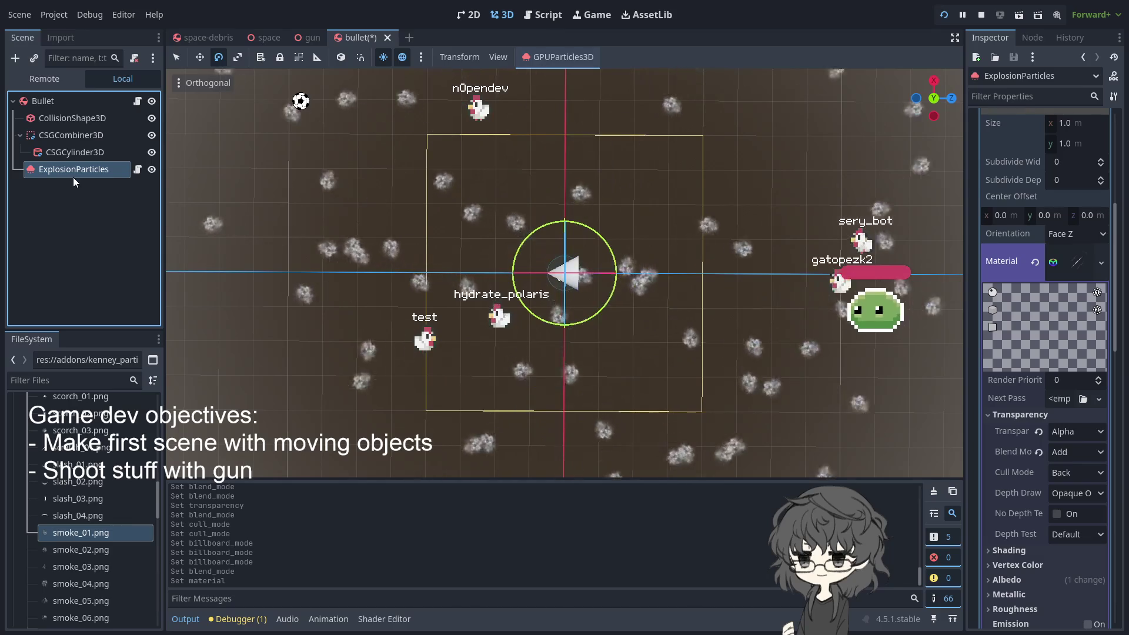
scroll(622, 203, down, 2)
scroll(623, 221, up, 2)
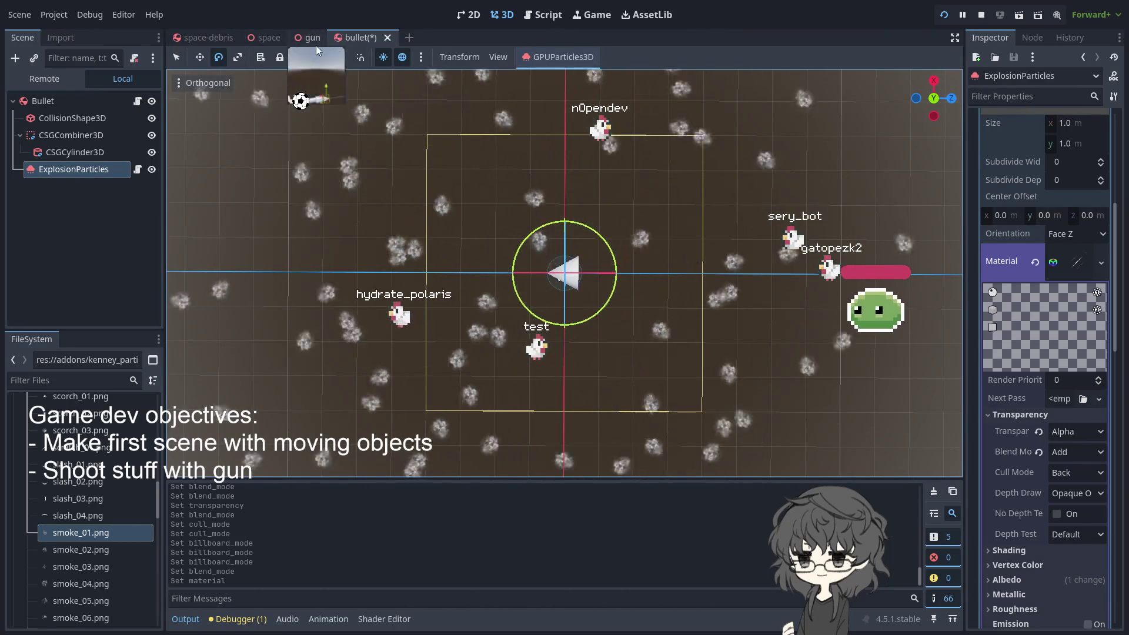
Inspect the gun scene from a couple of angles, then return to the bullet scene
click(309, 43)
mouse_move(783, 310)
mouse_down()
mouse_move(745, 424)
mouse_move(736, 403)
mouse_up()
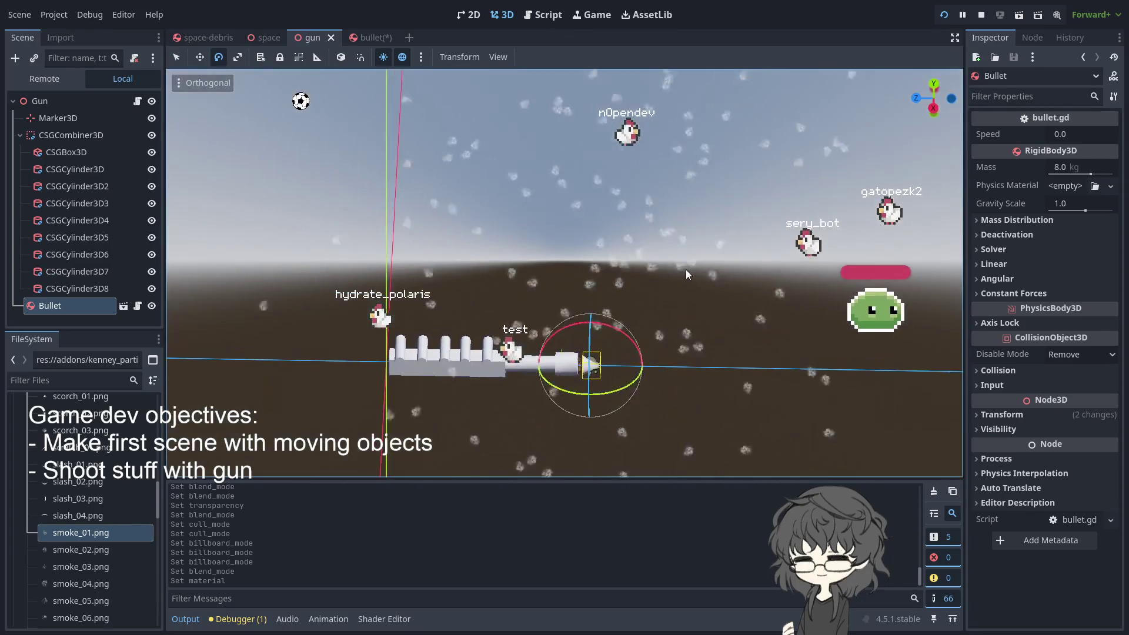
mouse_move(684, 272)
mouse_down()
mouse_move(703, 361)
mouse_move(835, 390)
mouse_move(541, 144)
mouse_up()
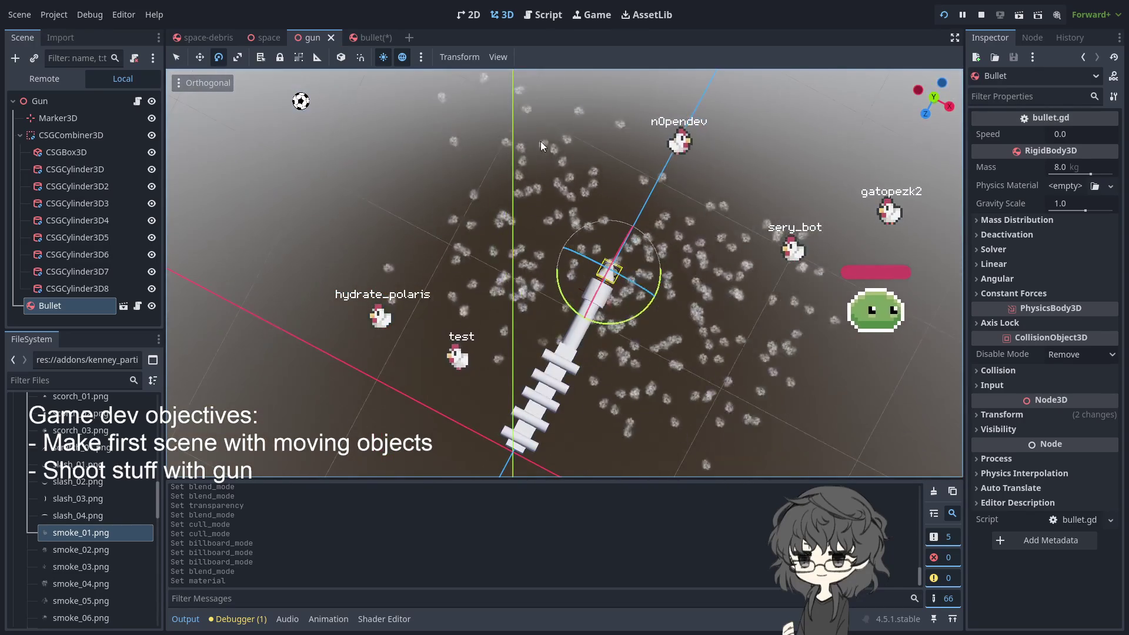
click(359, 36)
Save the bullet scene and restart the running game
key(ctrl+s)
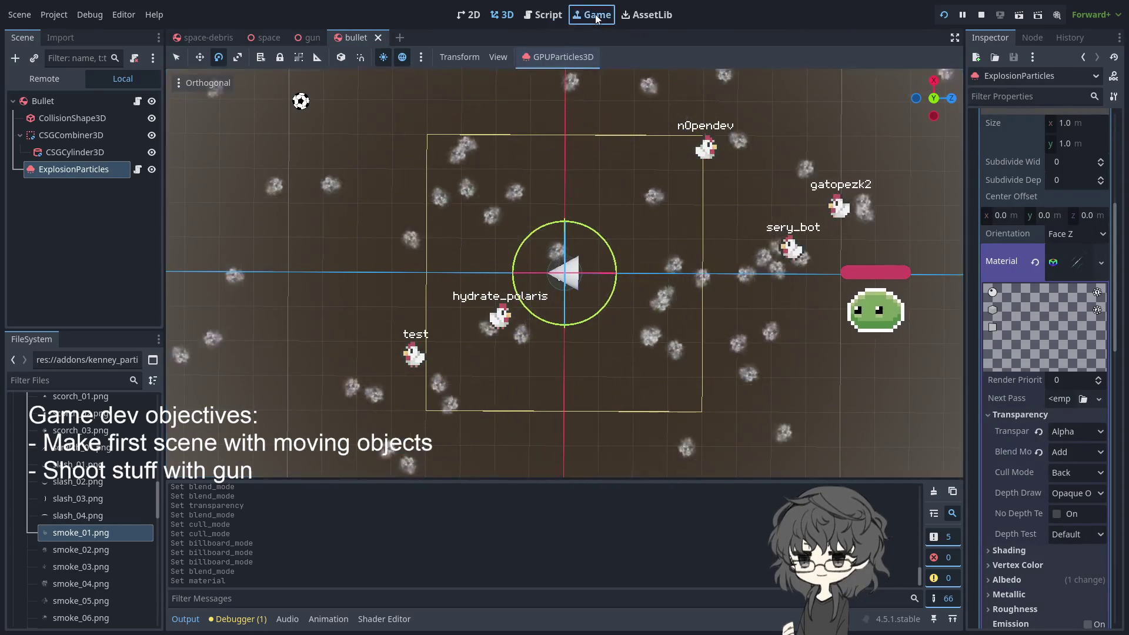
click(571, 19)
click(942, 16)
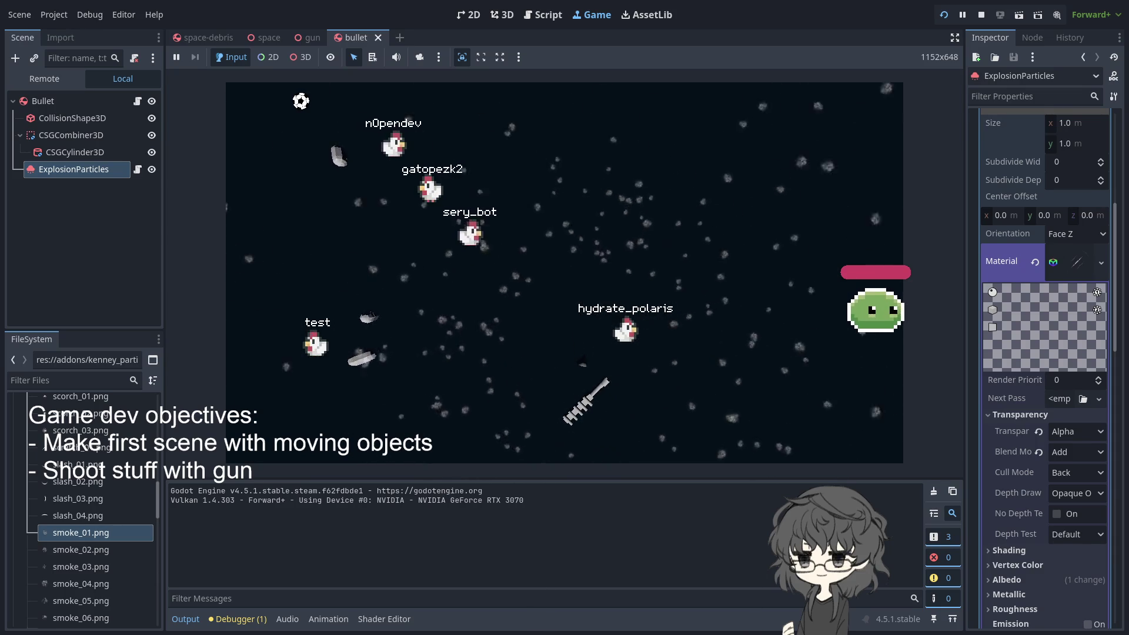
Shoot twice in the running game view to trigger grey smoke explosions
click(581, 361)
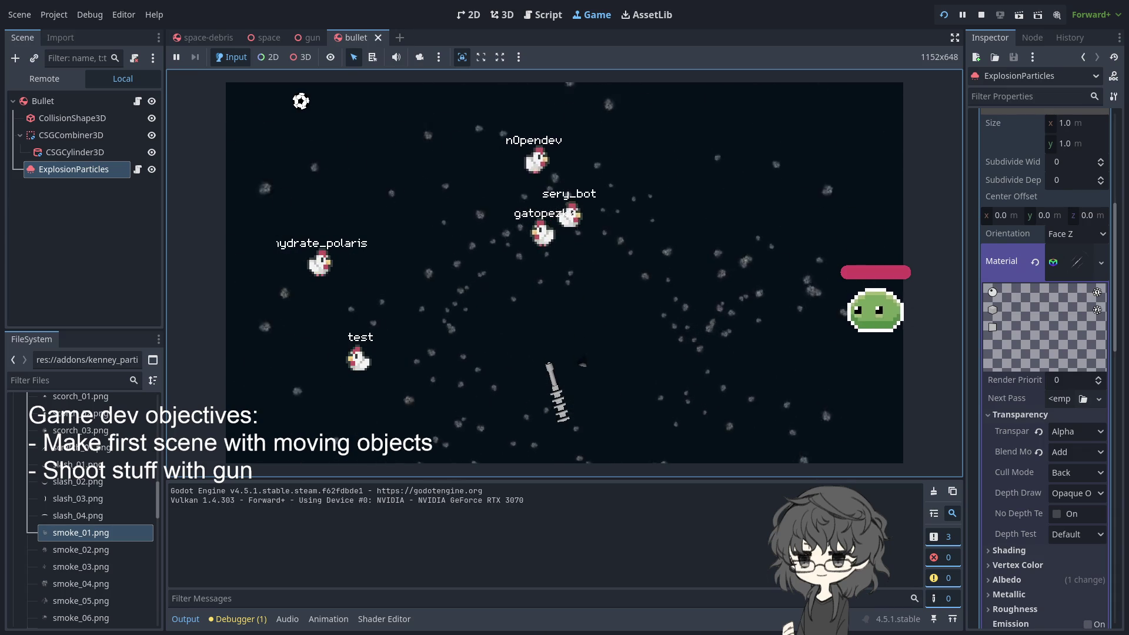
click(582, 362)
Fire about twenty shots to fill the scene with smoke, then switch to the browser
click(582, 363)
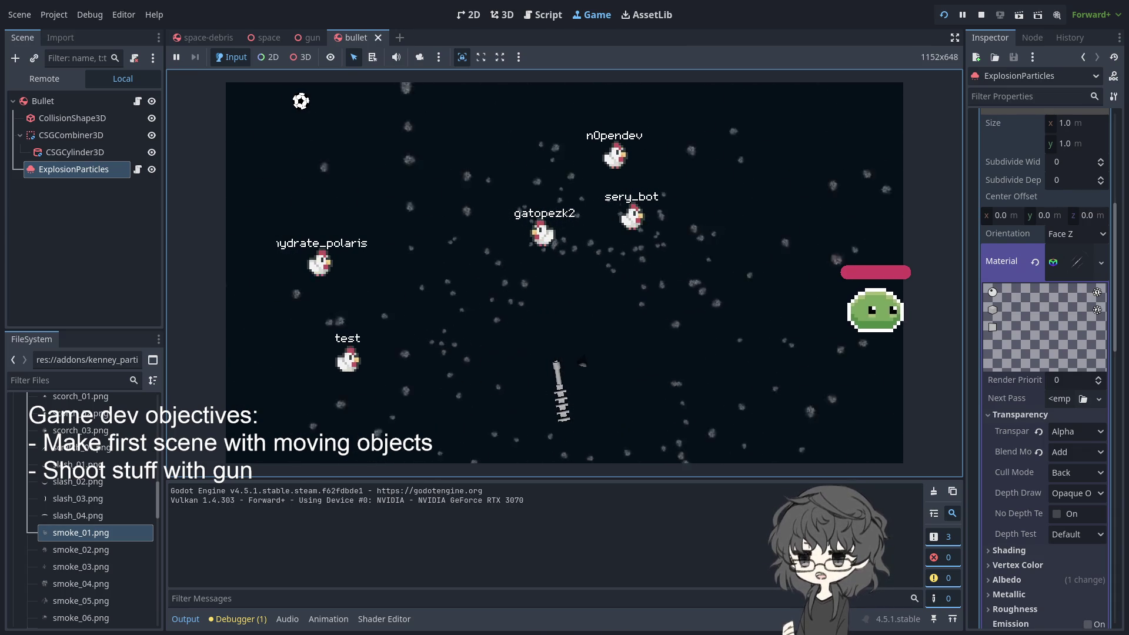
click(582, 363)
click(582, 363)
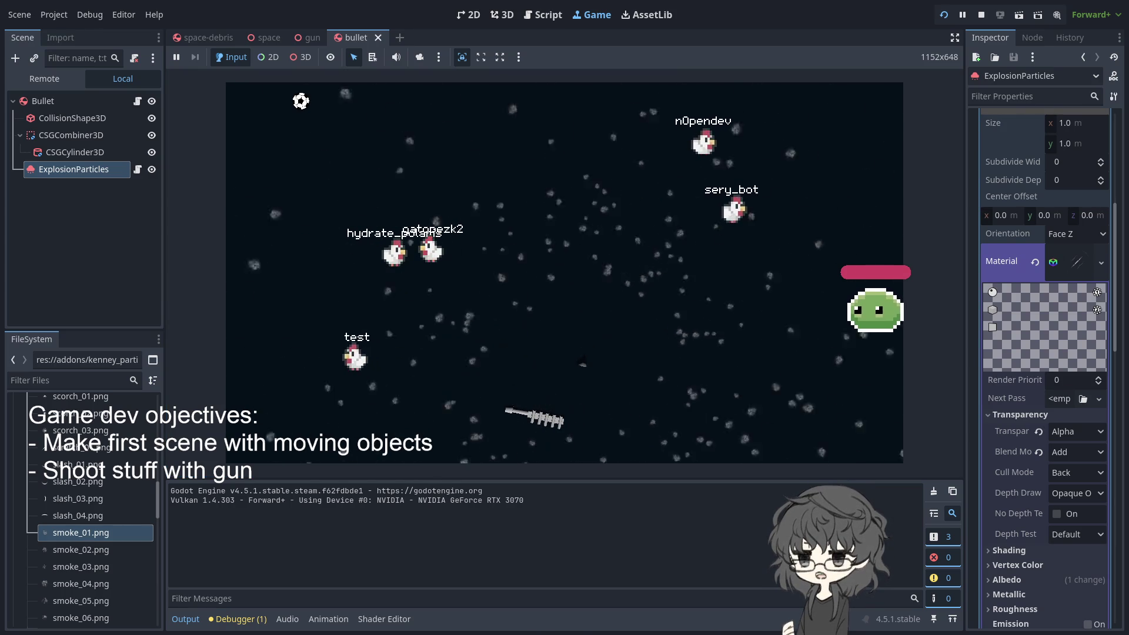
click(582, 362)
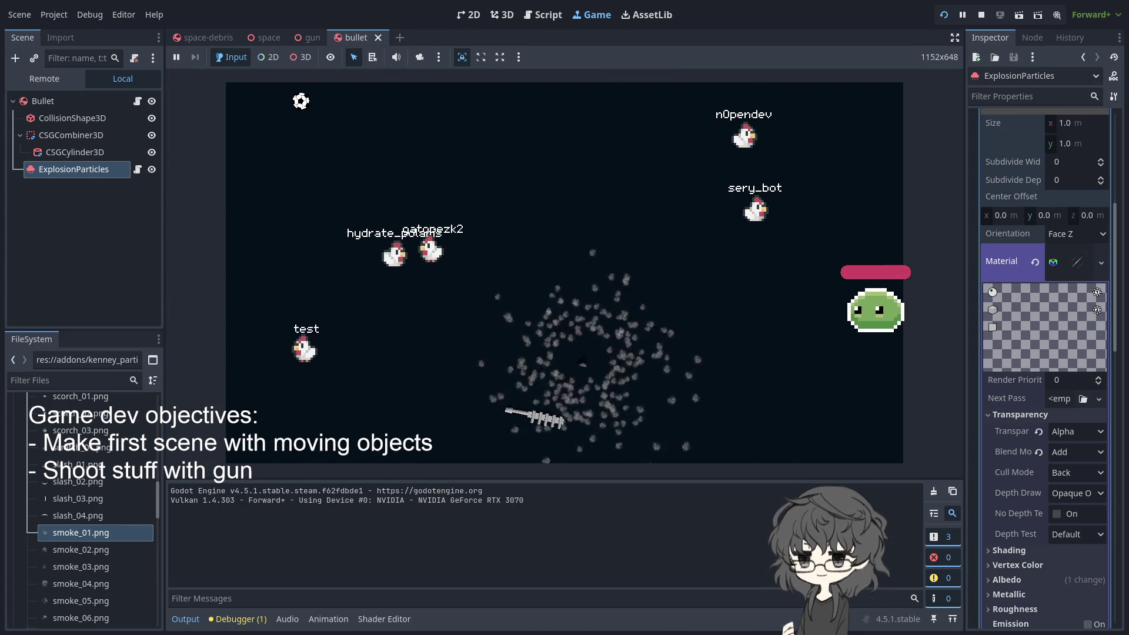
click(582, 362)
click(582, 363)
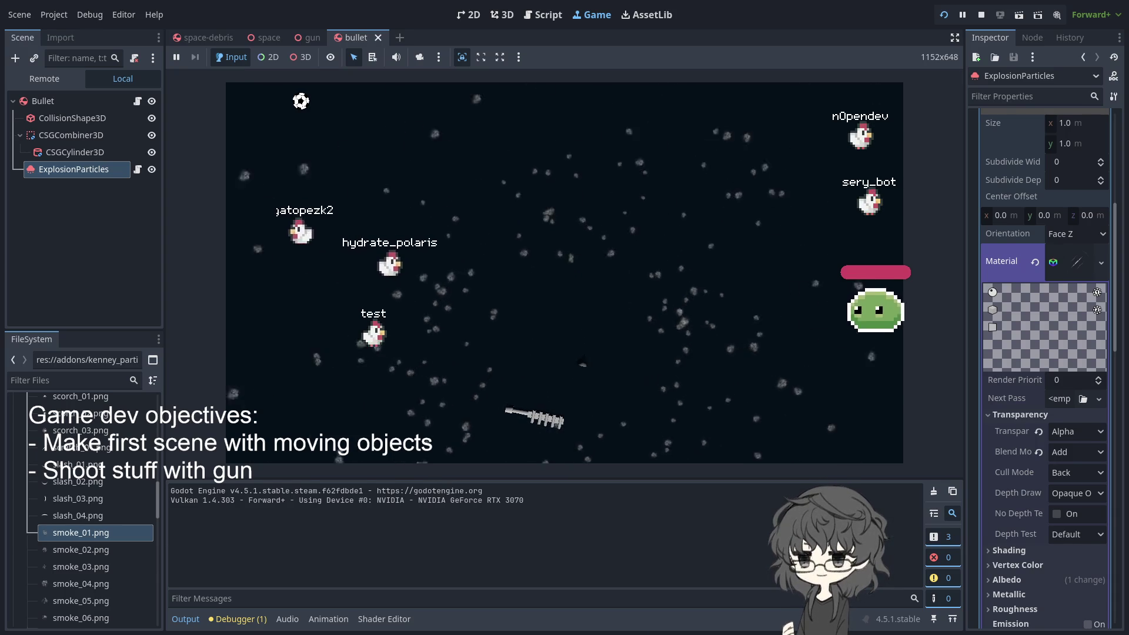
click(582, 363)
click(581, 363)
click(582, 363)
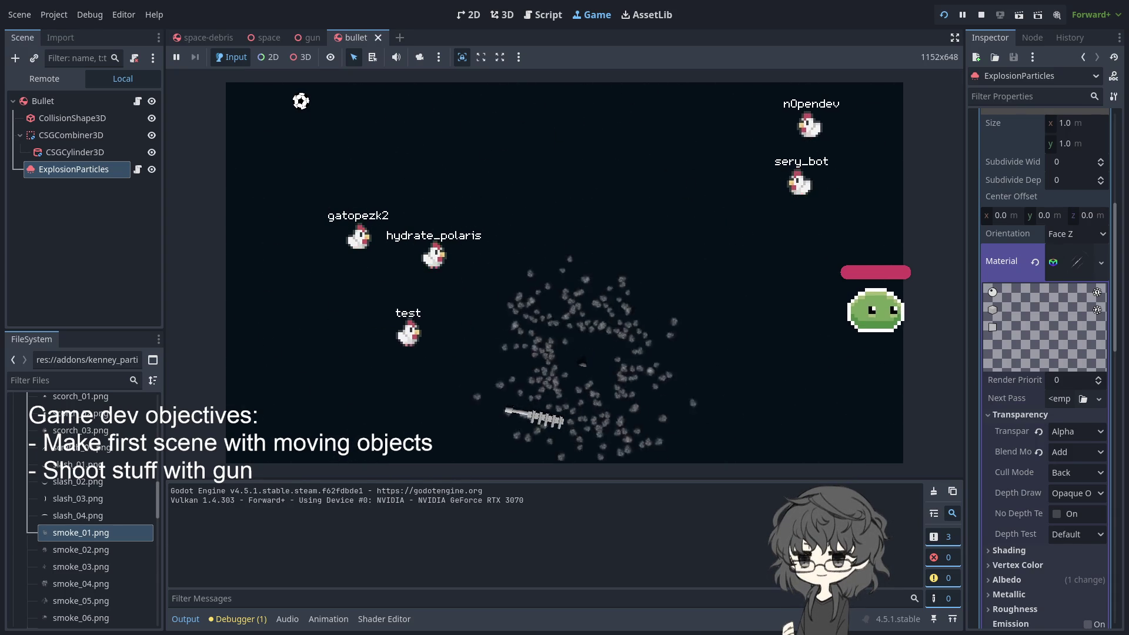
click(582, 362)
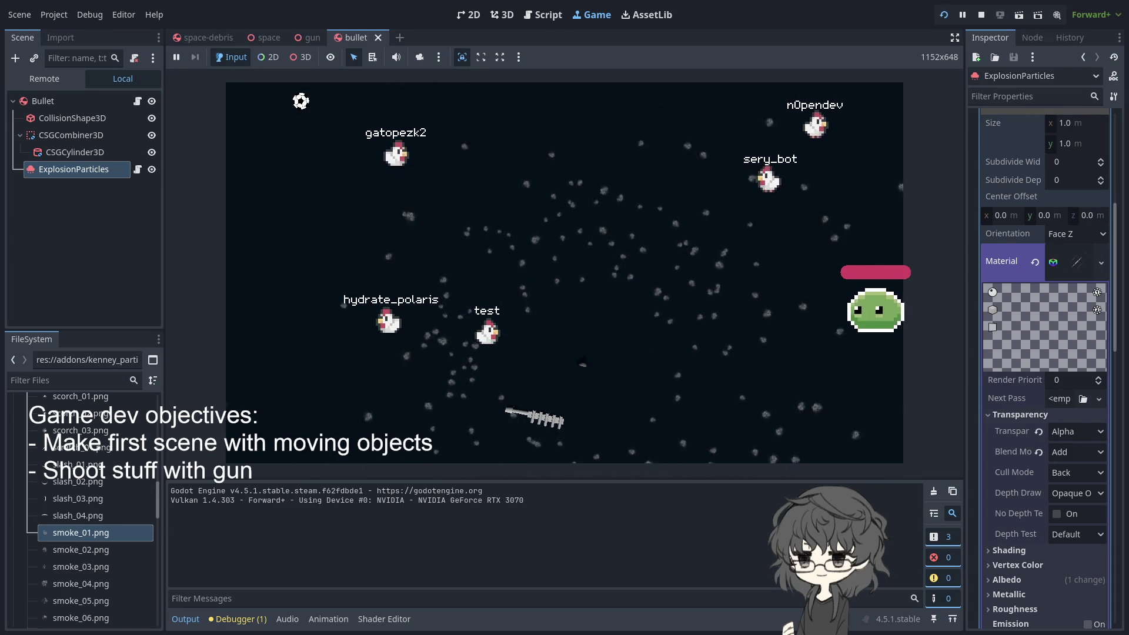
click(582, 363)
click(581, 363)
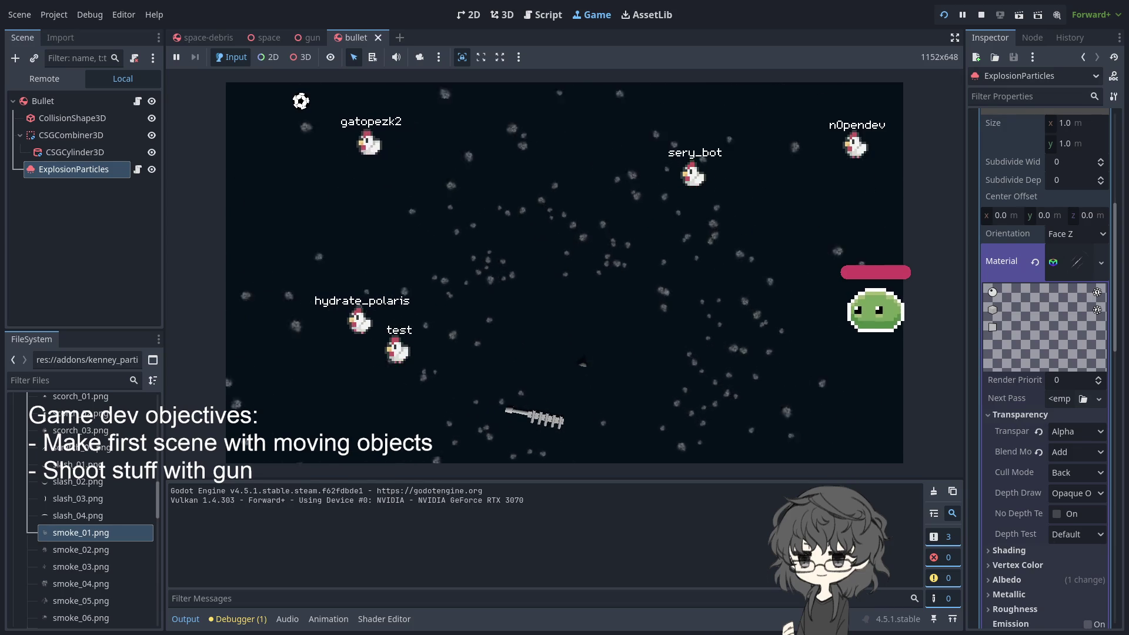
click(582, 363)
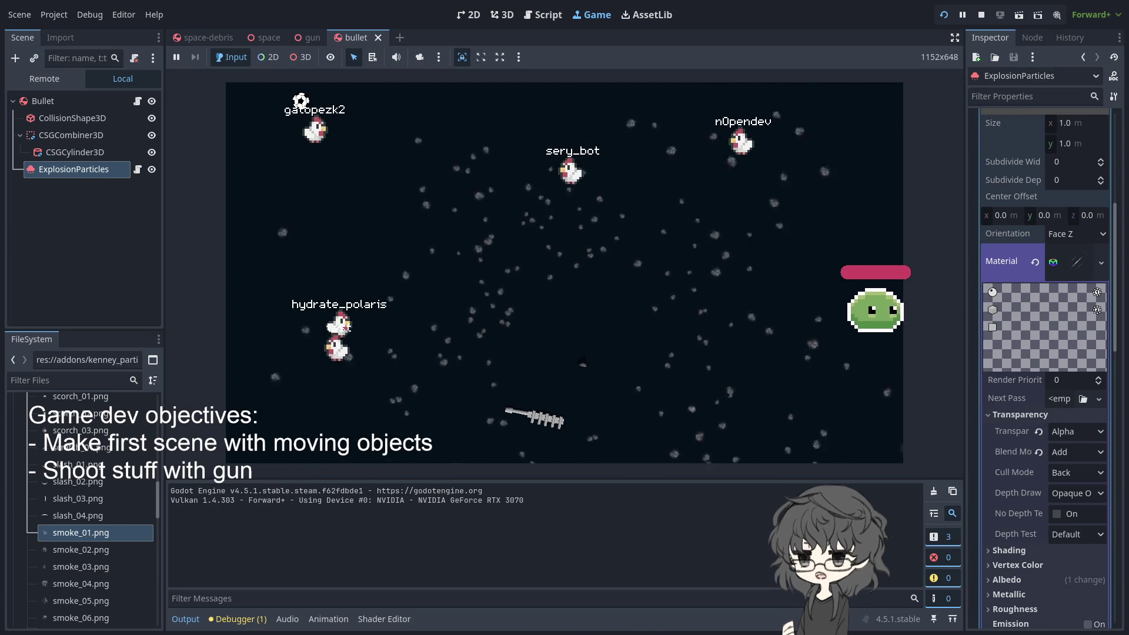
click(582, 362)
click(582, 363)
click(582, 363)
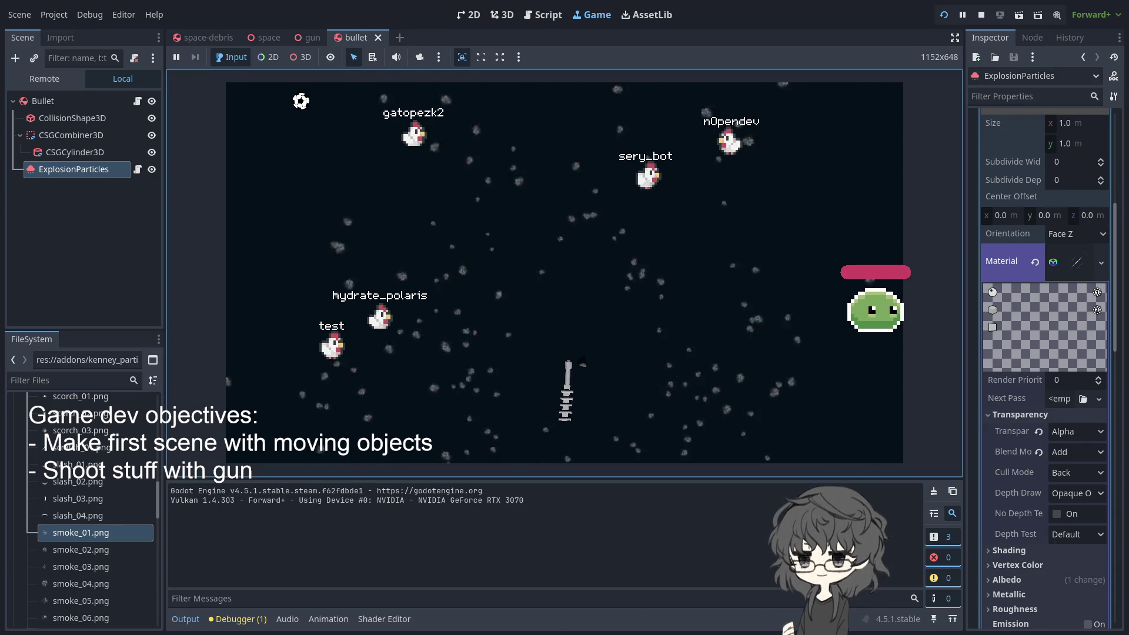
click(582, 362)
click(582, 362)
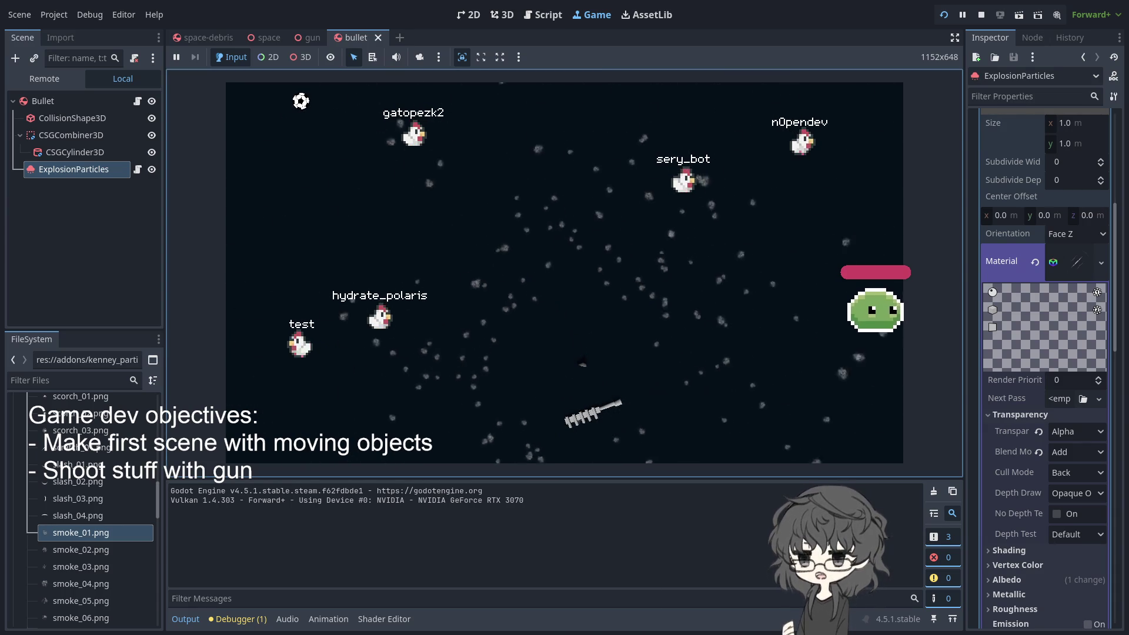
click(582, 363)
click(582, 362)
key(alt+Tab)
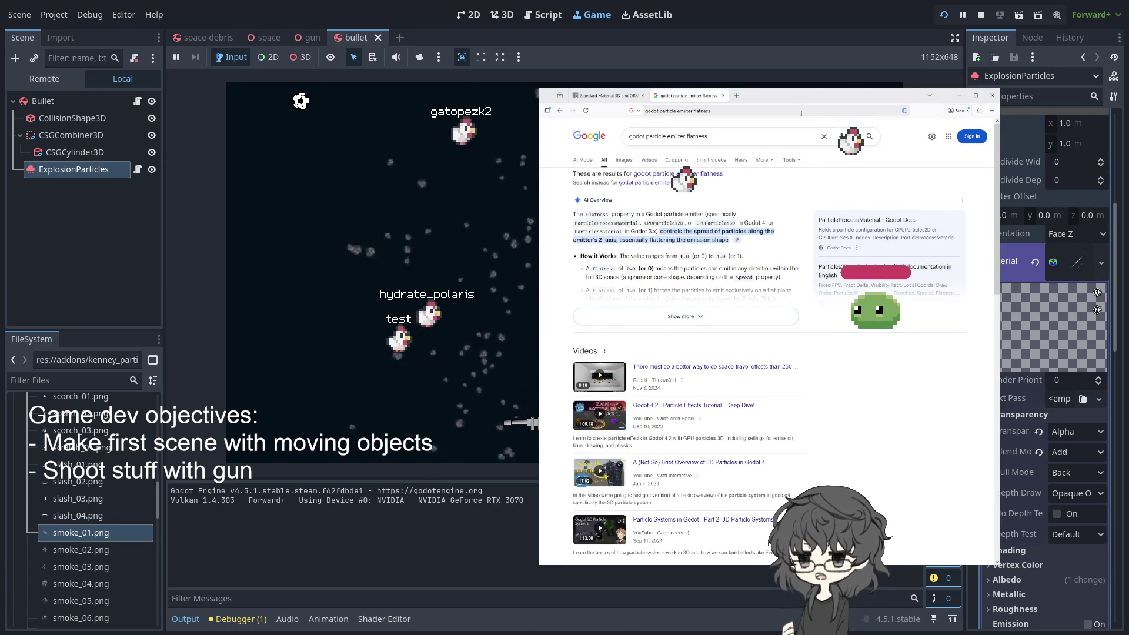
Search Google for 'godot 3d slicing'
drag(649, 136, 707, 136)
text(oly)
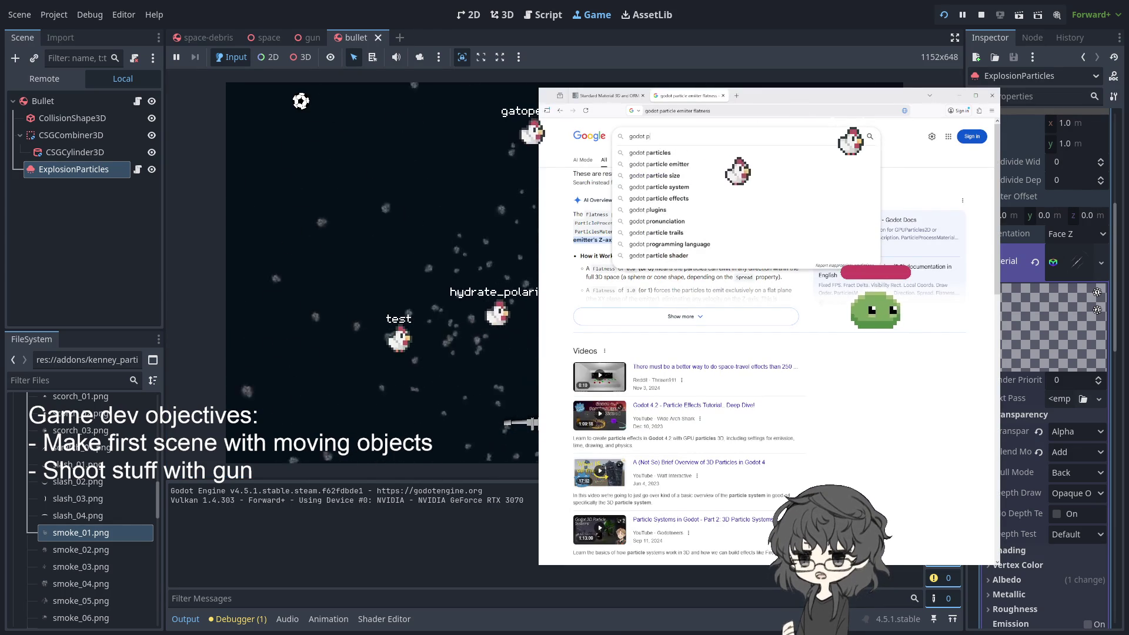
text(g)
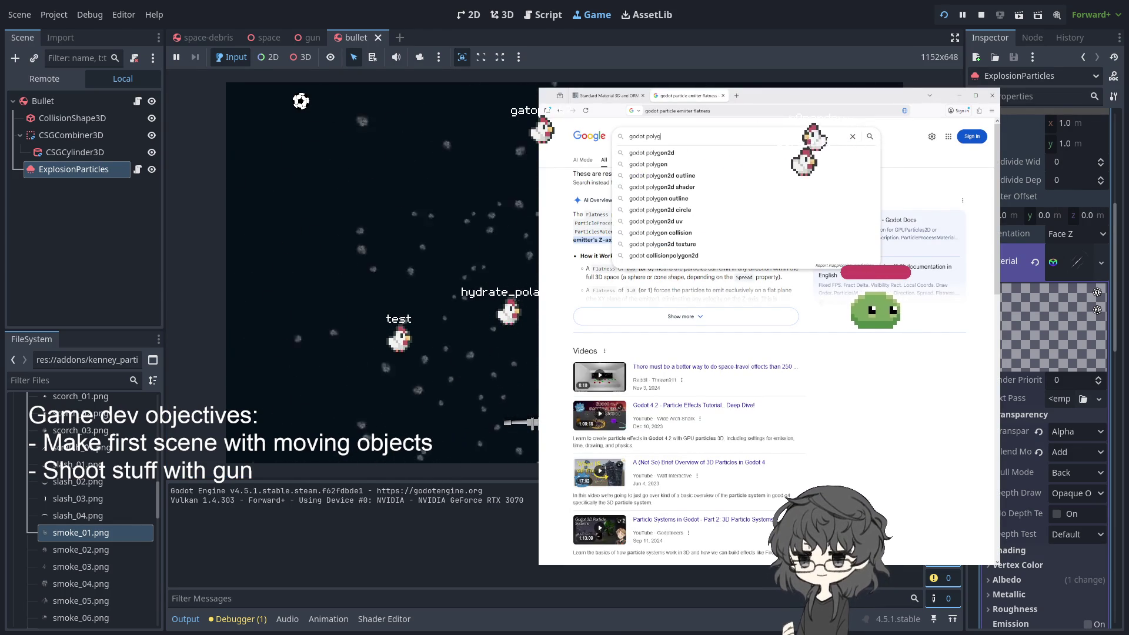
key(BackSpace)
key(BackSpace)
key(BackSpace)
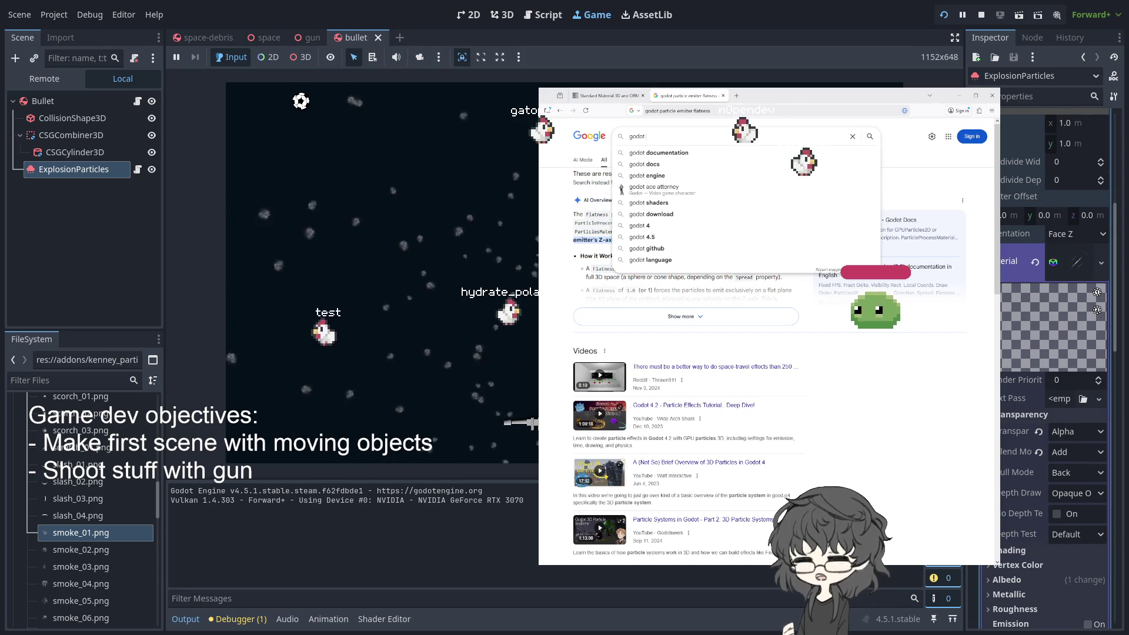
text(3)
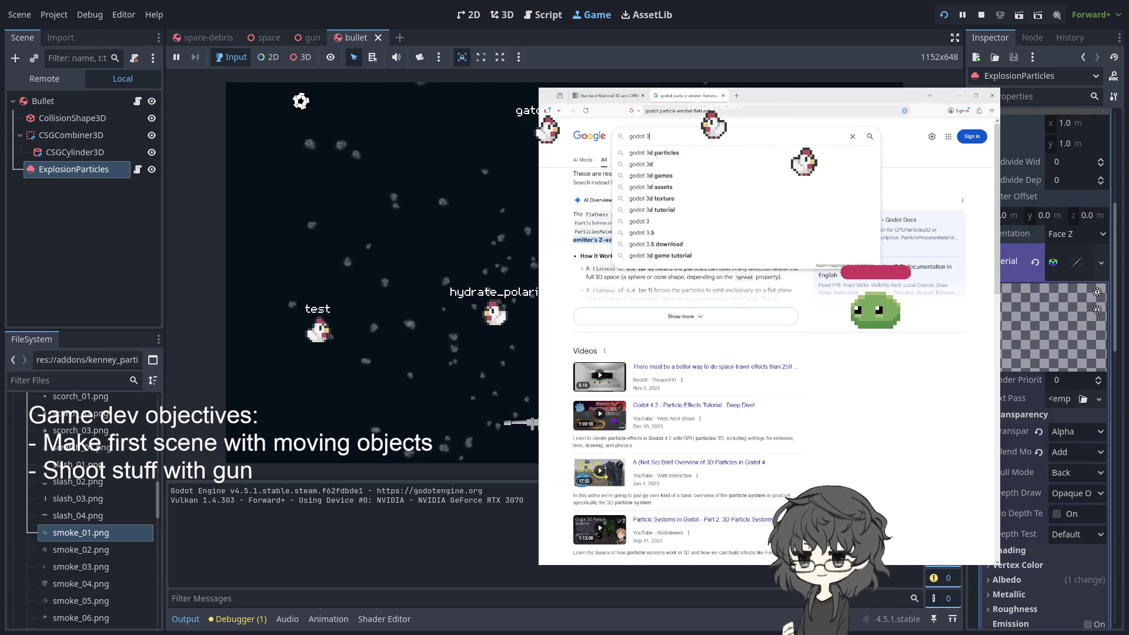
text(d slicing)
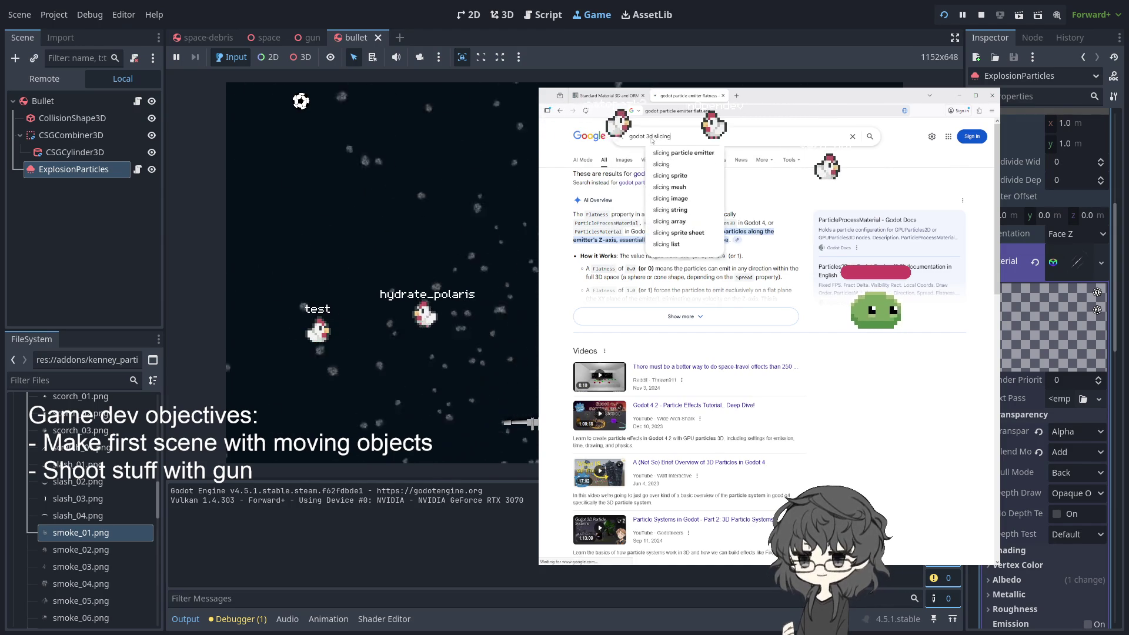
key(Return)
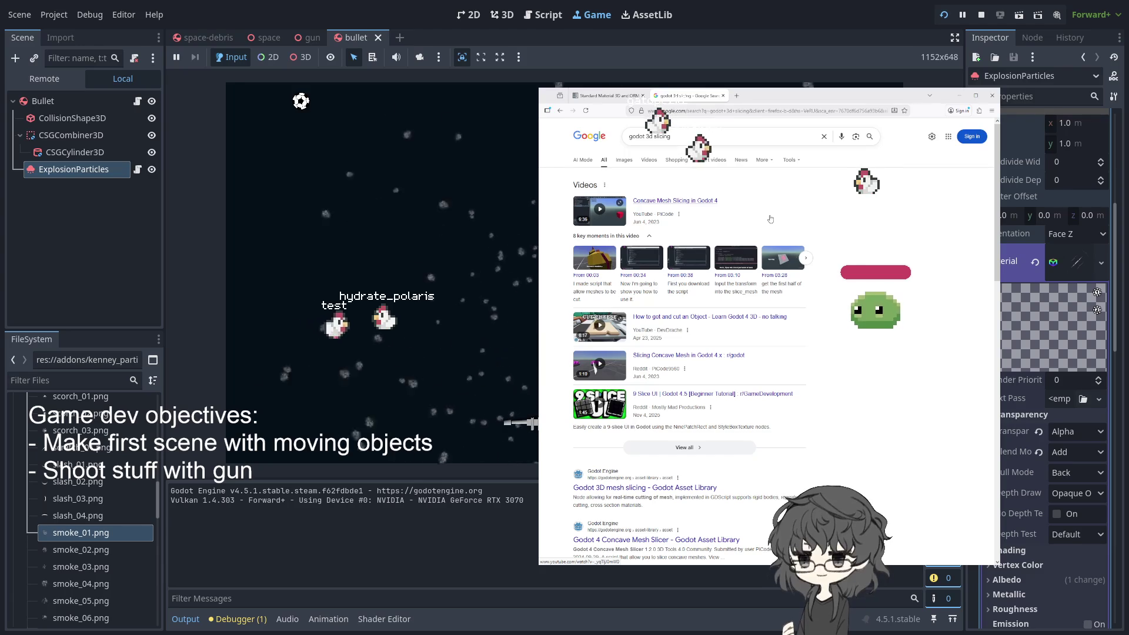
Open the Godot 3D mesh slicing asset result and its YouTube demo video
scroll(770, 218, down, 1)
scroll(770, 218, down, 3)
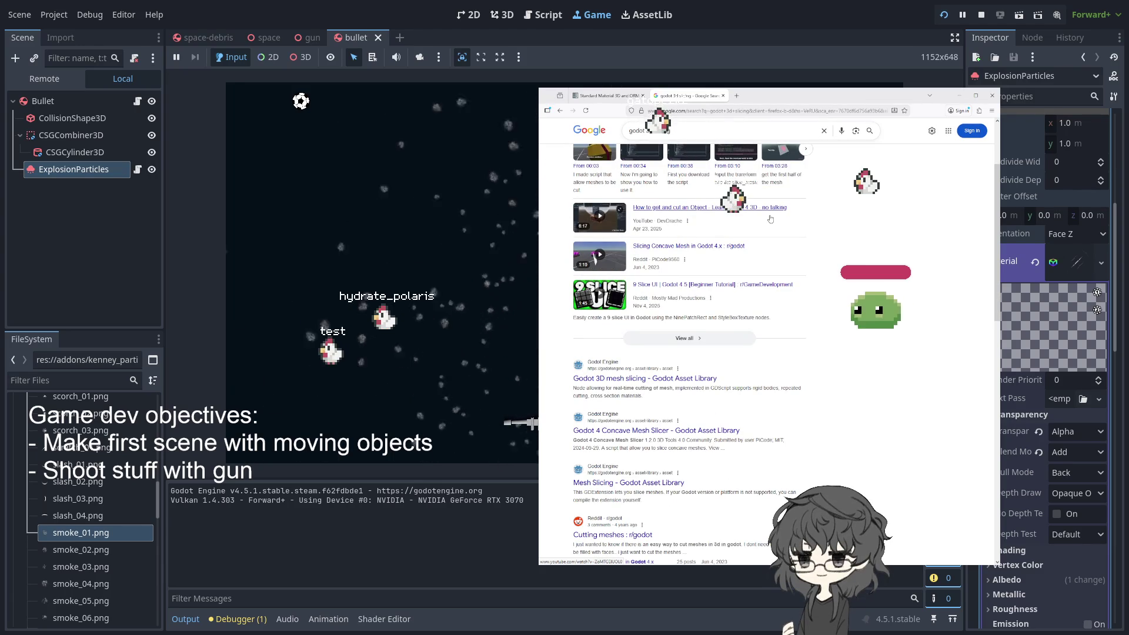
click(644, 378)
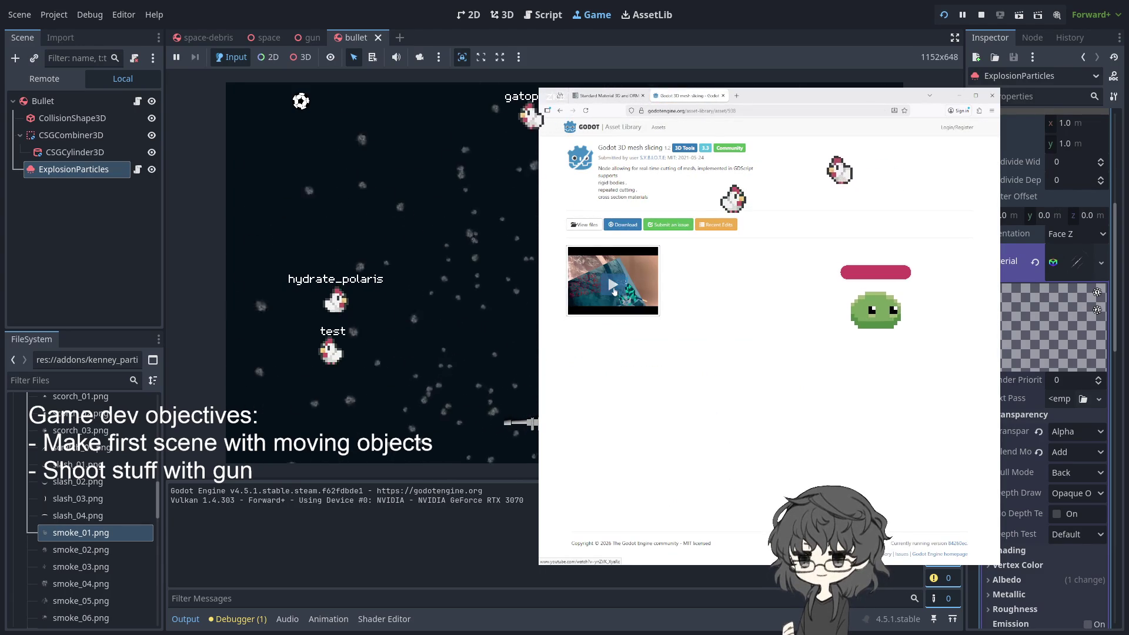
click(614, 290)
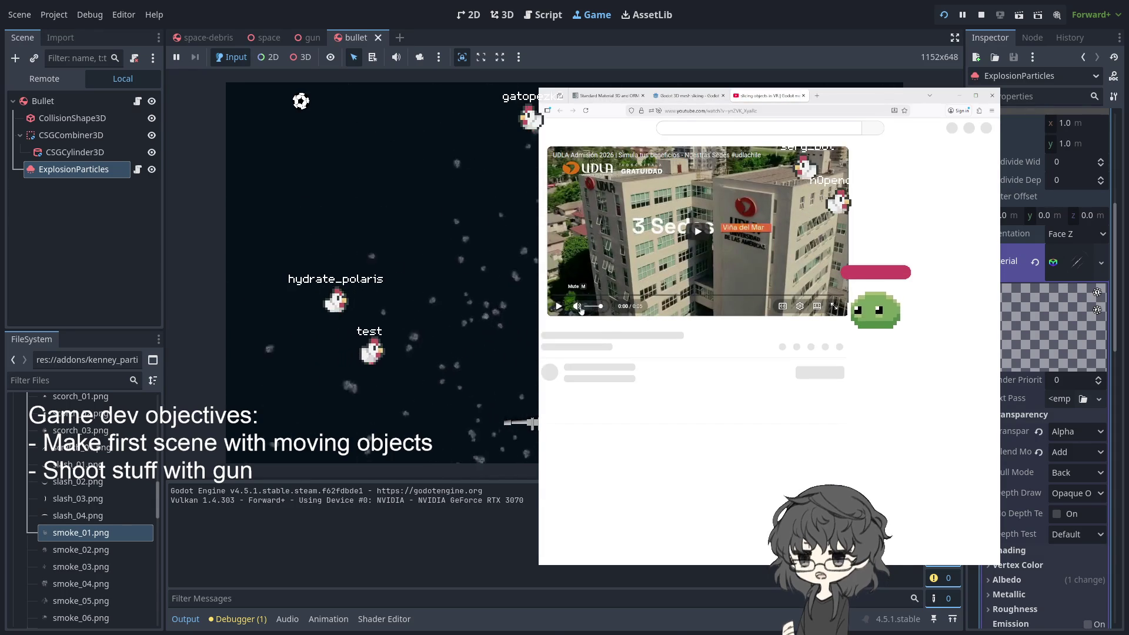
Watch the VR mesh slicing demo, then close its tab and return to the 'godot 3d slicing' results
click(556, 299)
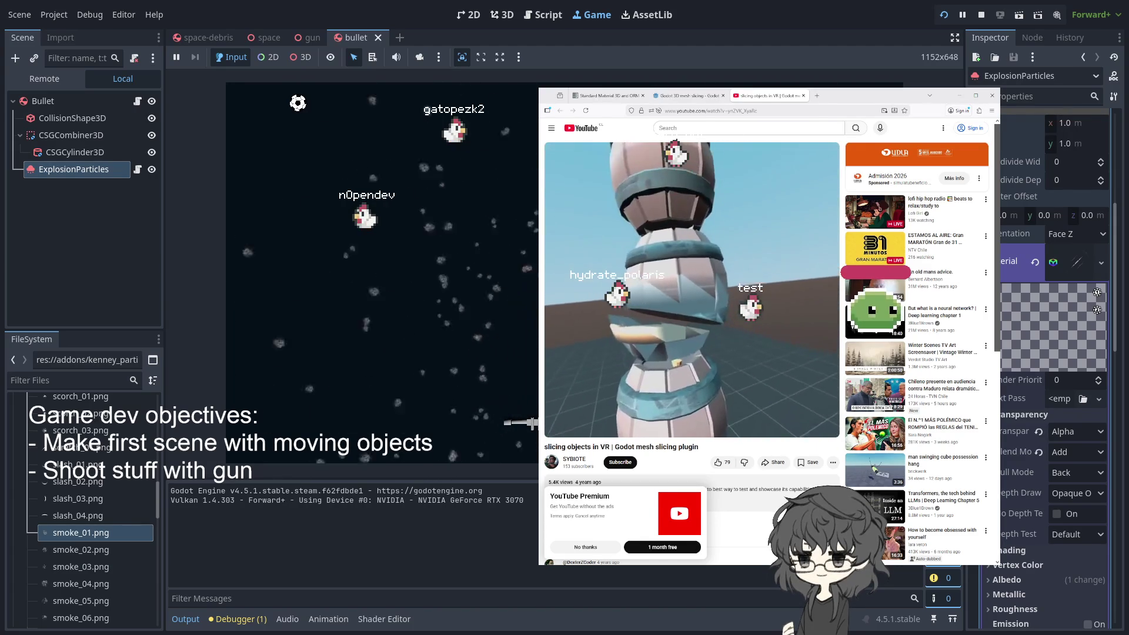
mouse_move(729, 276)
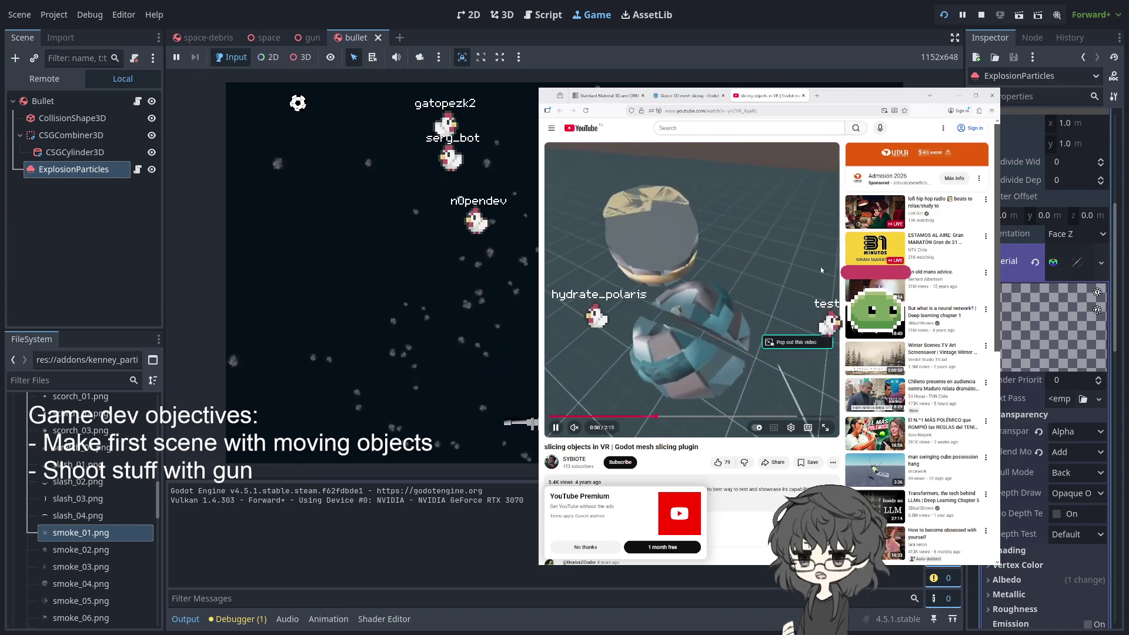
middle_click(757, 98)
key(ctrl+shift+Tab)
click(709, 98)
click(560, 111)
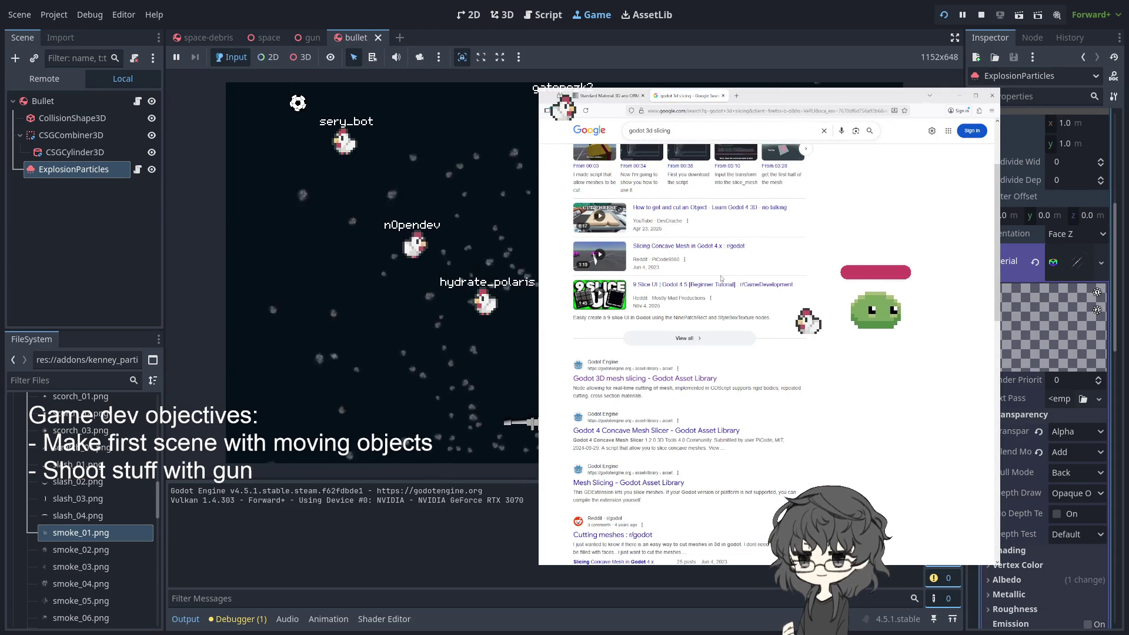
Open the Godot 4 Concave Mesh Slicer asset page and view its GitHub repository
scroll(721, 278, down, 3)
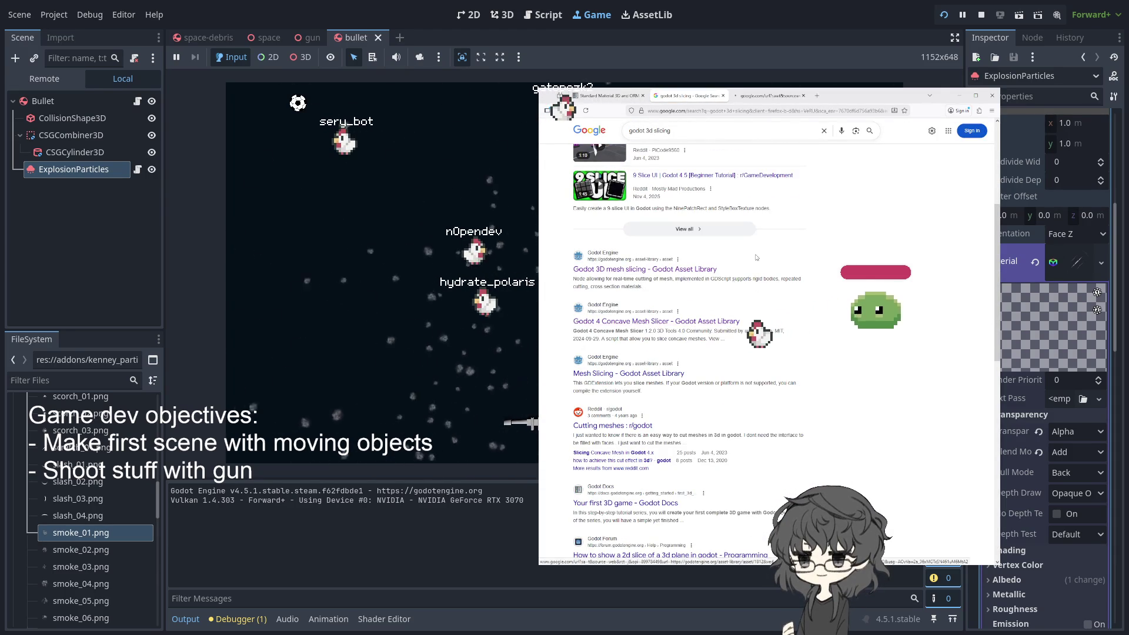
click(656, 326)
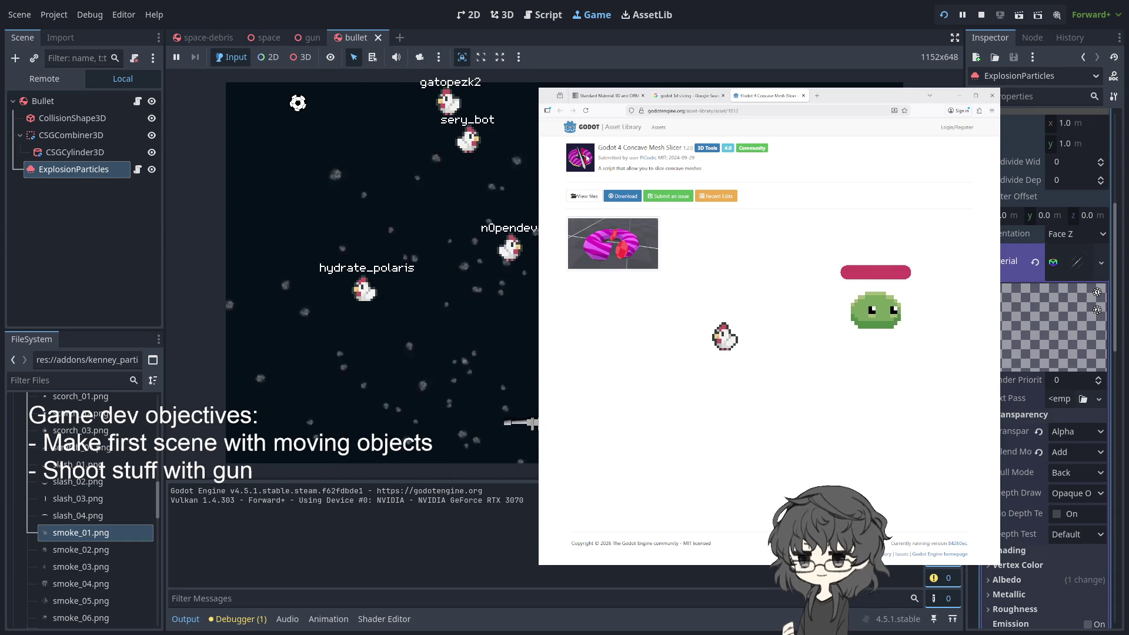
click(585, 198)
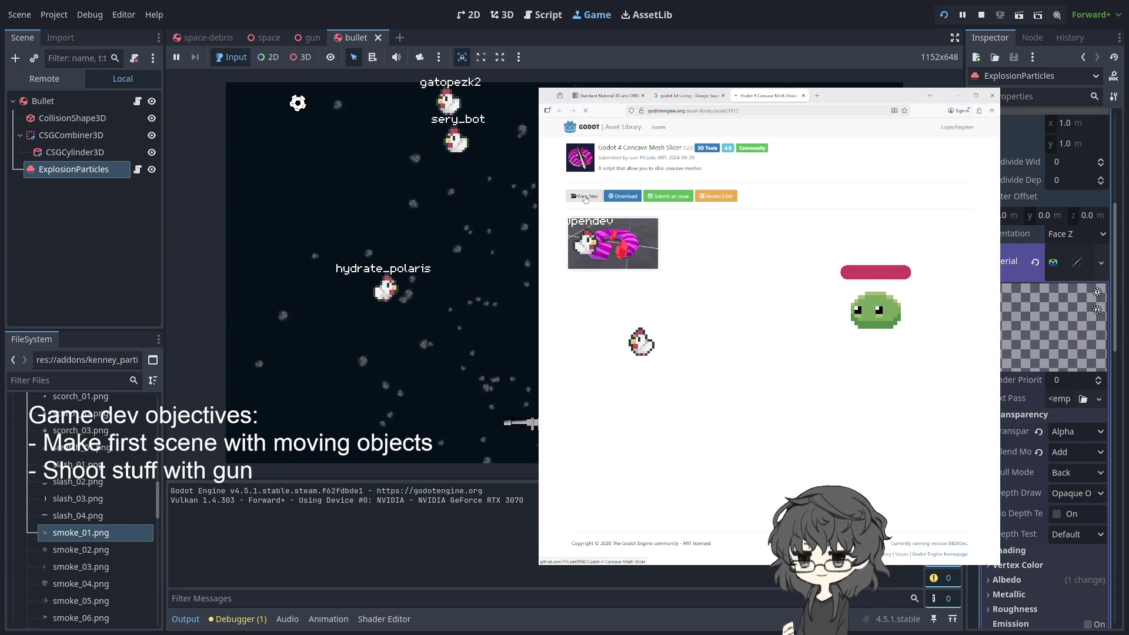
scroll(645, 240, down, 2)
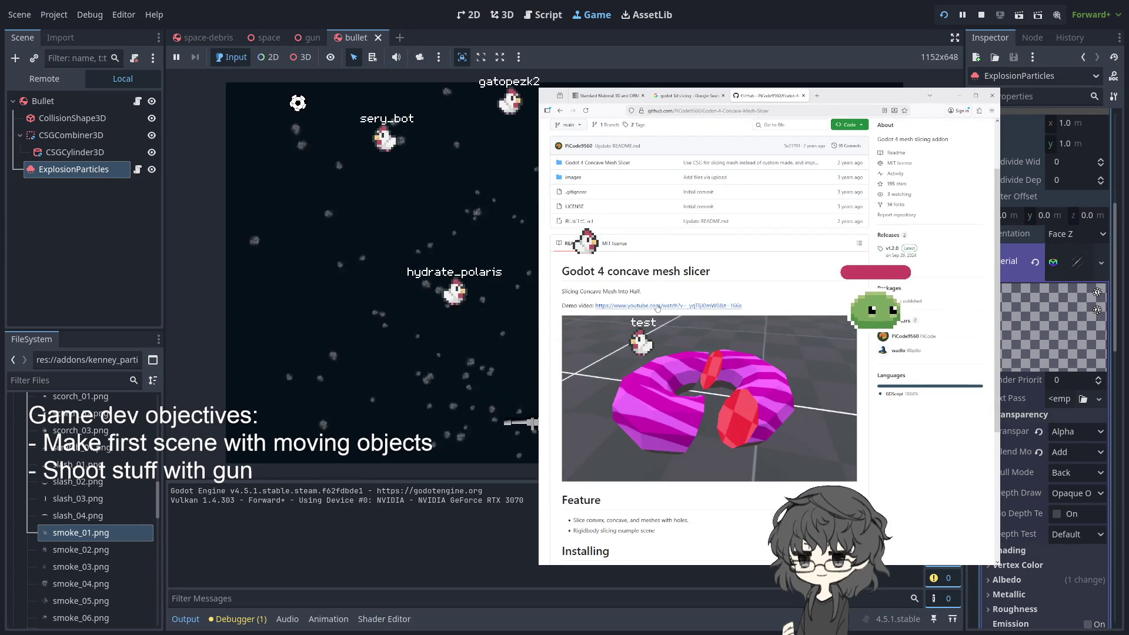
Switch to the 'Concave Mesh Slicing in Godot 4' YouTube video
click(846, 95)
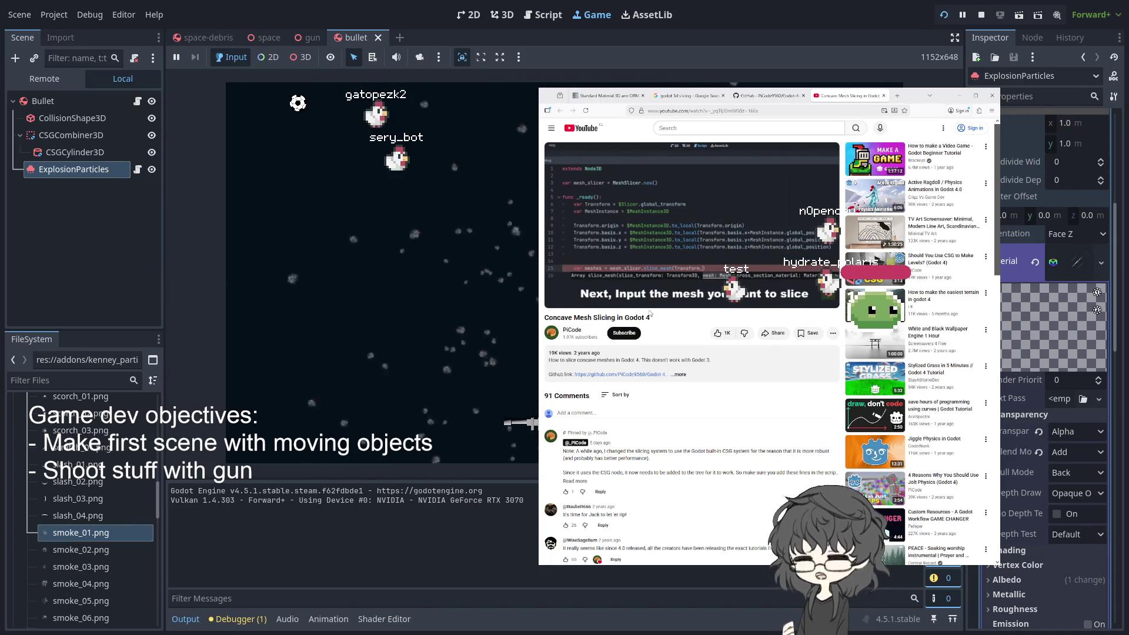
Expand the pinned comment, highlight its add-to-tree note, and expand the video description
mouse_move(666, 301)
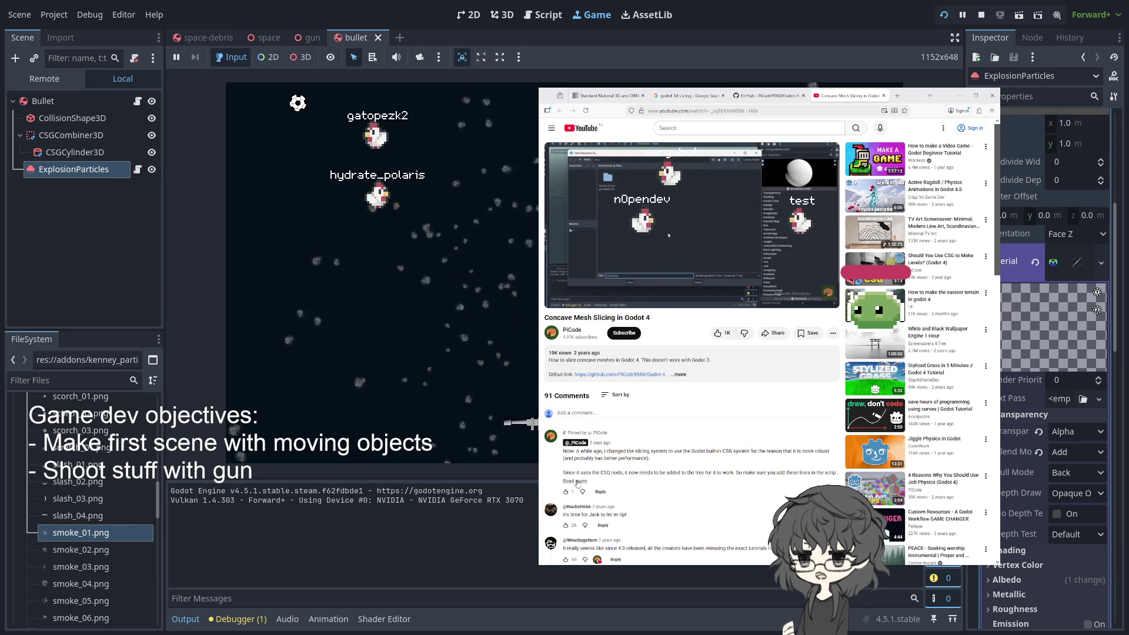
click(576, 481)
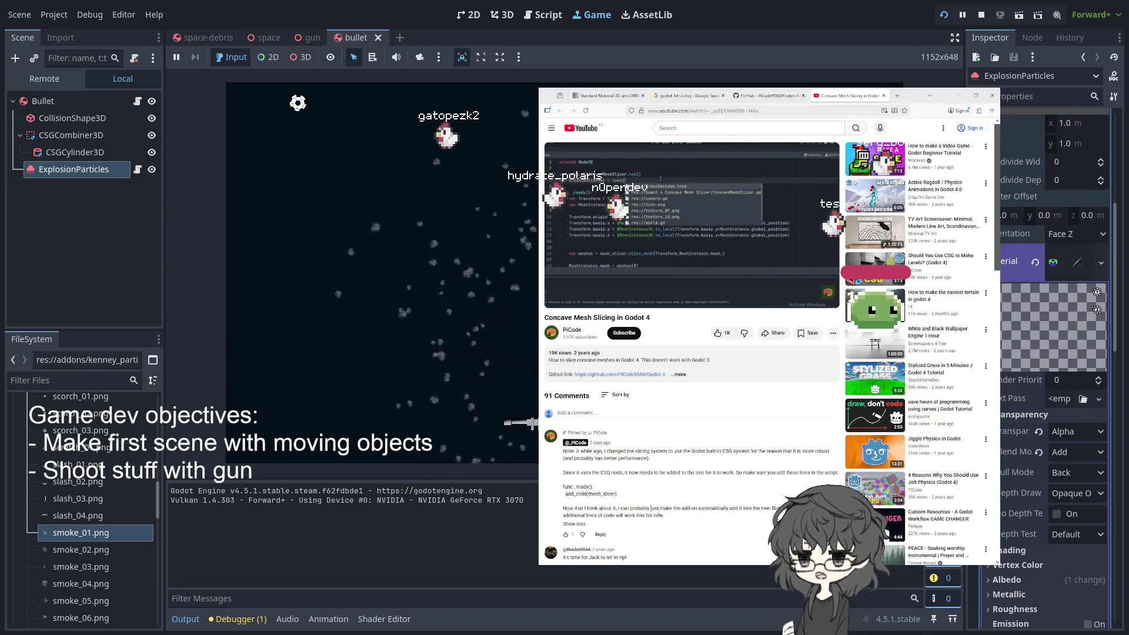
drag(650, 508, 664, 515)
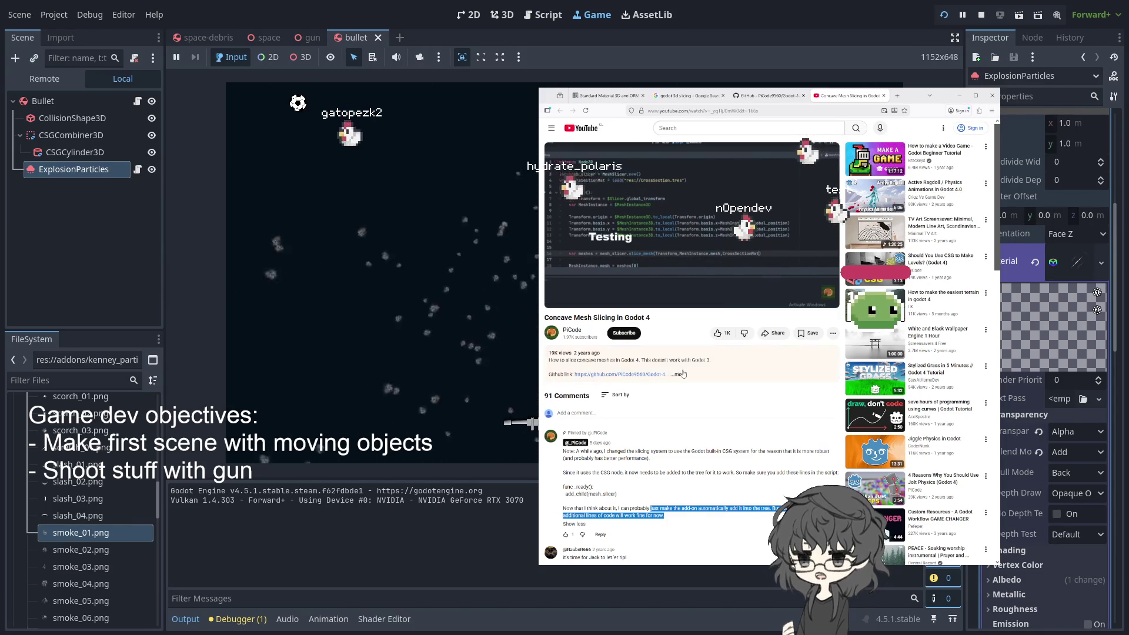
click(634, 372)
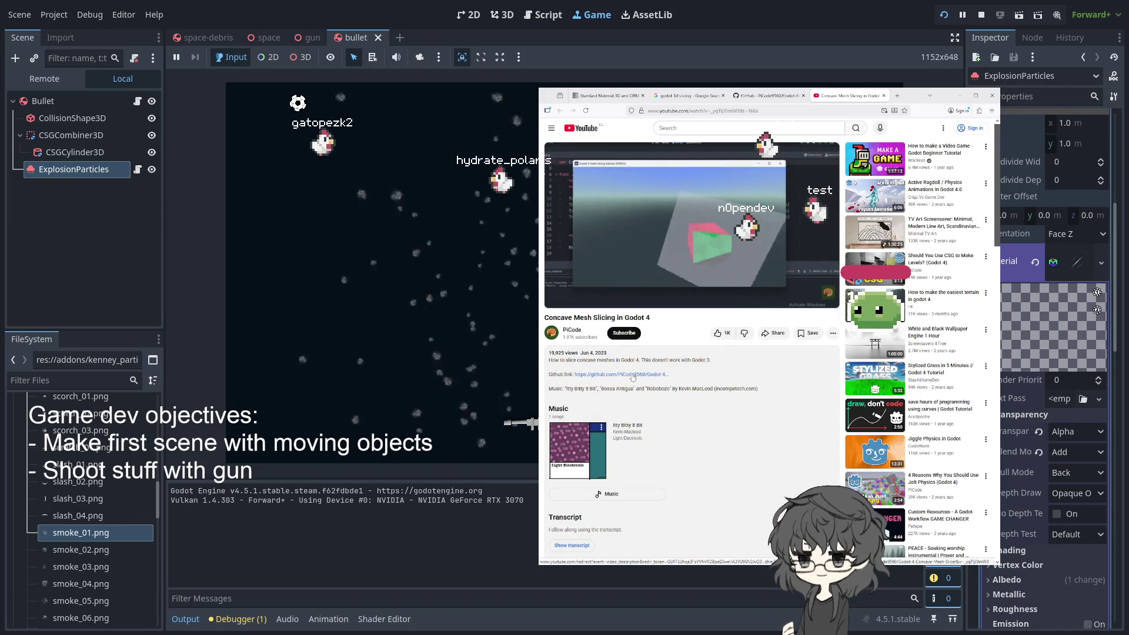
Open the description's GitHub repository link and scroll through its README
click(633, 375)
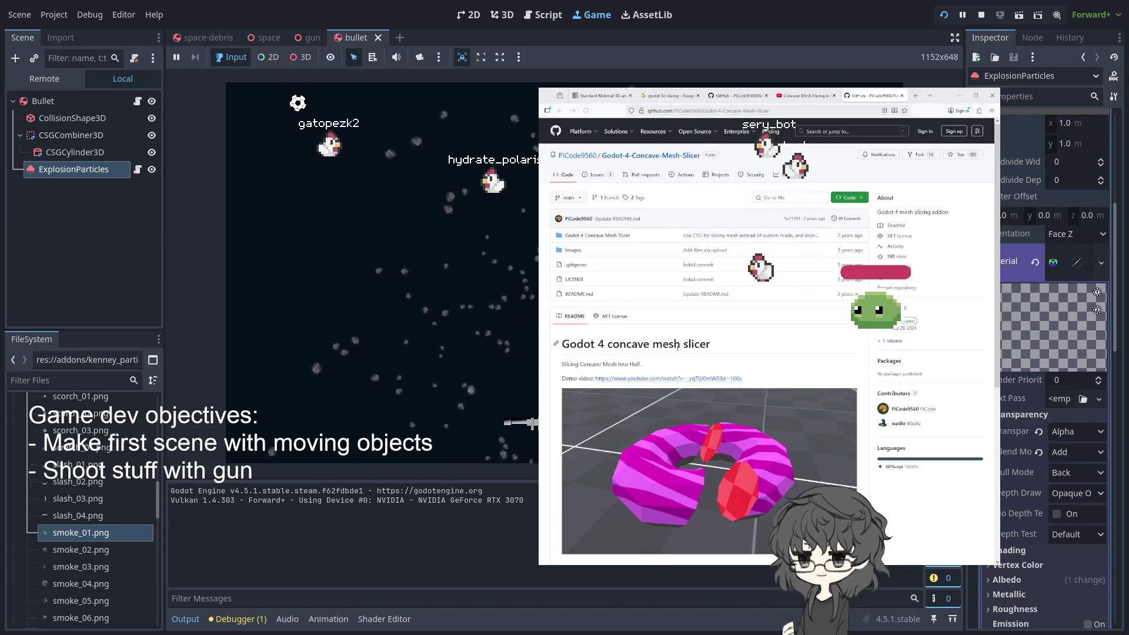
scroll(727, 284, down, 3)
scroll(729, 284, down, 3)
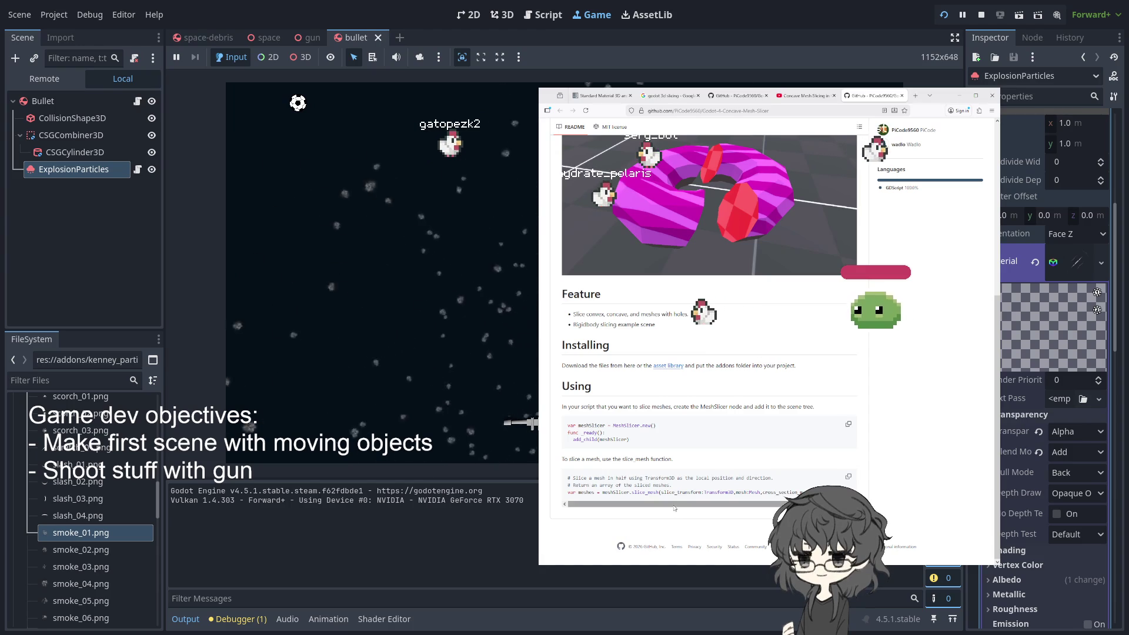
scroll(742, 402, up, 5)
scroll(741, 402, up, 2)
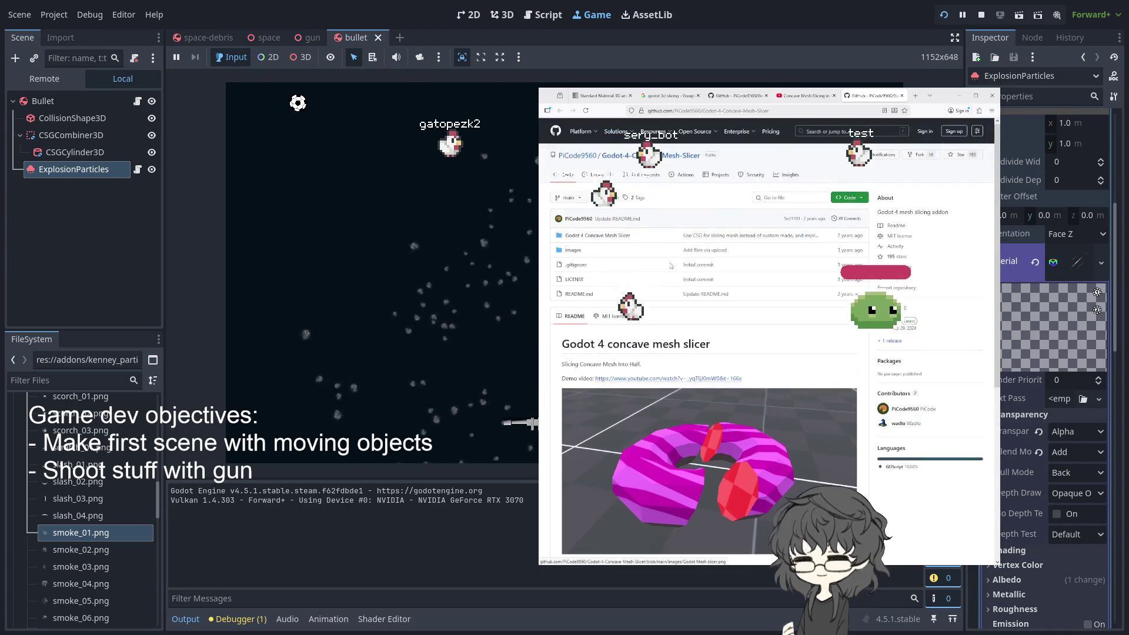
Read issue #2 about cross-section surface omissions, then open the Godot 4 Concave Mesh Slicer folder
click(596, 174)
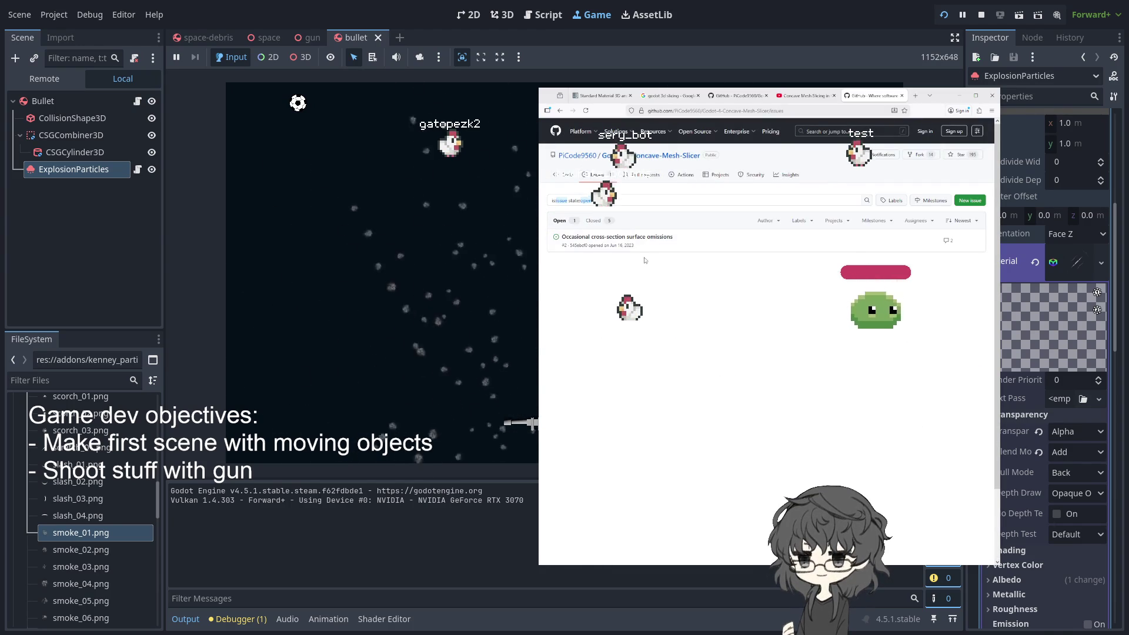
click(639, 236)
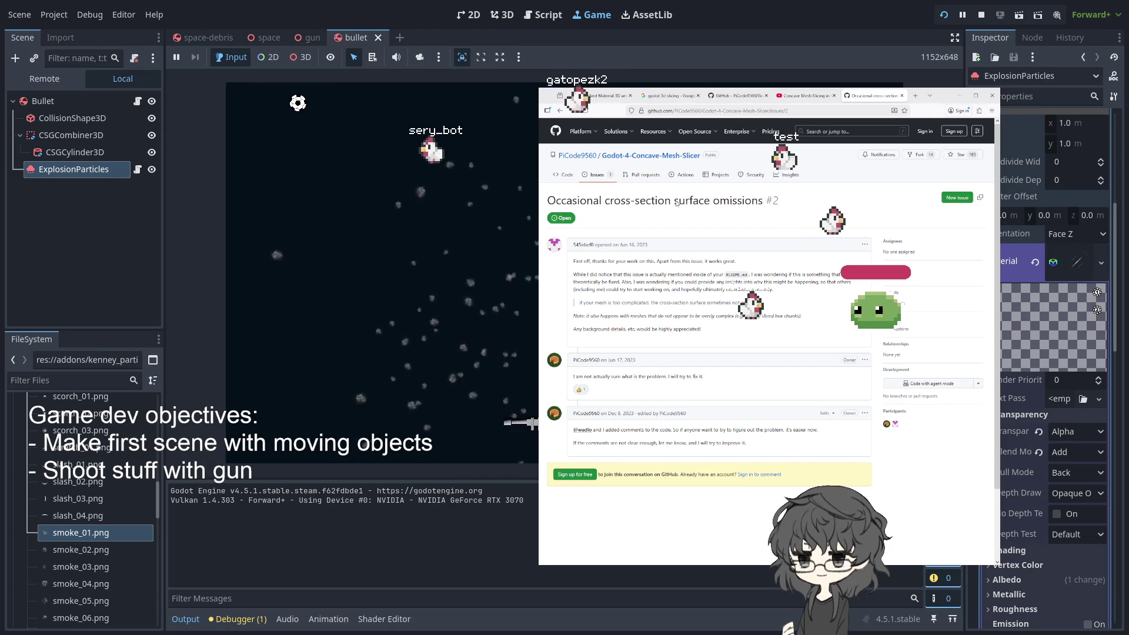
click(562, 176)
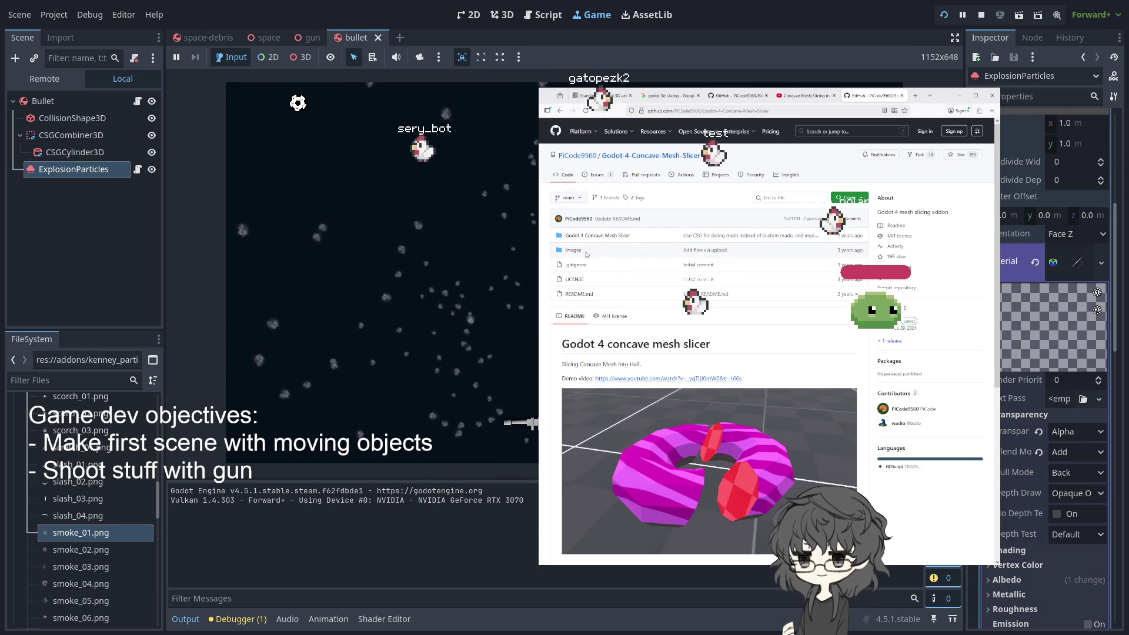
click(600, 236)
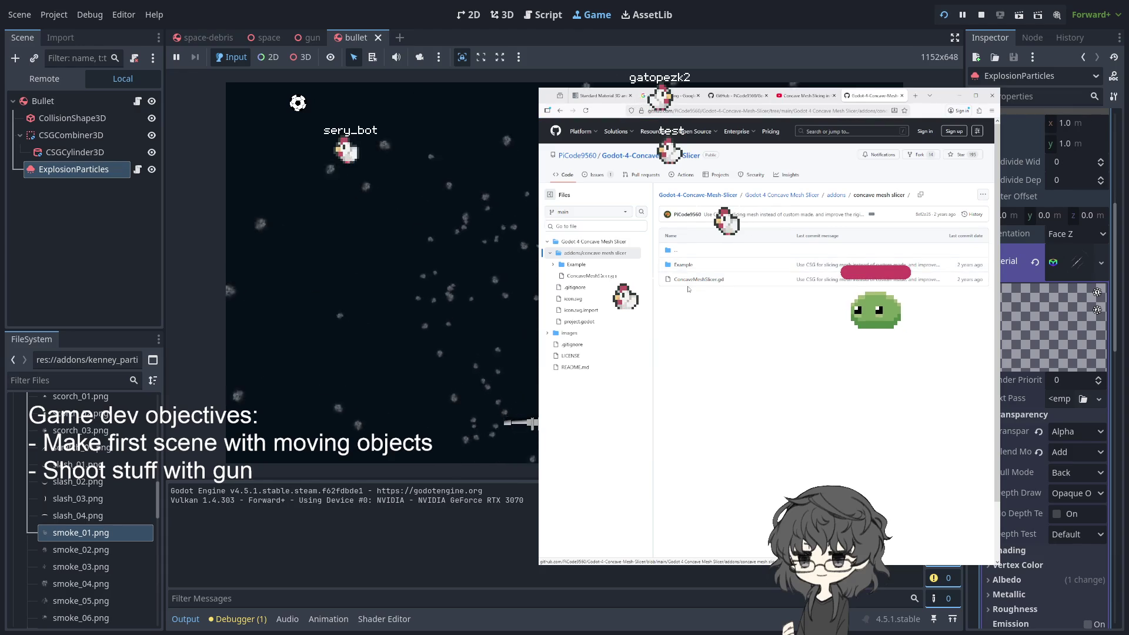
click(692, 280)
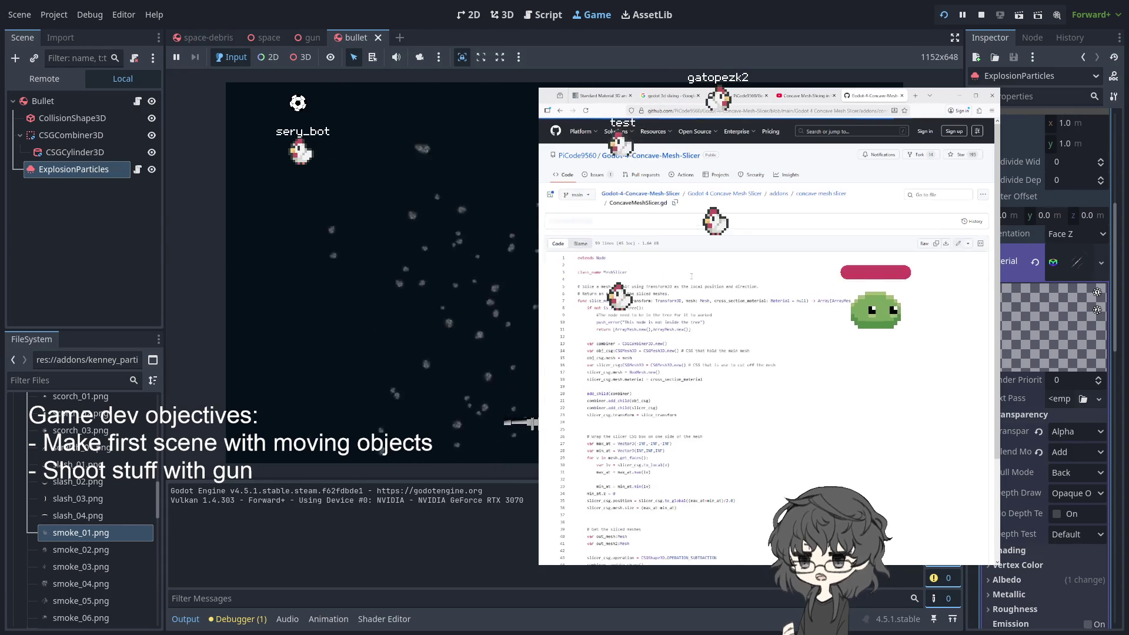
scroll(682, 305, down, 3)
scroll(671, 322, up, 3)
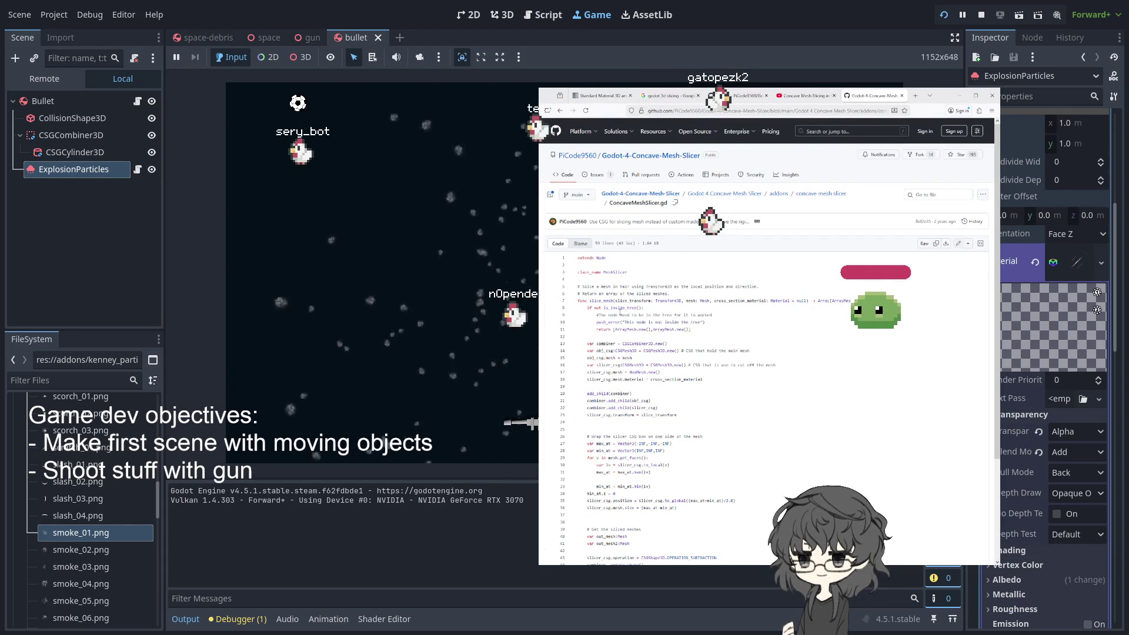
scroll(641, 229, down, 3)
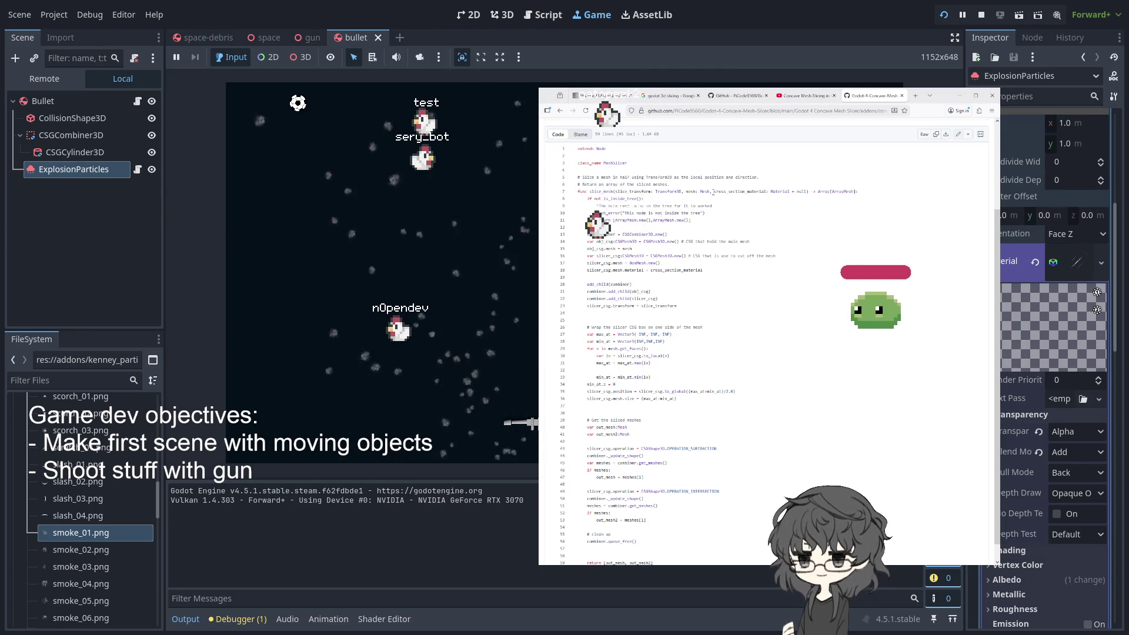
click(612, 192)
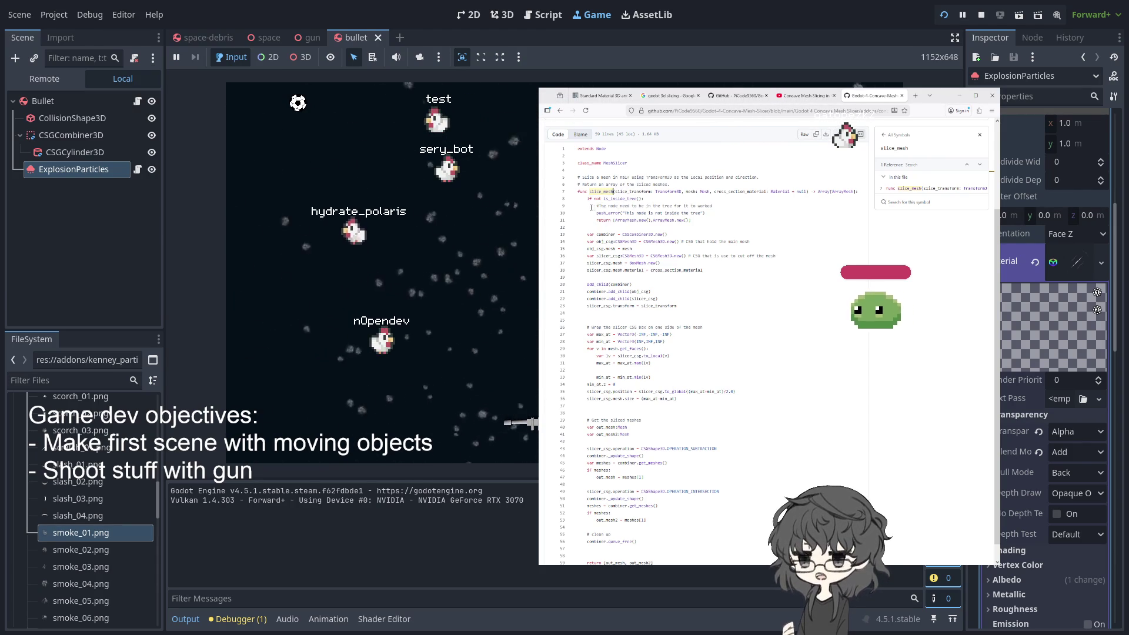
drag(596, 205, 704, 213)
click(700, 225)
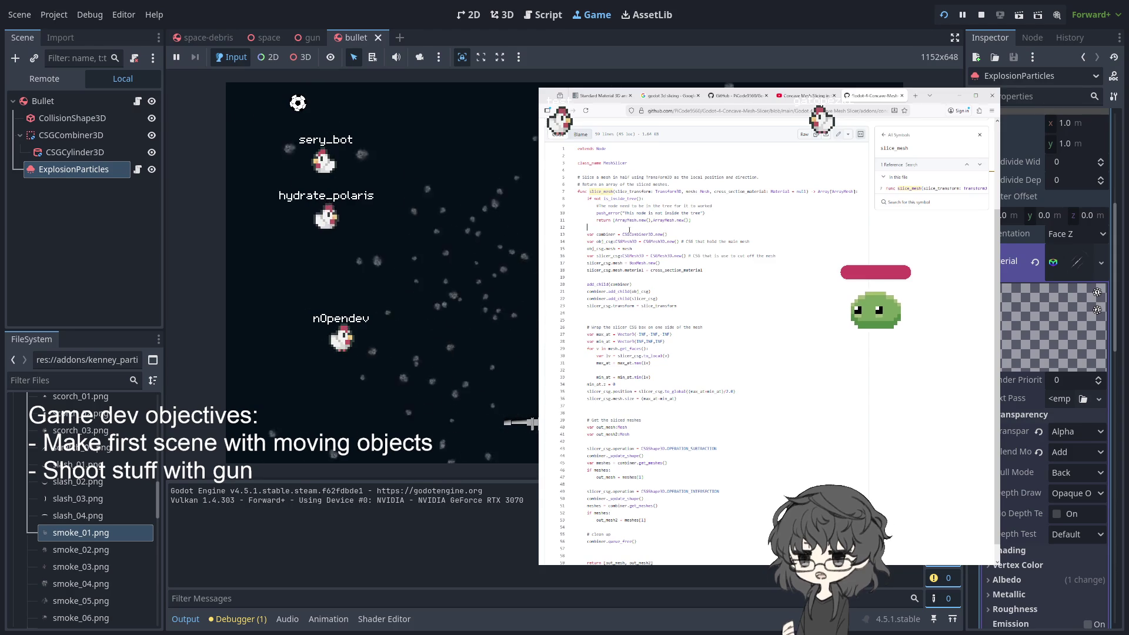
drag(615, 234, 690, 233)
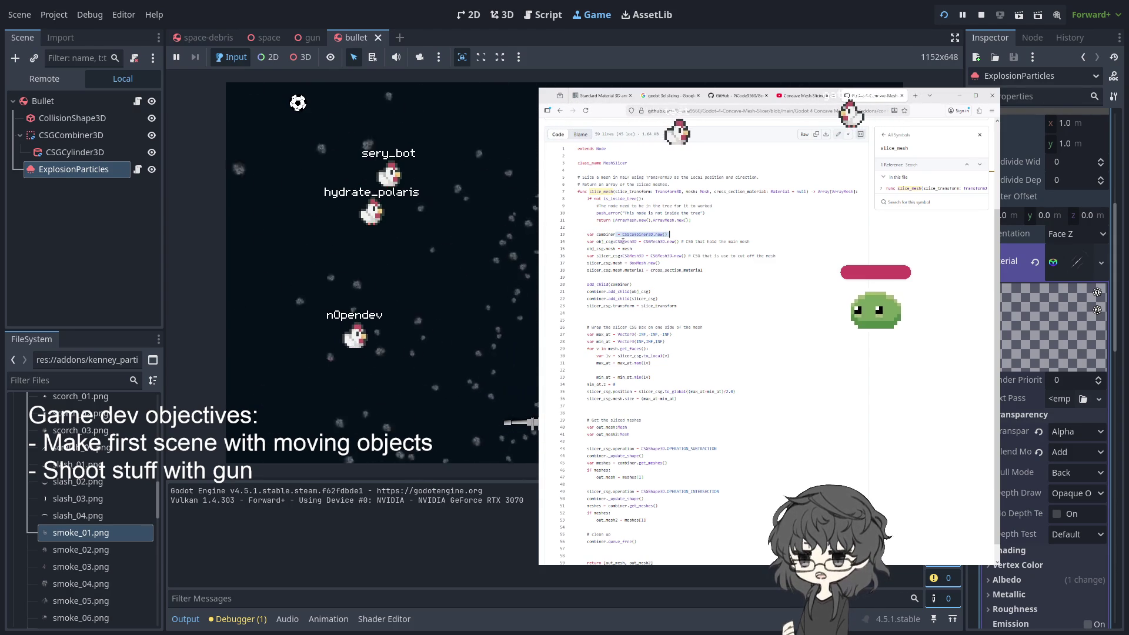
click(605, 234)
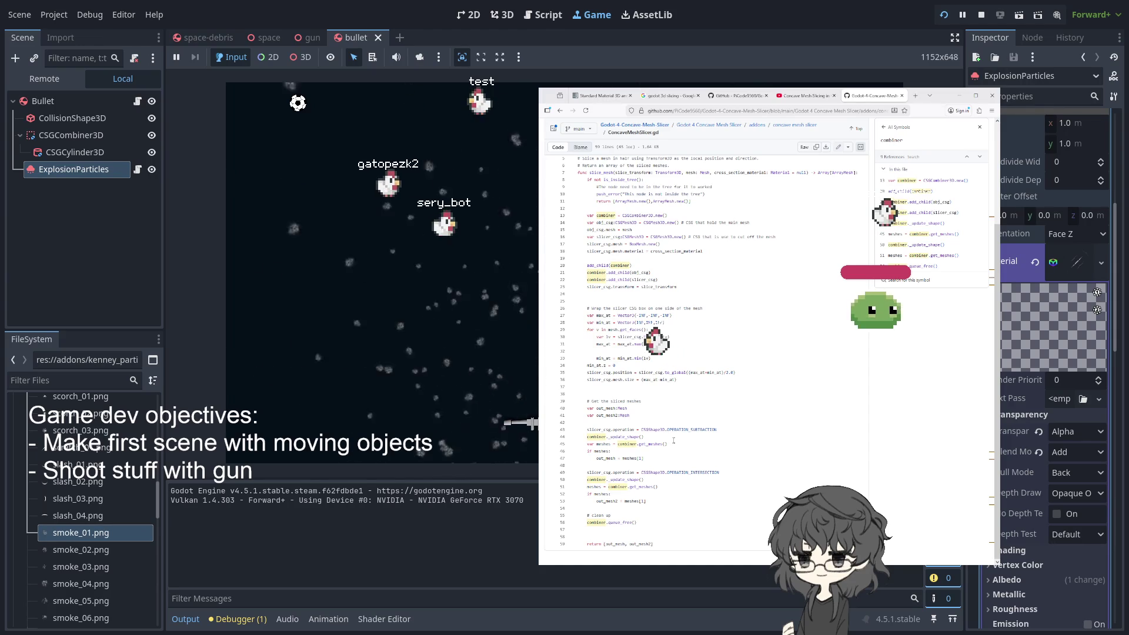
scroll(629, 423, up, 2)
scroll(629, 423, down, 1)
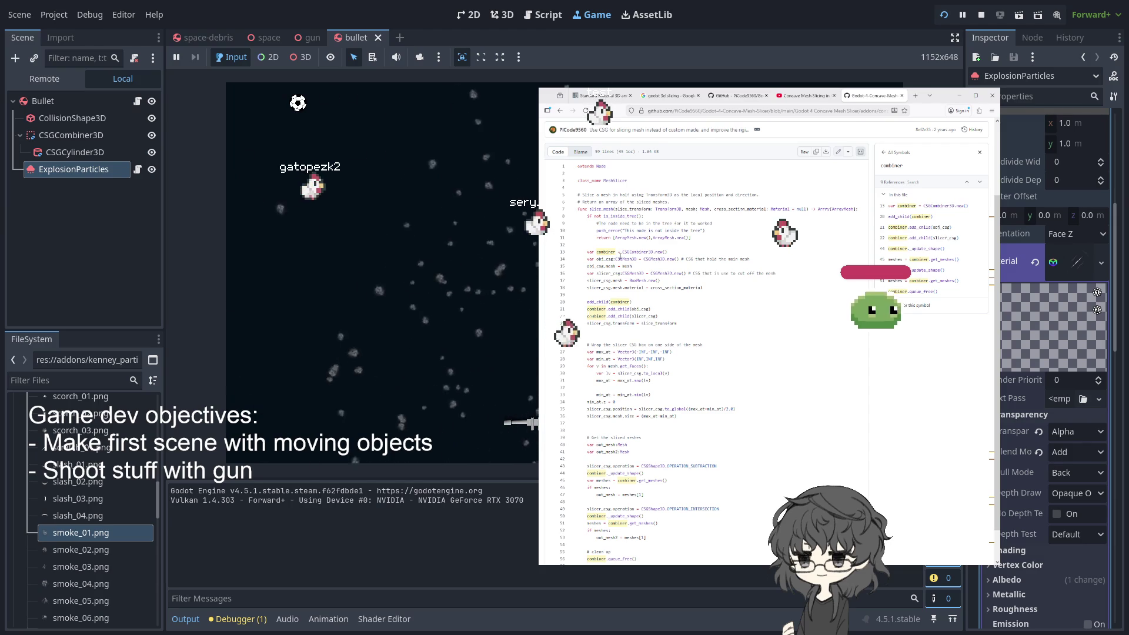
click(600, 259)
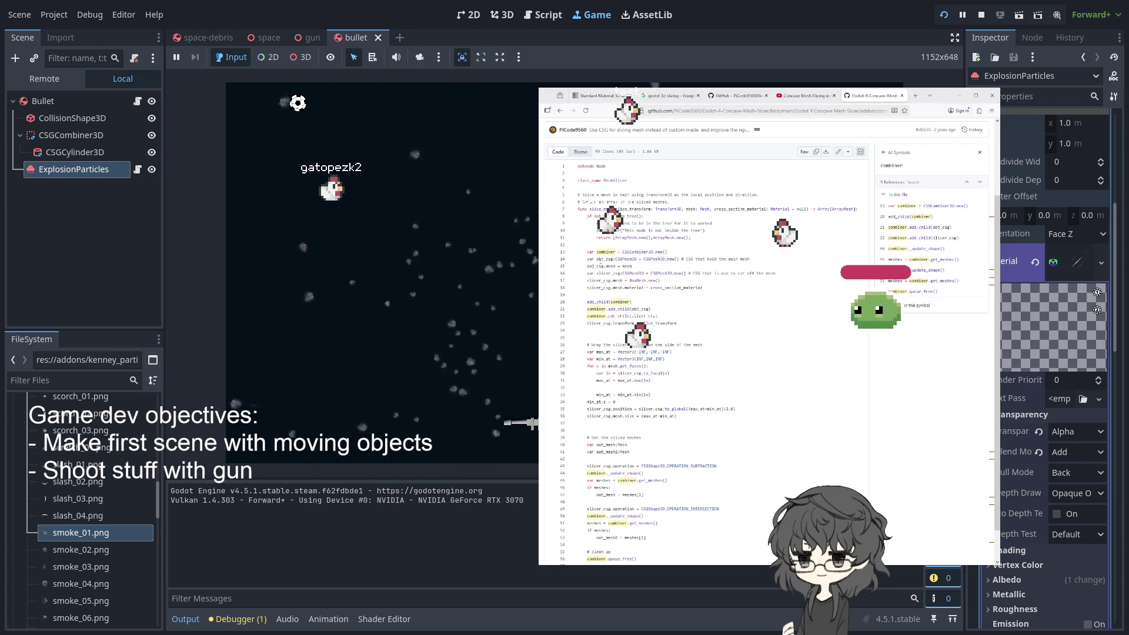
Look up references to CSGMesh3D, combiner, obj_csg and slicer_csg in ConcaveMeshSlicer.gd
click(654, 259)
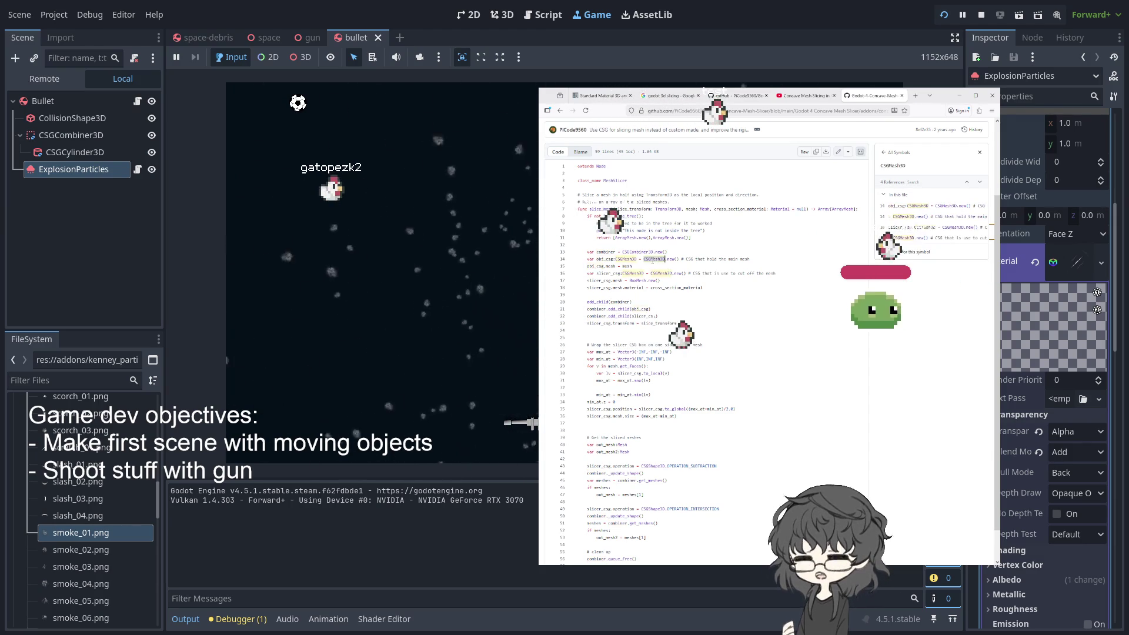
click(616, 251)
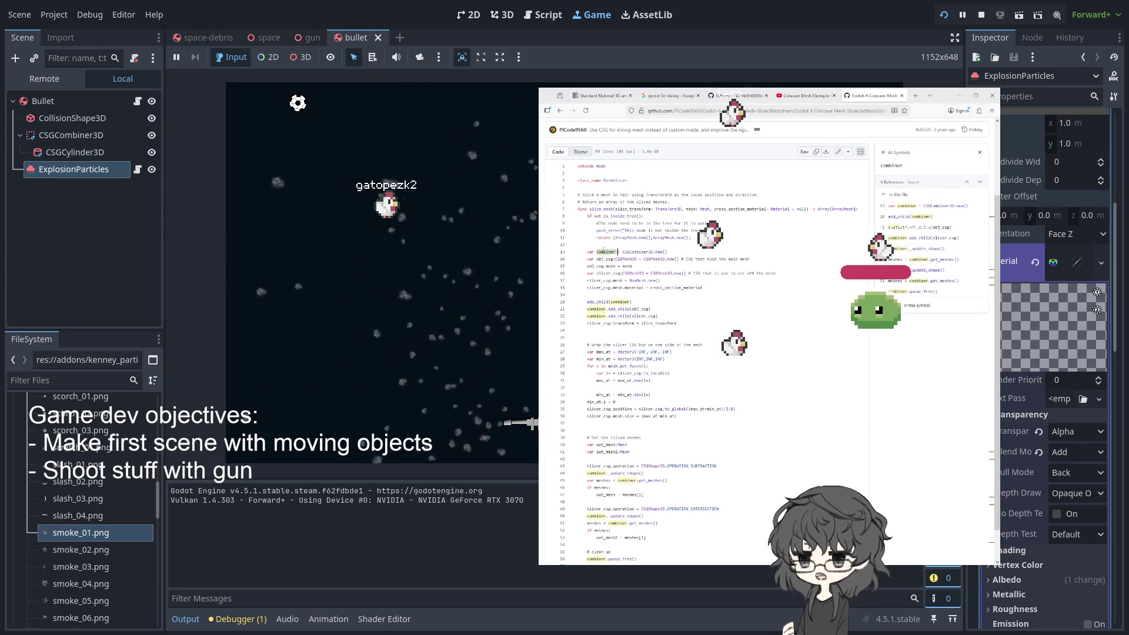
click(604, 259)
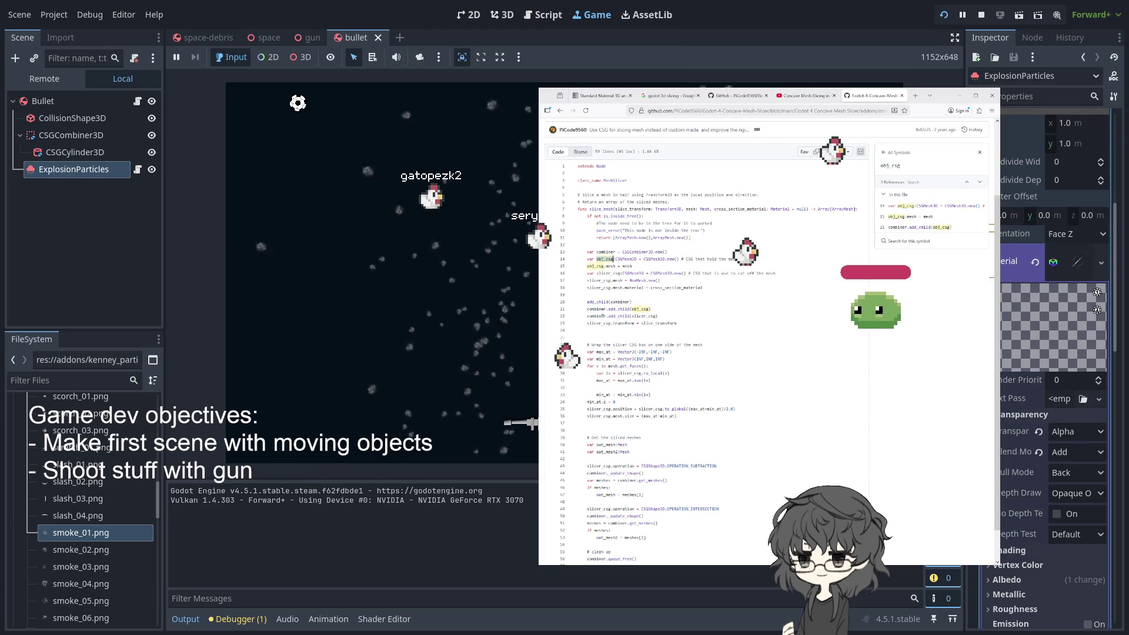
click(641, 308)
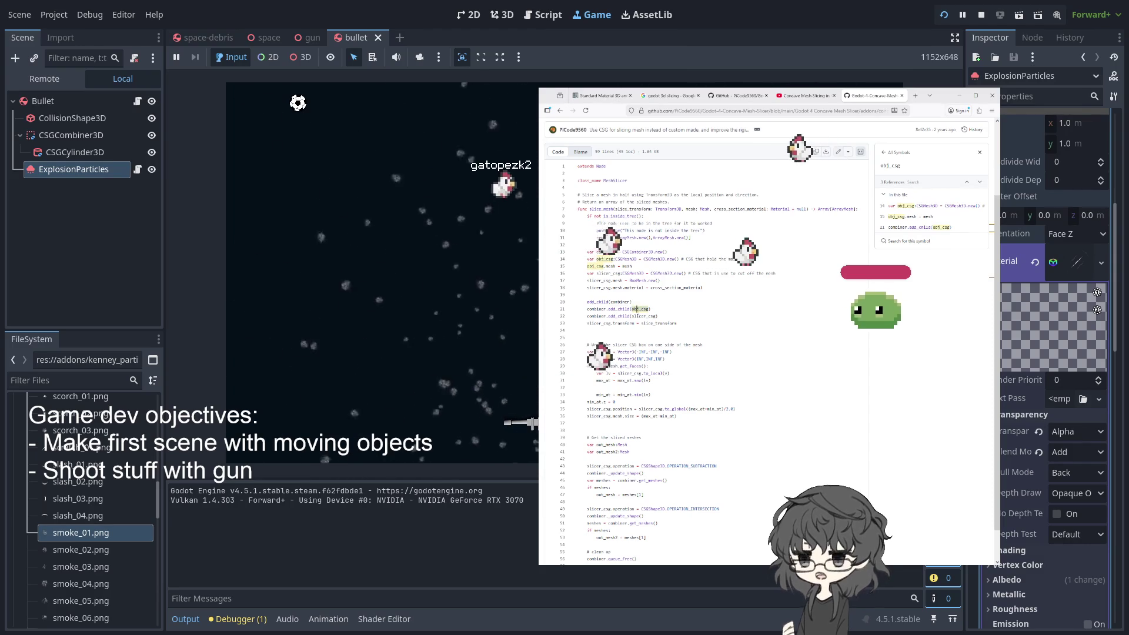
click(642, 316)
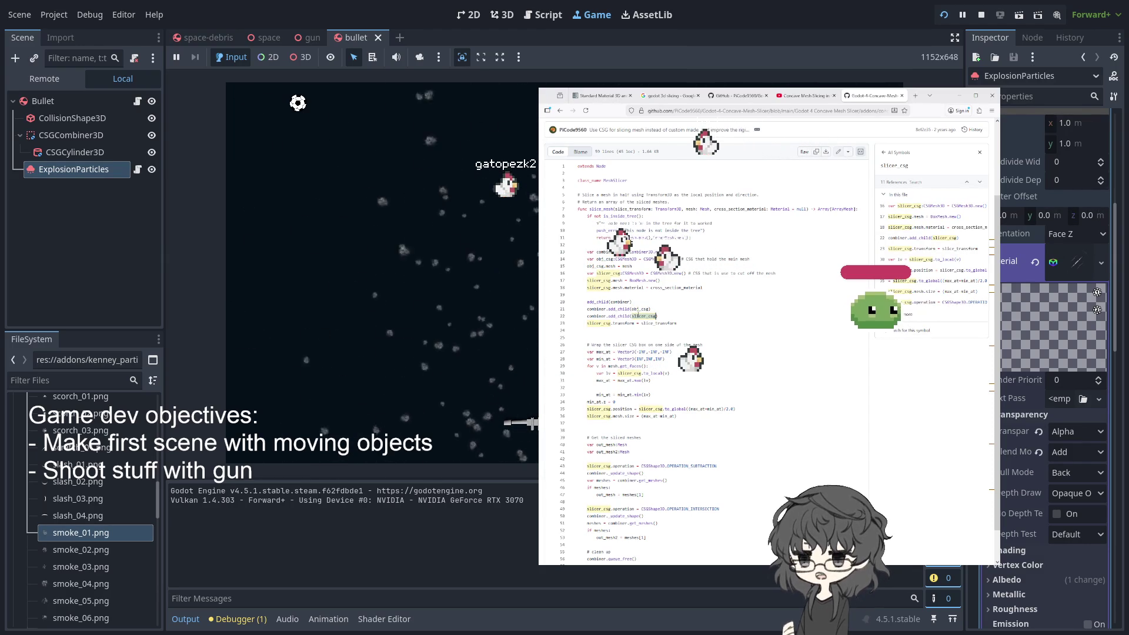
scroll(638, 315, down, 1)
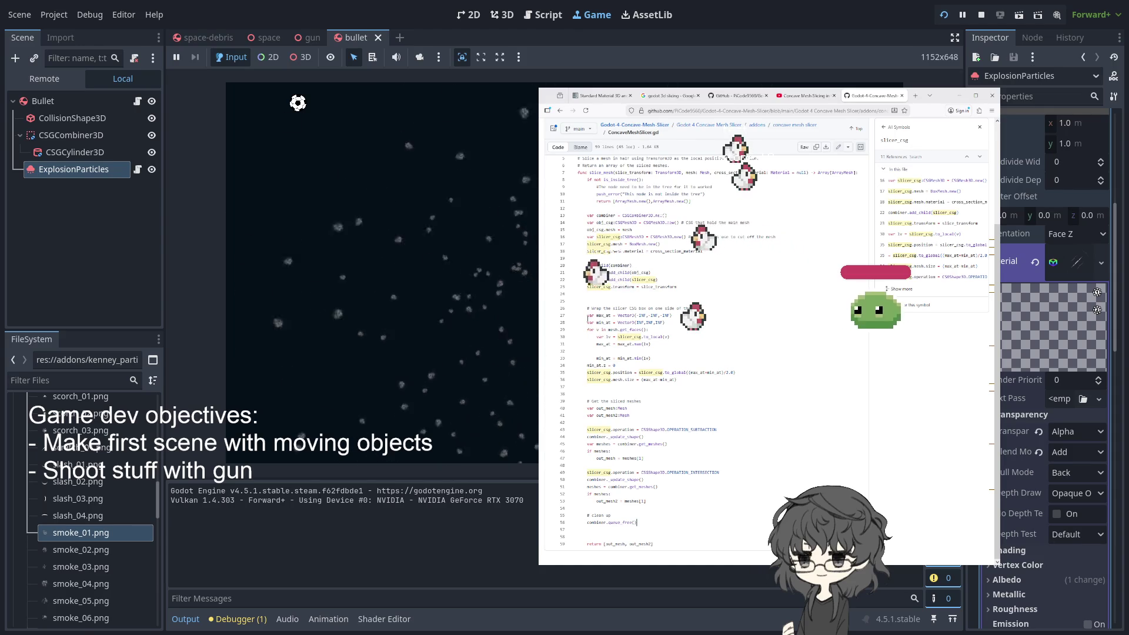
Highlight the max_at and min_at lines, then clear the highlight while reviewing the script
drag(587, 315, 664, 323)
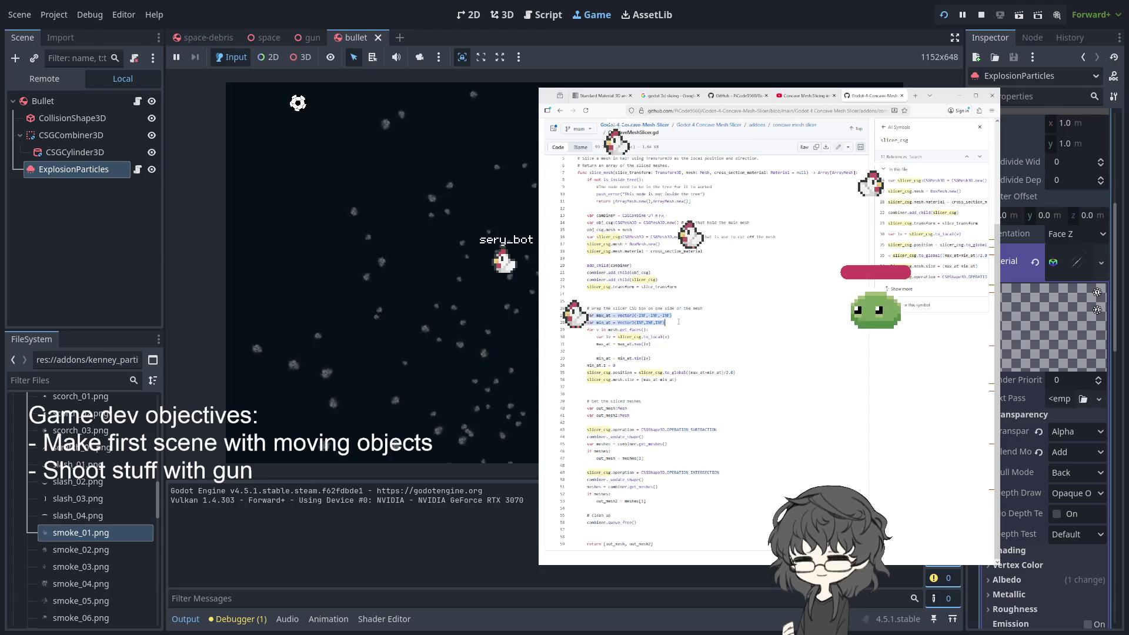
click(647, 347)
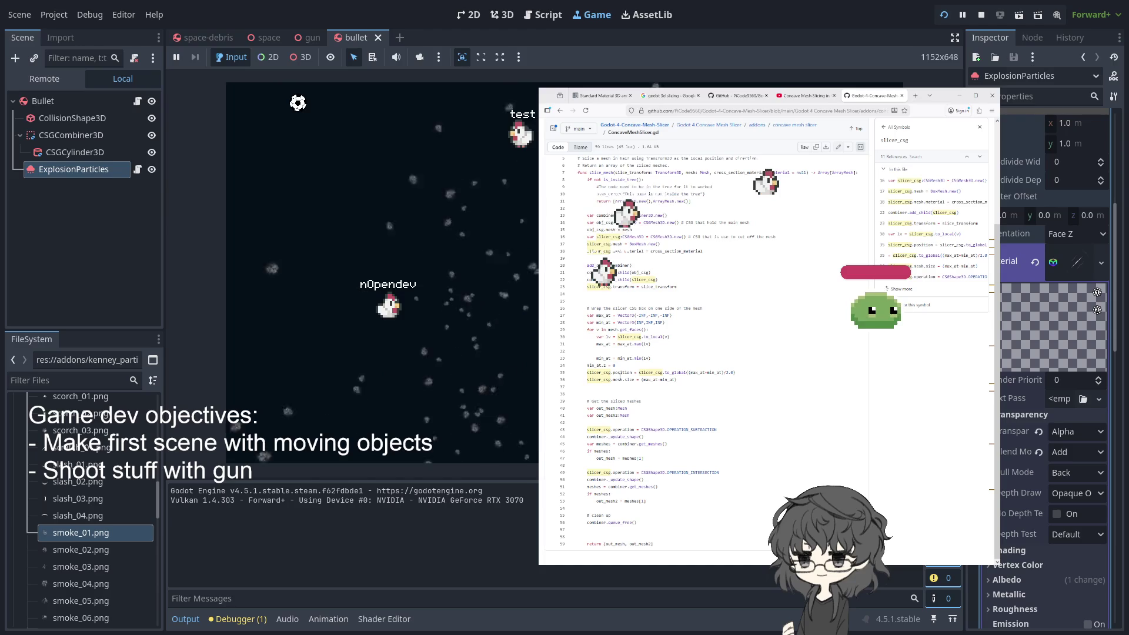
scroll(706, 353, up, 5)
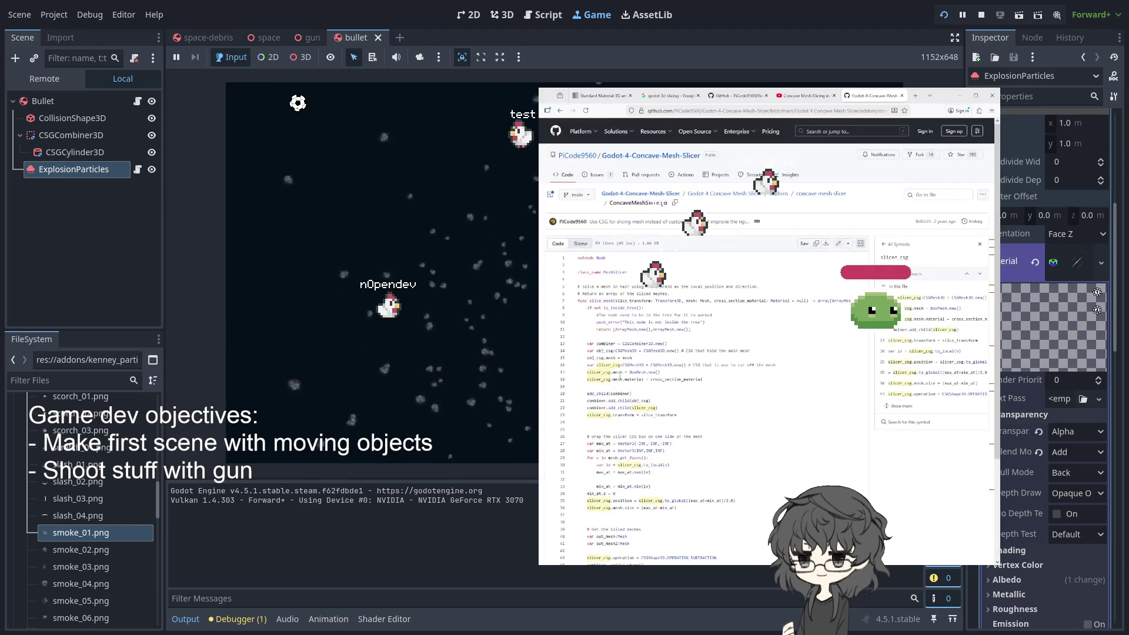
scroll(671, 380, down, 1)
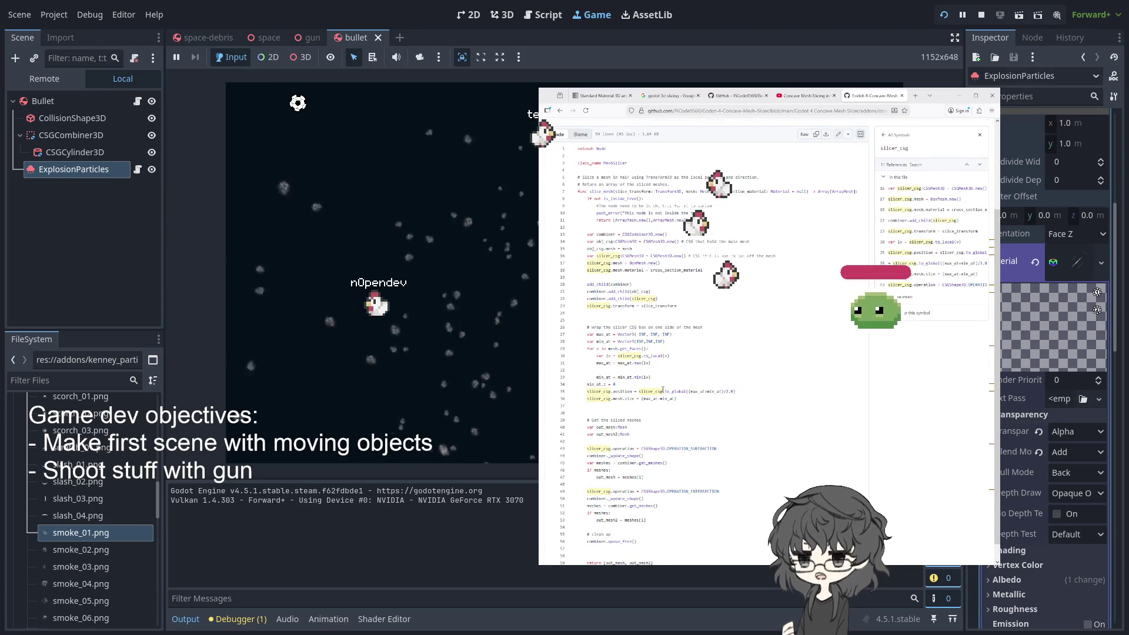
scroll(664, 383, down, 1)
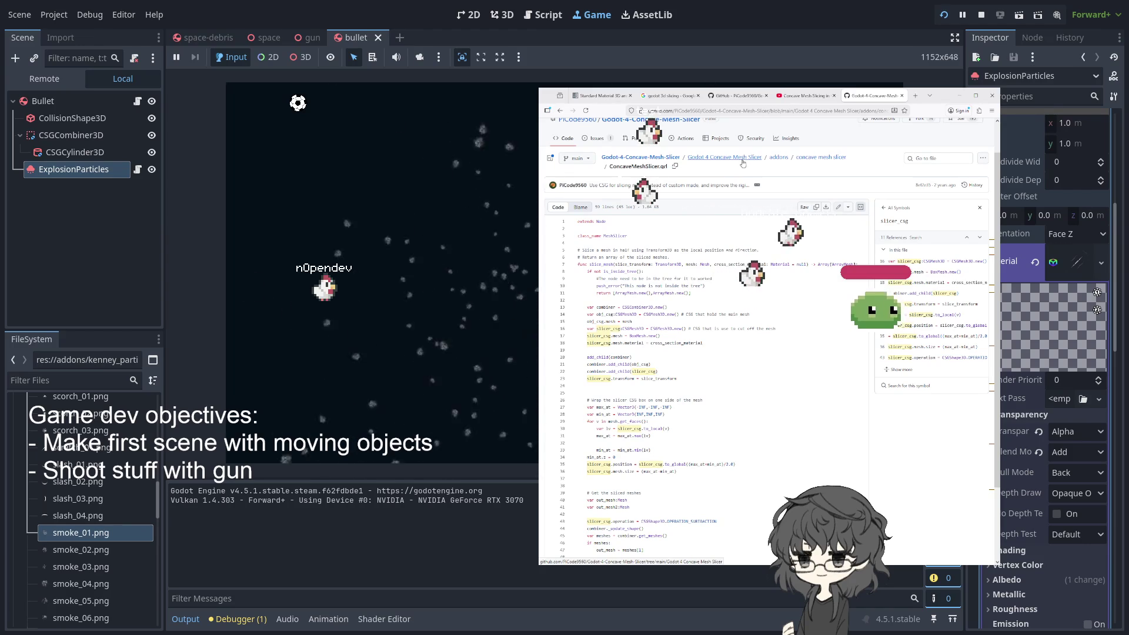
Browse the addons' concave mesh slicer folder, check the video tab, then return to the game
click(779, 157)
click(589, 224)
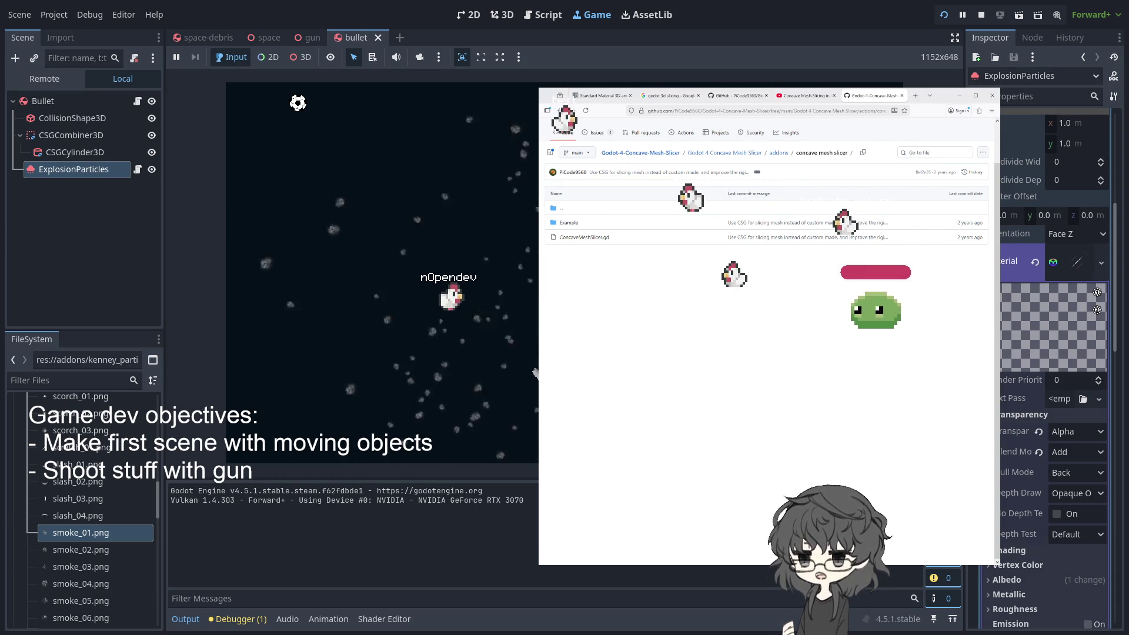
click(810, 96)
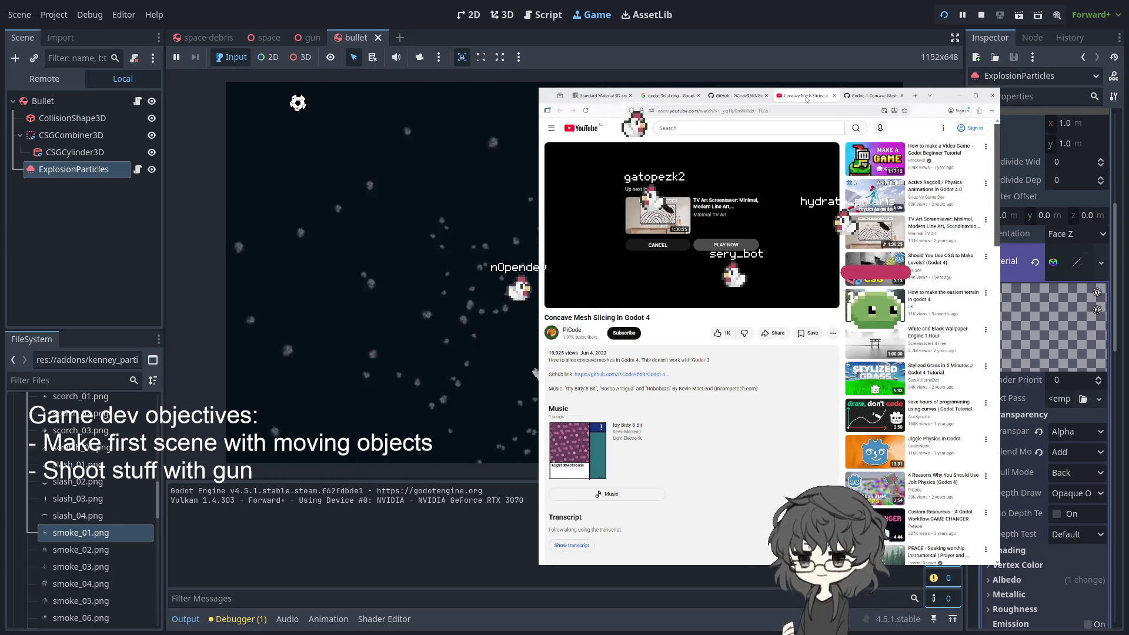
click(862, 98)
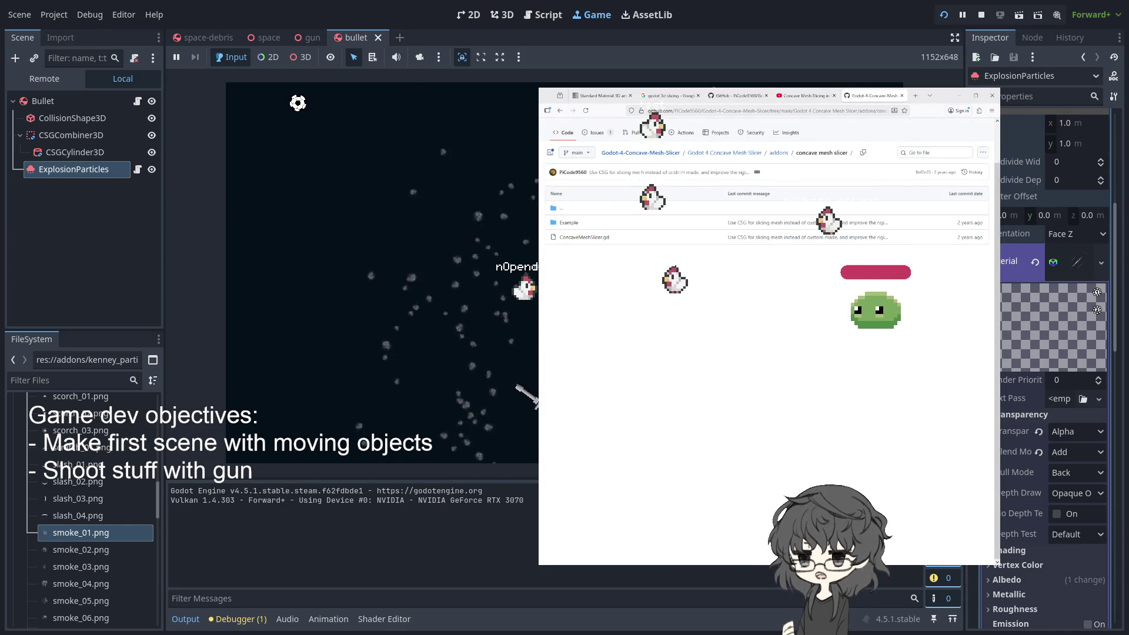
key(alt+Tab)
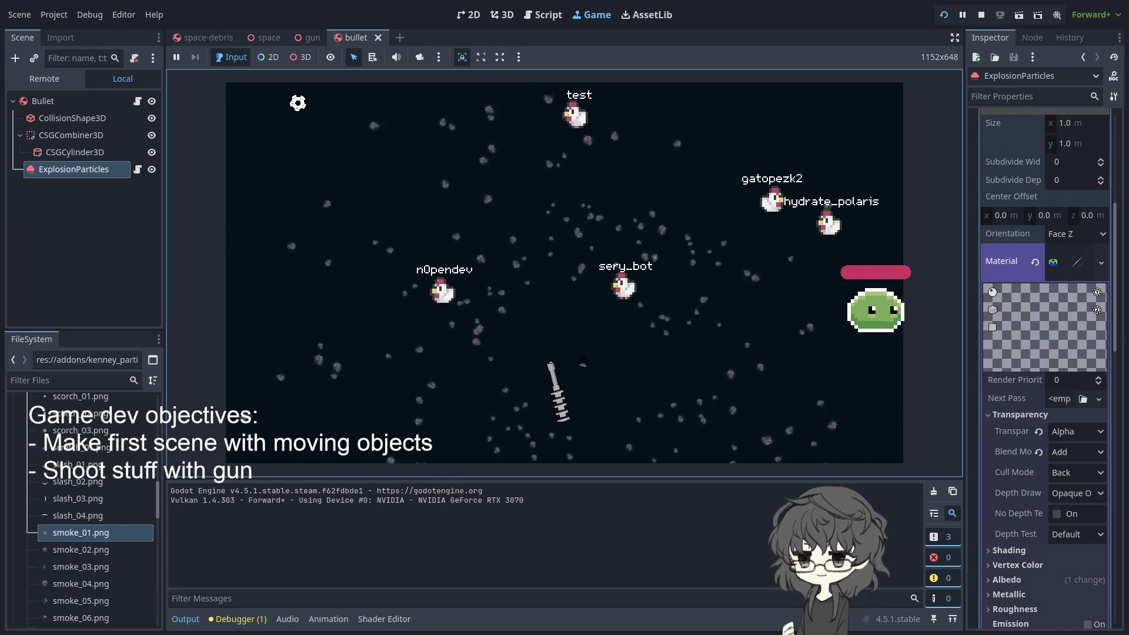
Make ExplosionParticles One Shot under Time and set the Bullet's Speed to 10.0
scroll(1040, 235, up, 5)
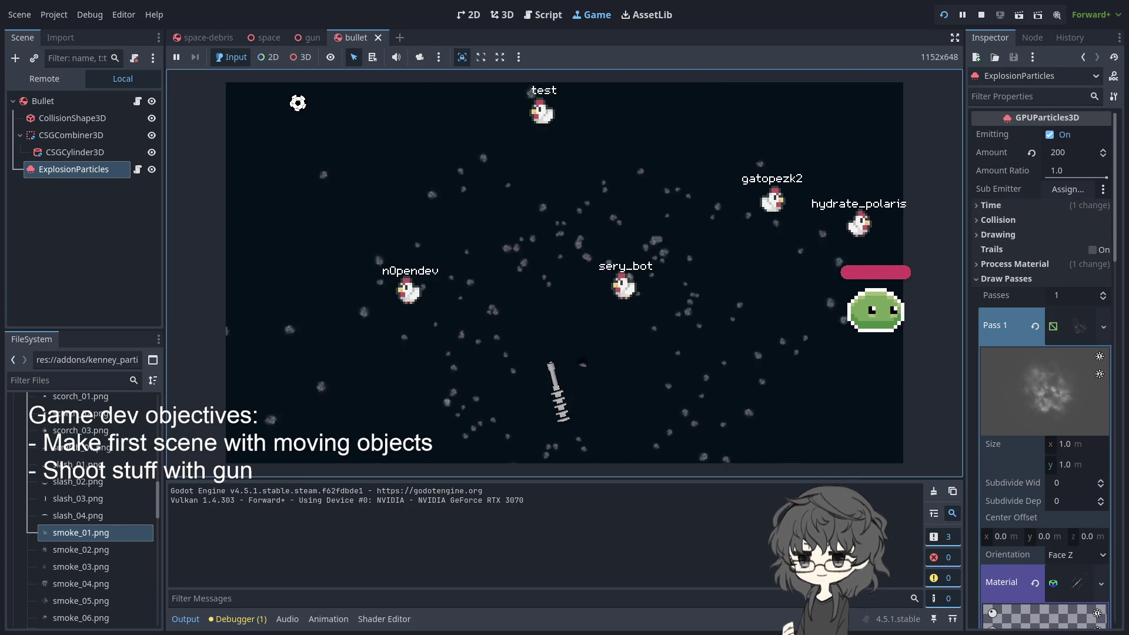
click(1001, 203)
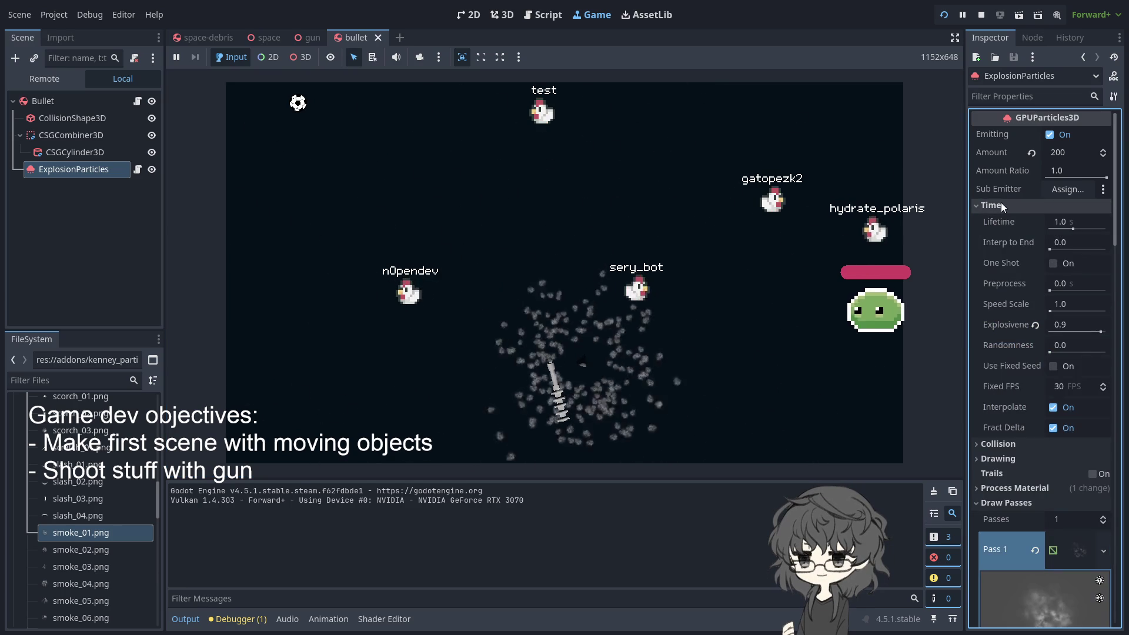
click(1053, 263)
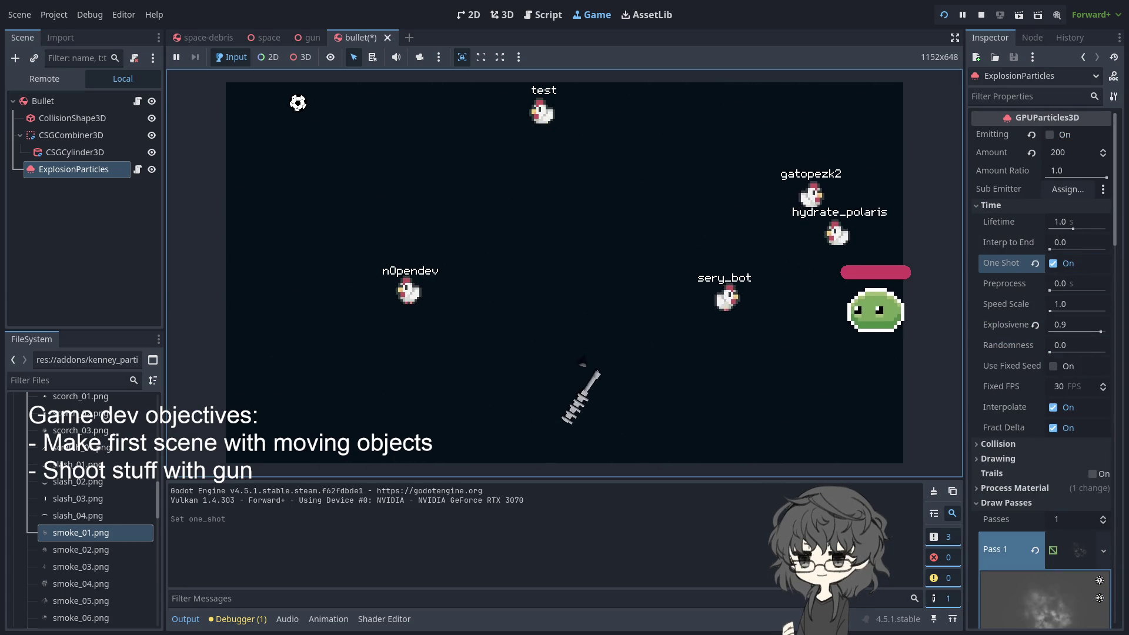
click(43, 101)
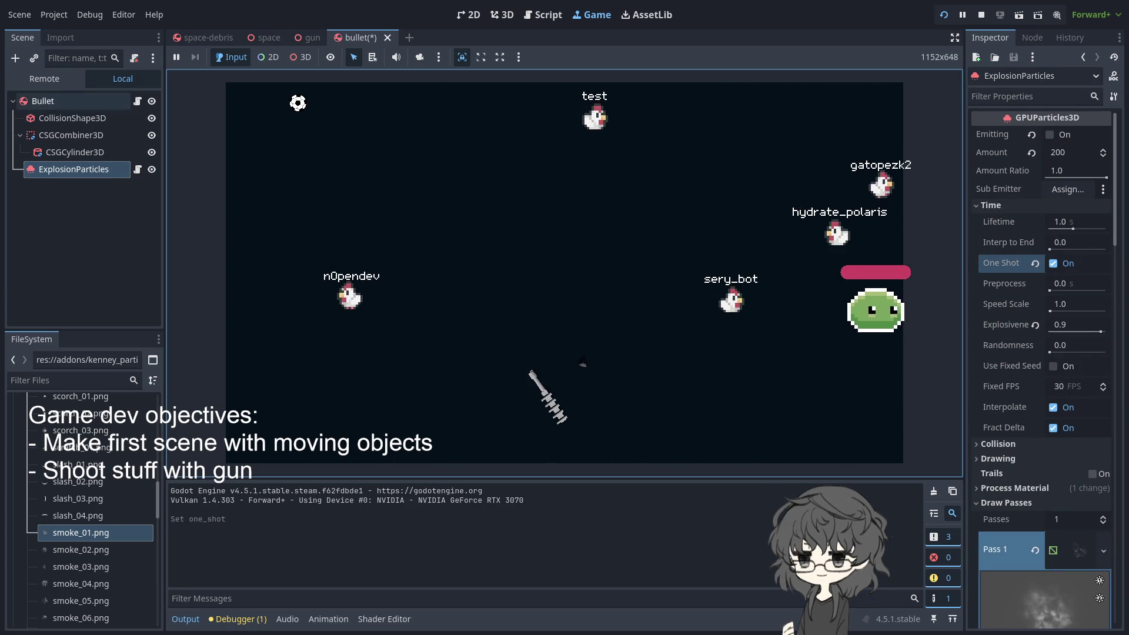
click(1079, 135)
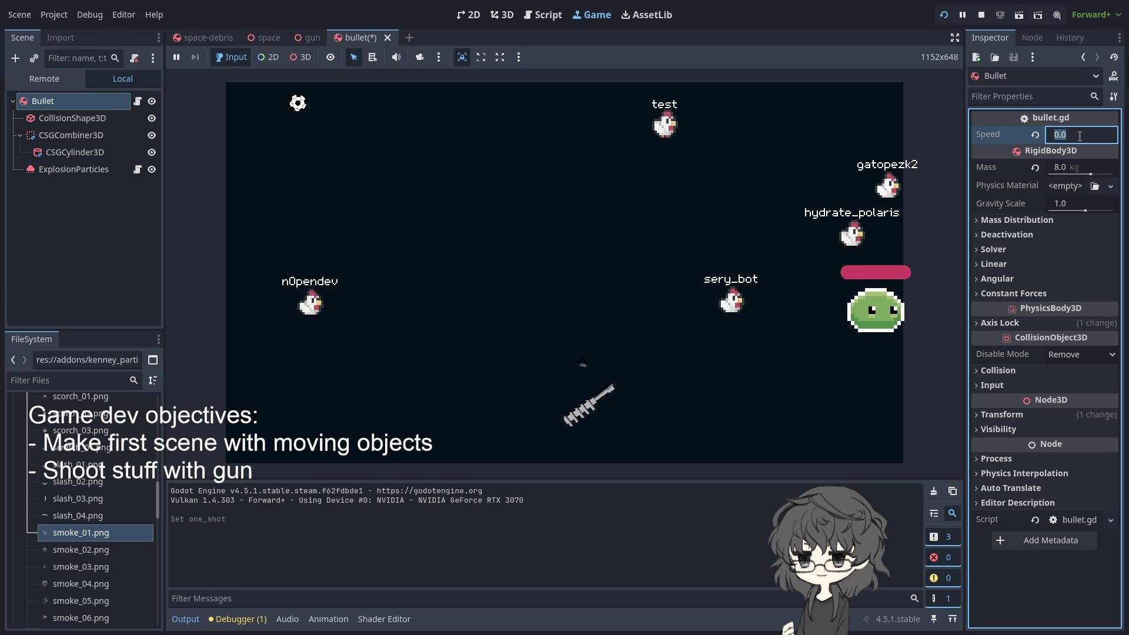
Save the bullet scene, restart the game, and switch to the gun scene
click(944, 15)
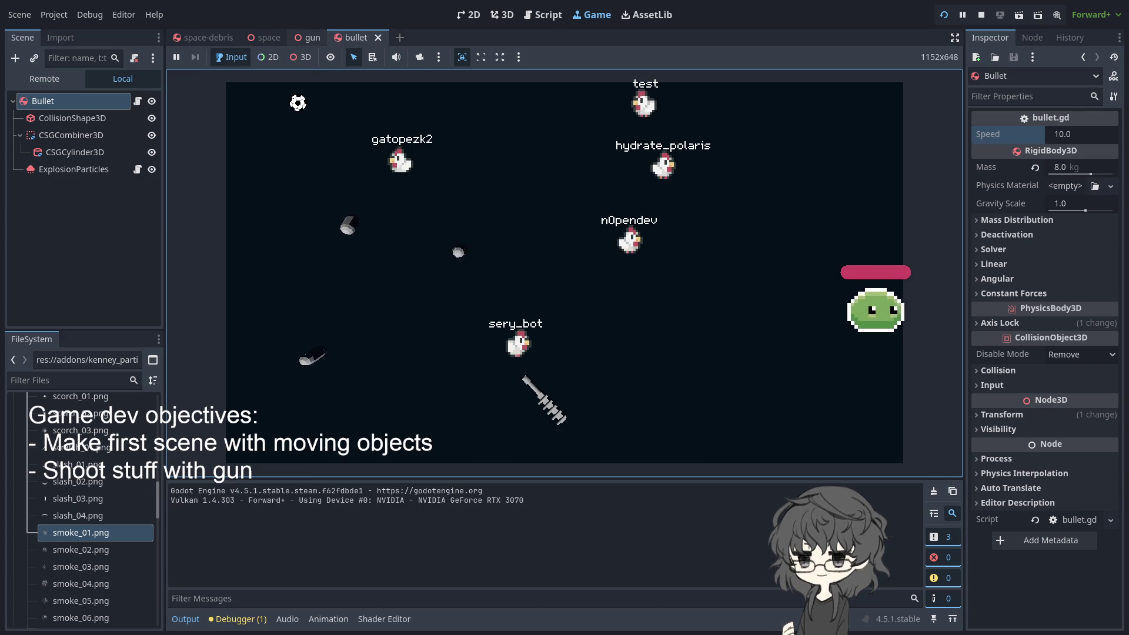
click(310, 38)
click(82, 169)
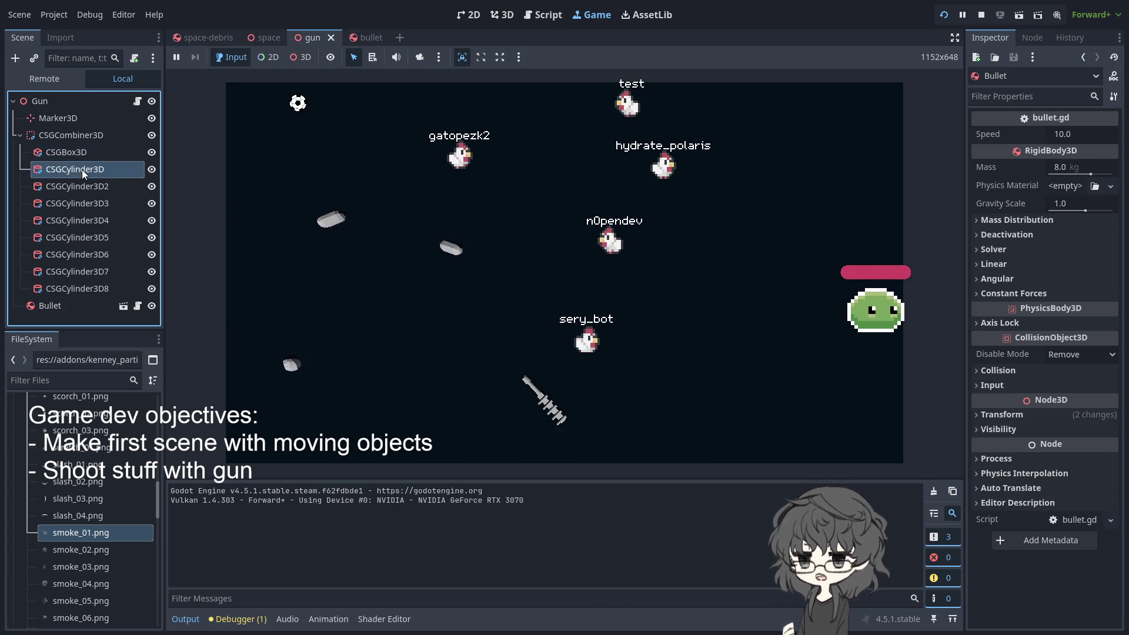
Inspect the gun's CSGCombiner3D and CSGBox3D geometry settings, then reload the running game
click(83, 151)
click(83, 139)
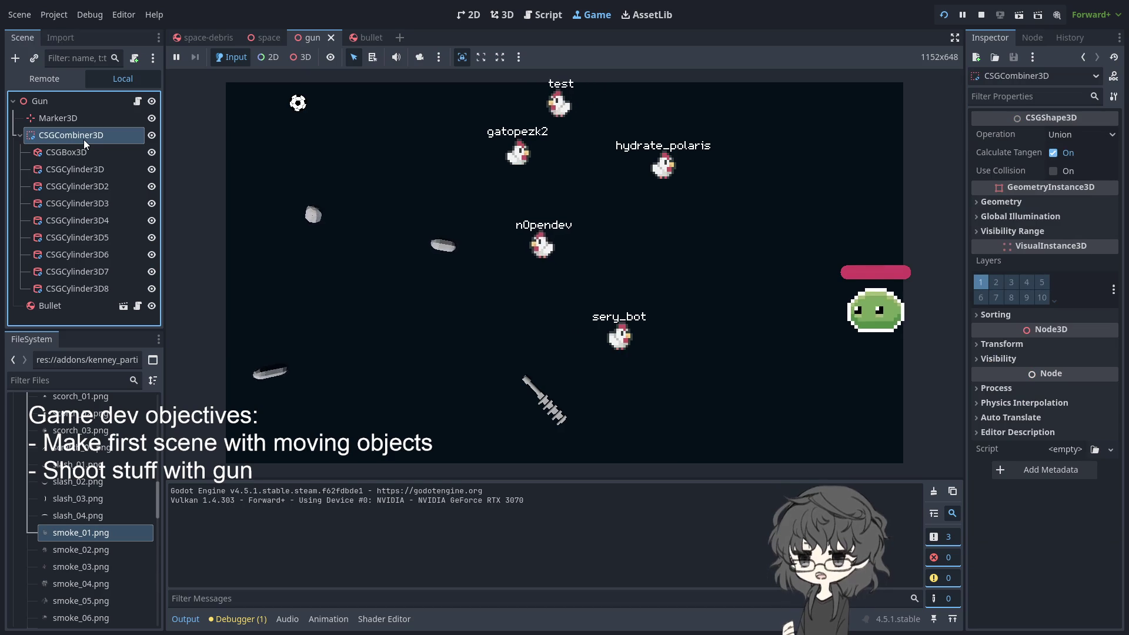
click(676, 329)
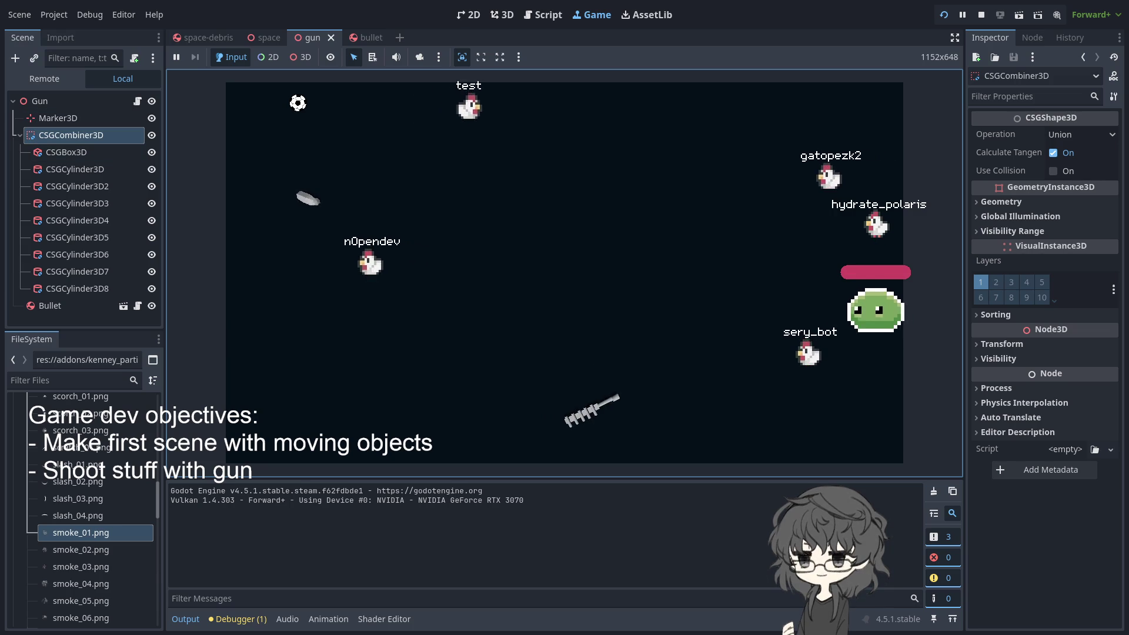
click(66, 154)
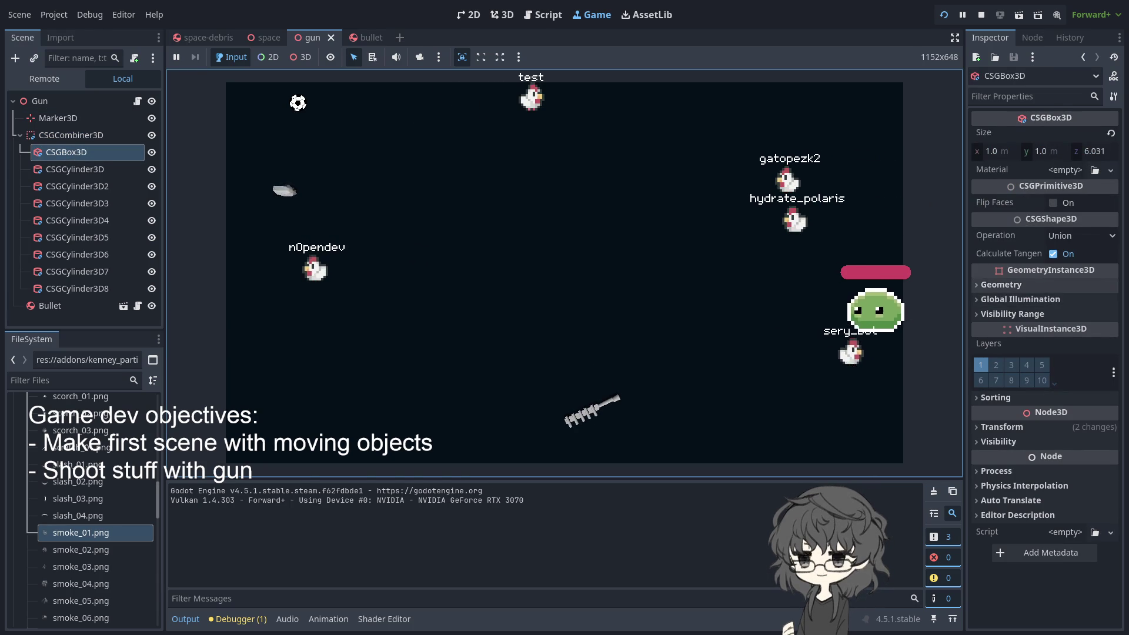
click(1011, 284)
click(1011, 284)
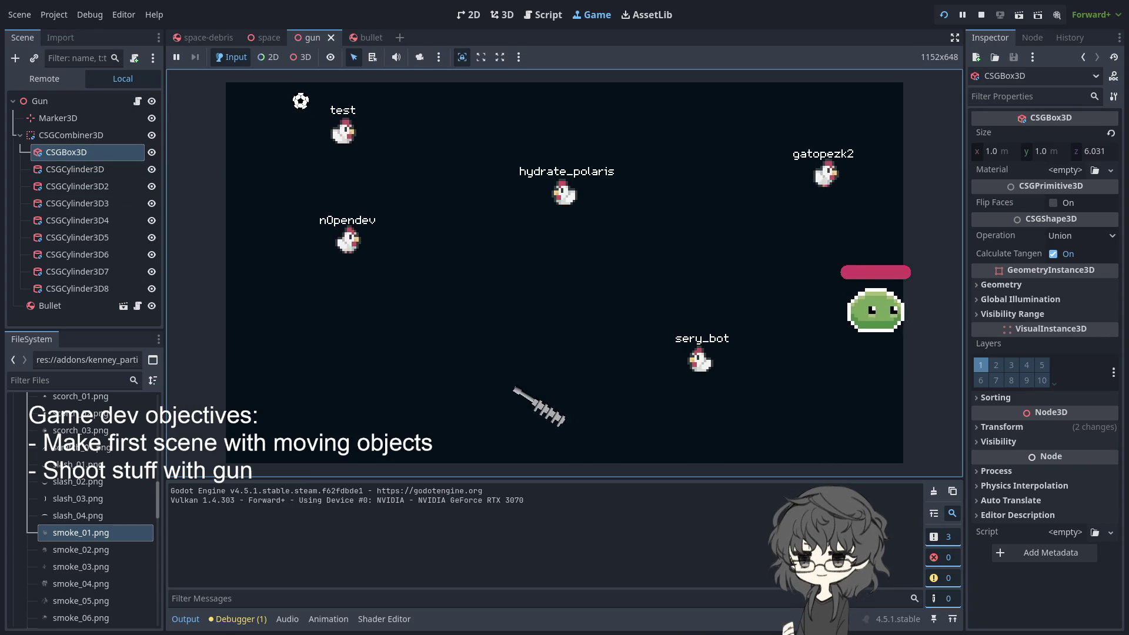
click(943, 15)
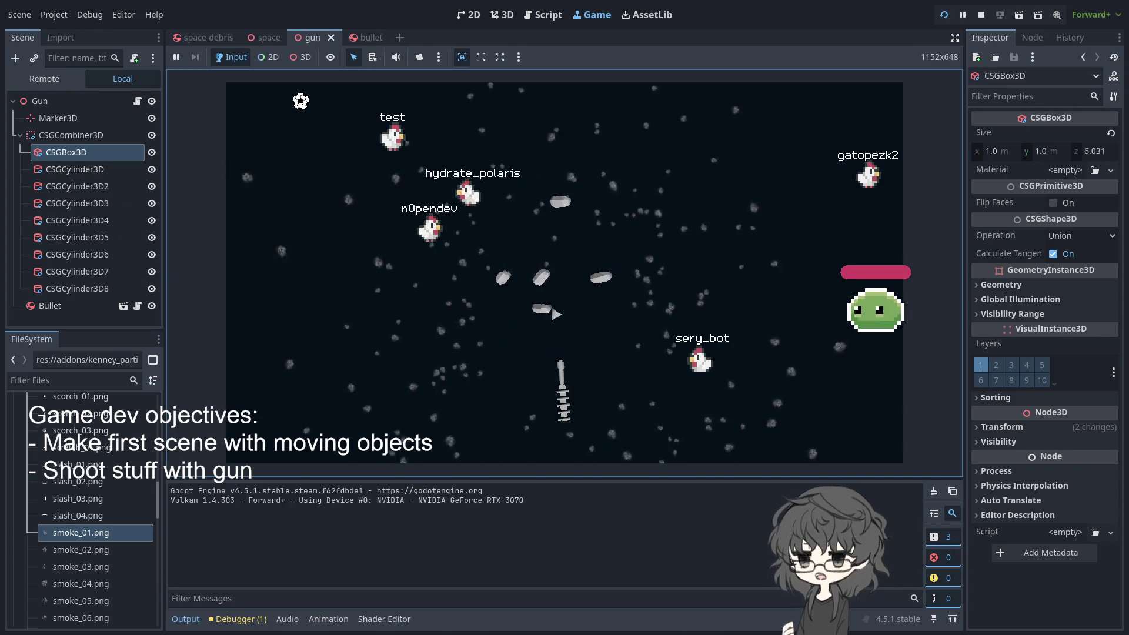
Fire a bullet into the debris, then bring up bullet.gd
click(537, 277)
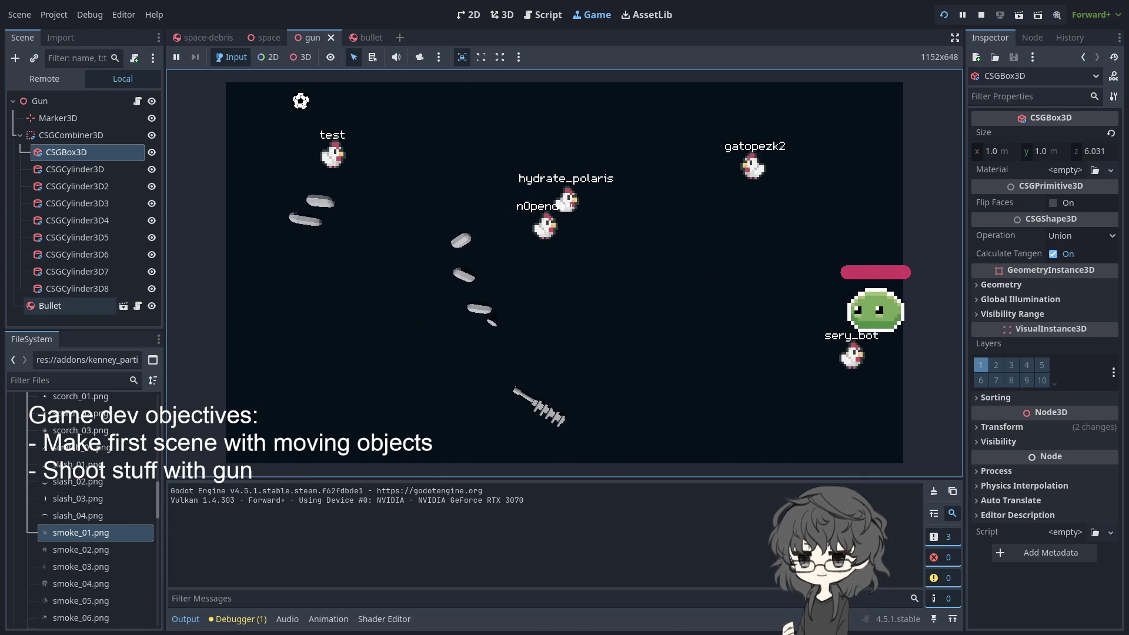
click(137, 306)
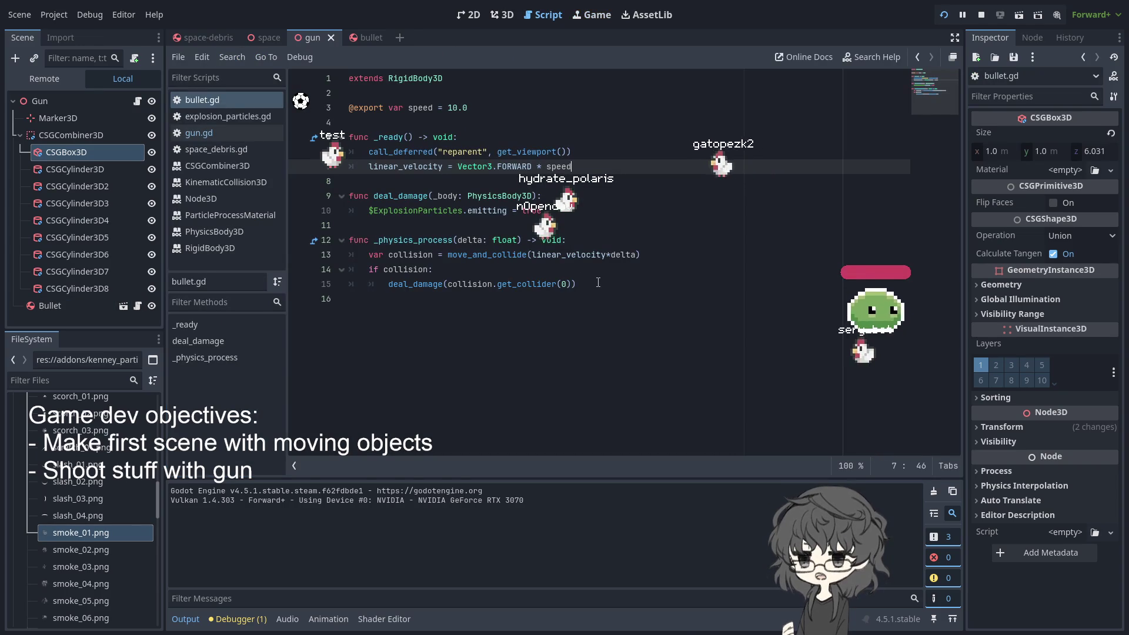
Add 'var BulletScene = preload("res://bullet.tscn")' on line 3 of bullet.gd and select it for copying
click(456, 88)
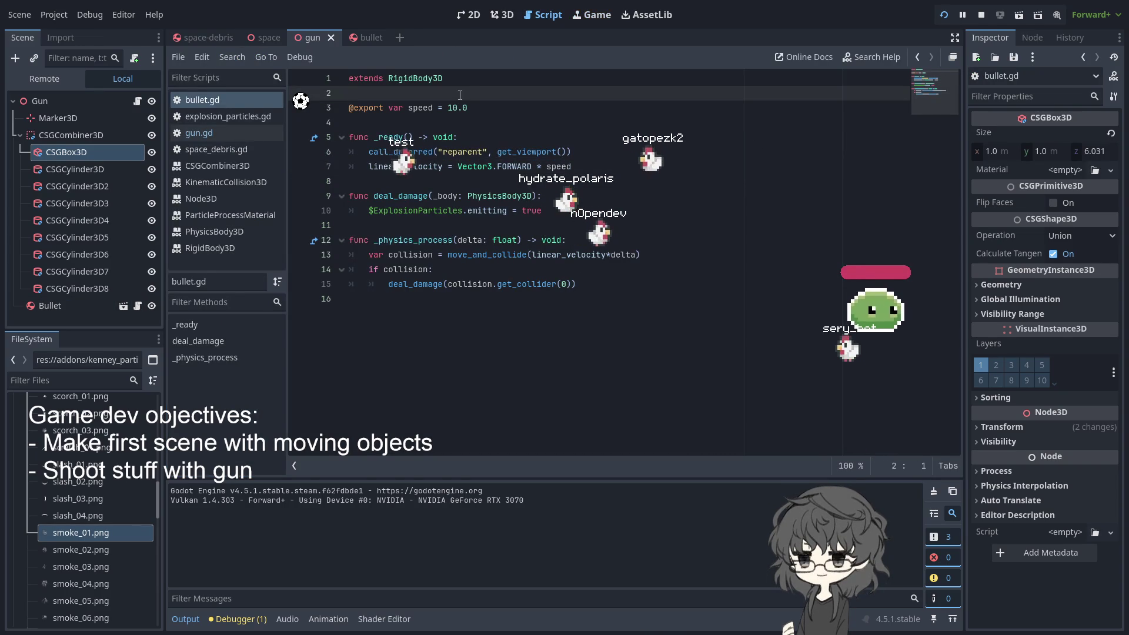
key(Return)
key(Return)
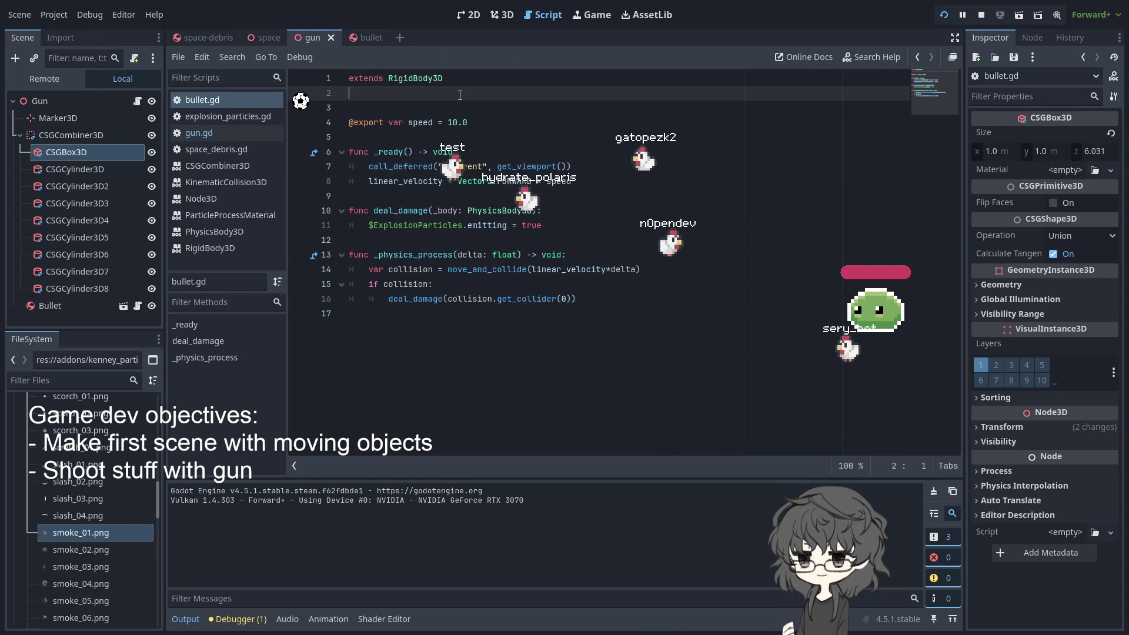
key(Up)
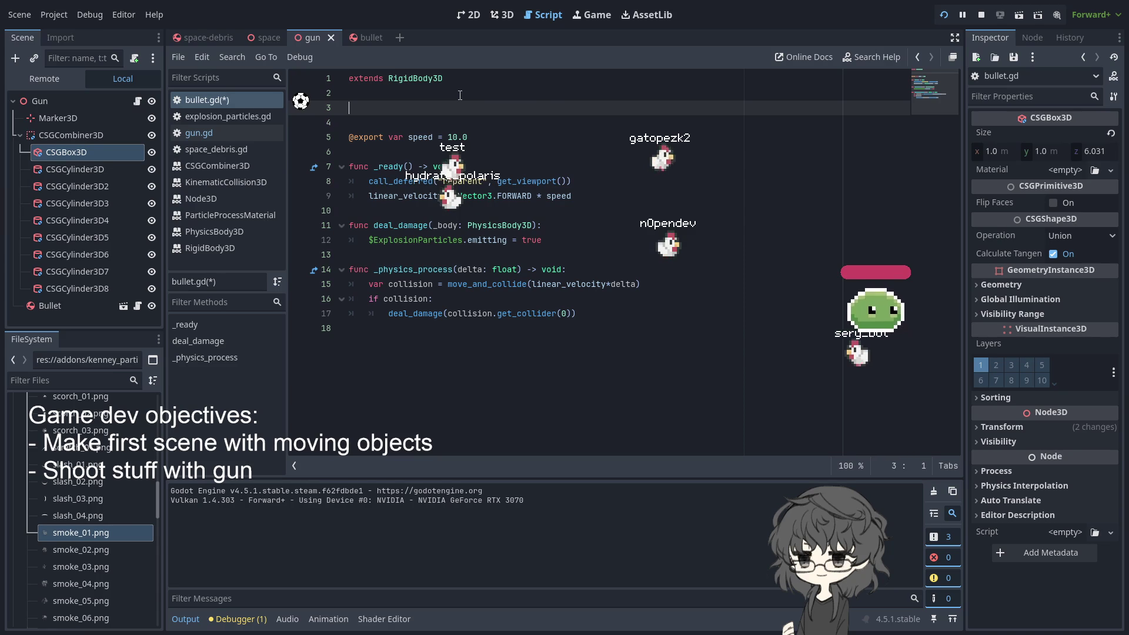
text(var Bullet)
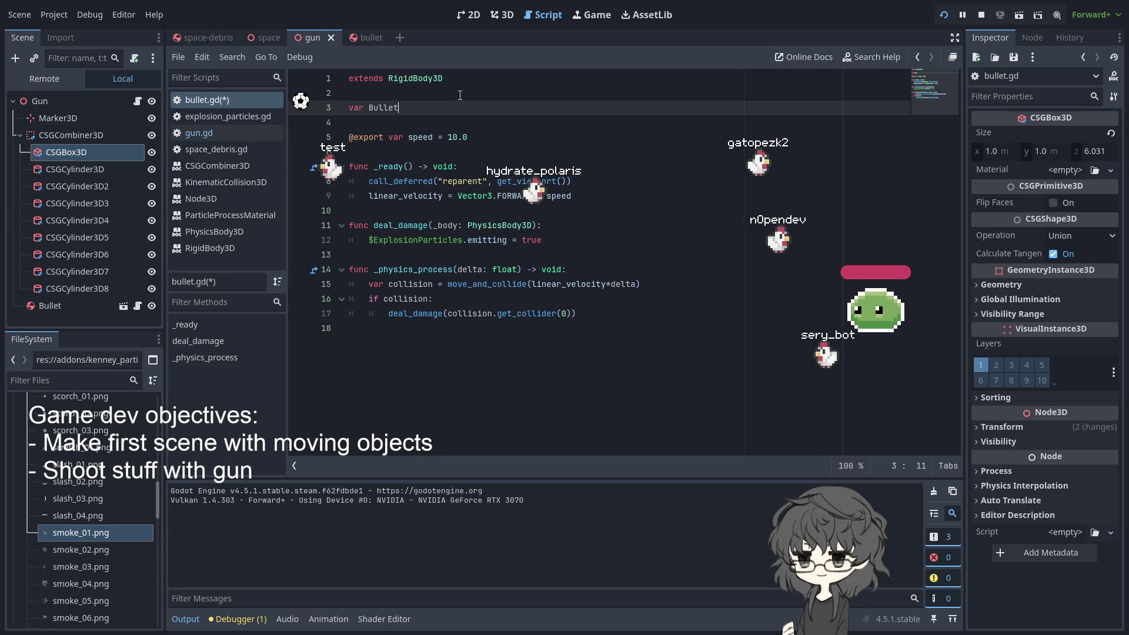
text(Scene )
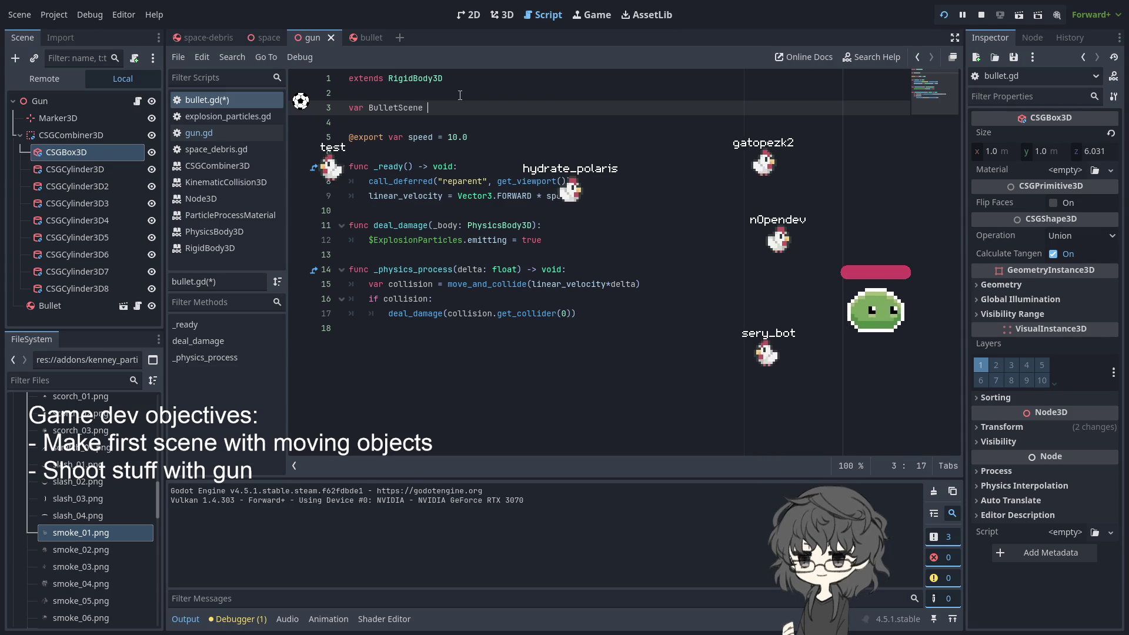
text(= preload()
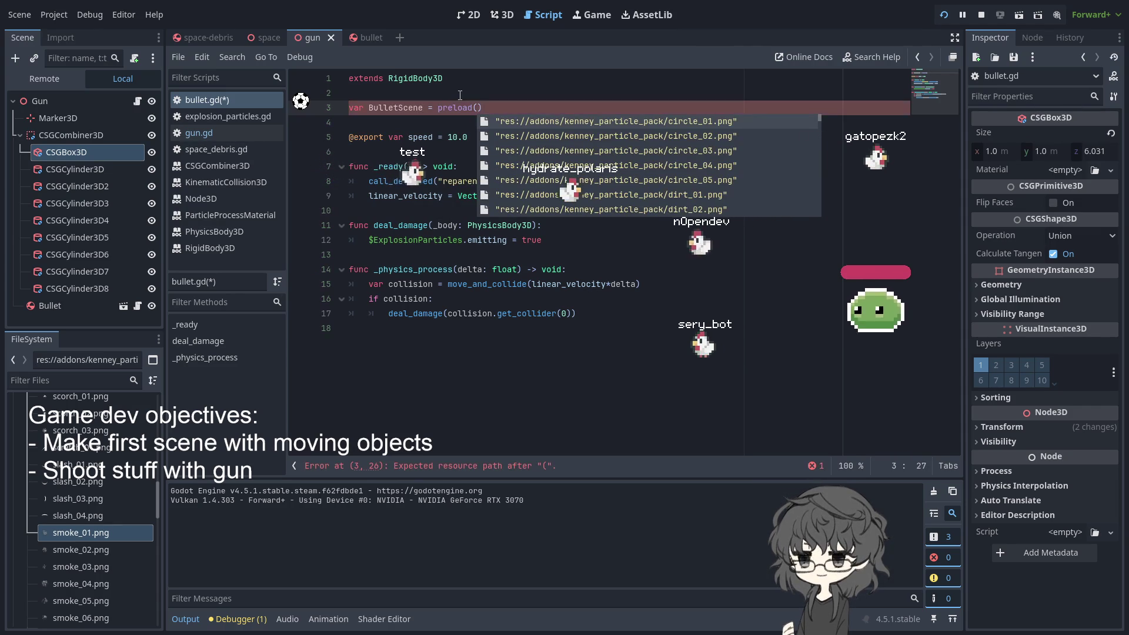
key(Down)
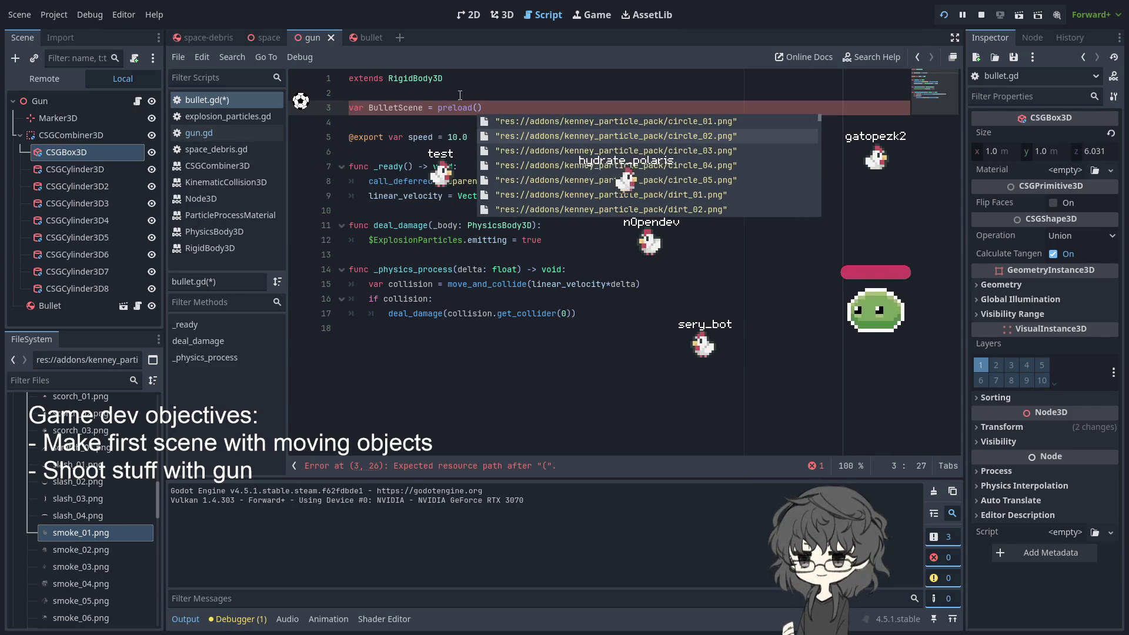
text("ress:)
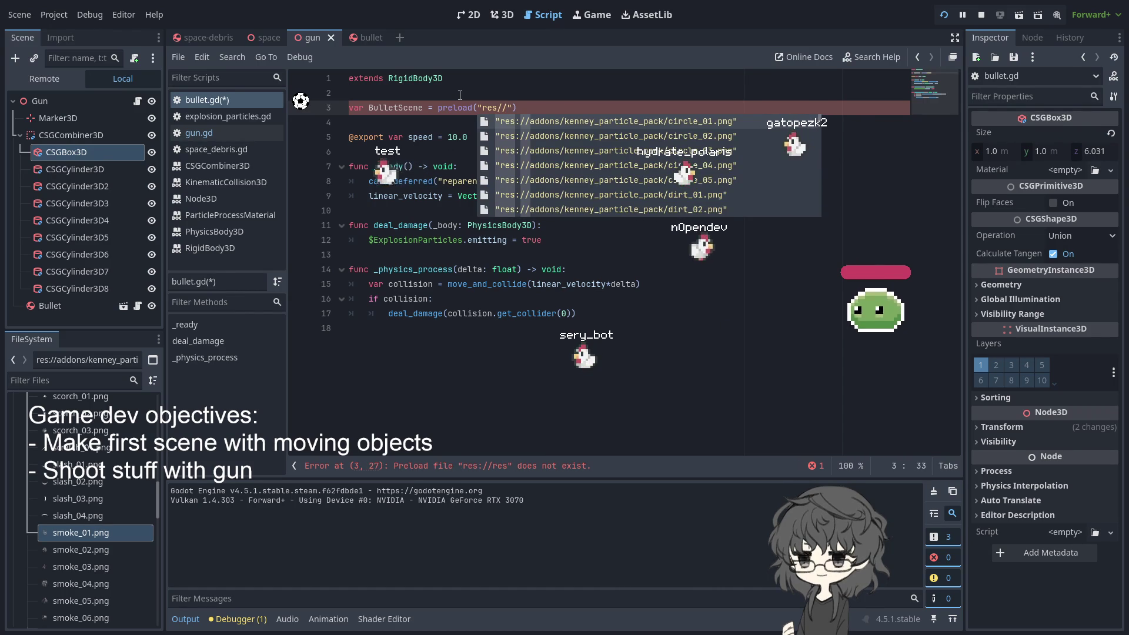
text(bu)
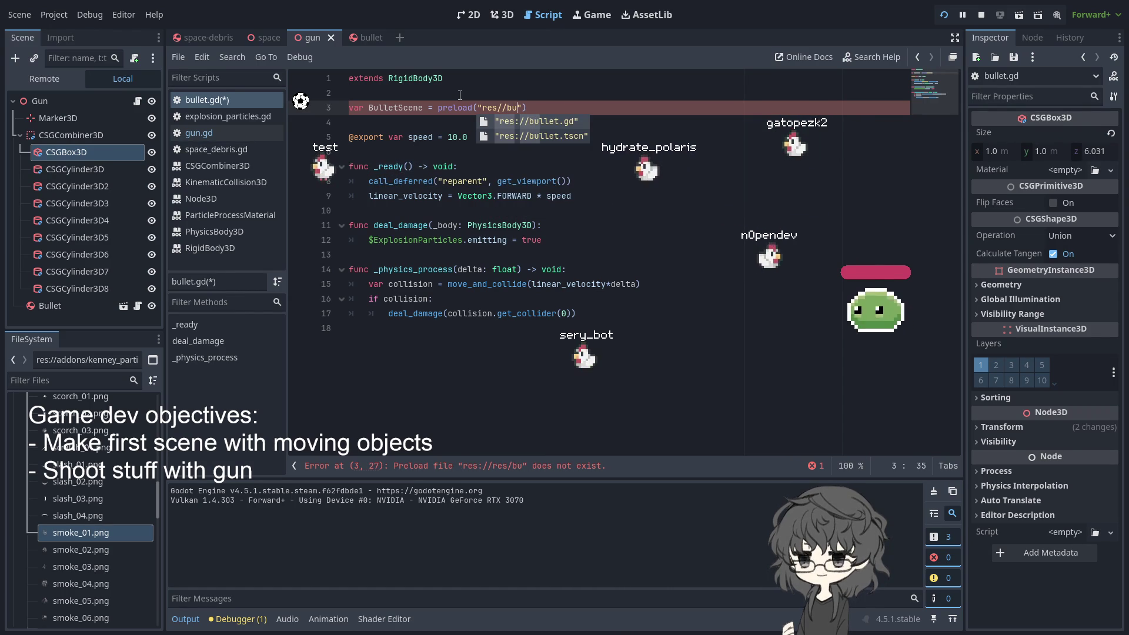
key(Down)
key(Return)
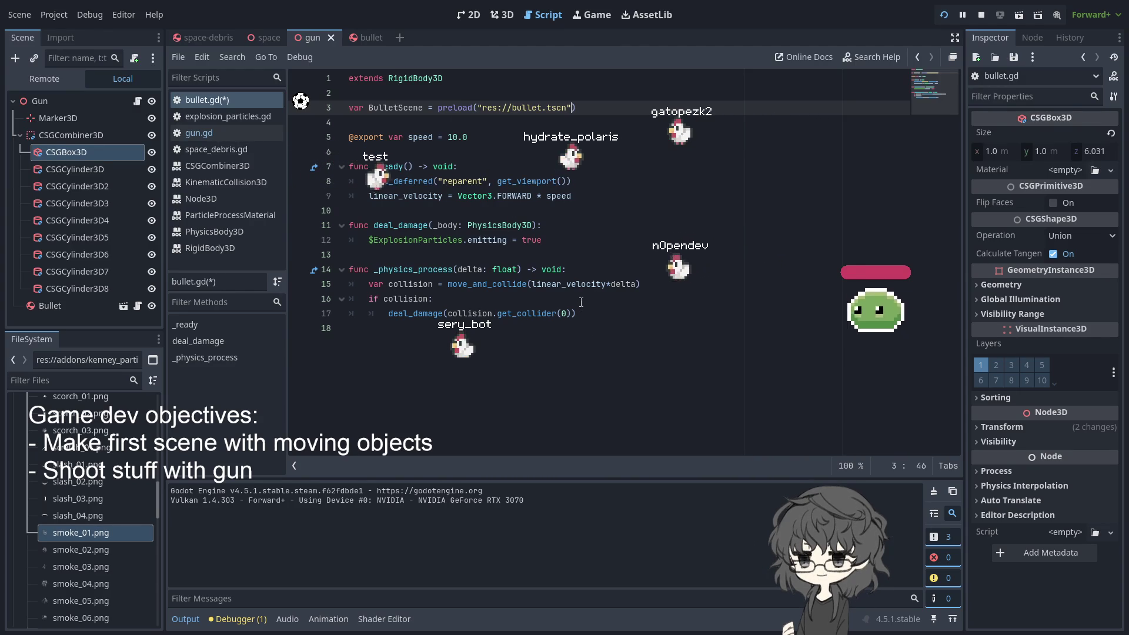
drag(676, 94, 682, 111)
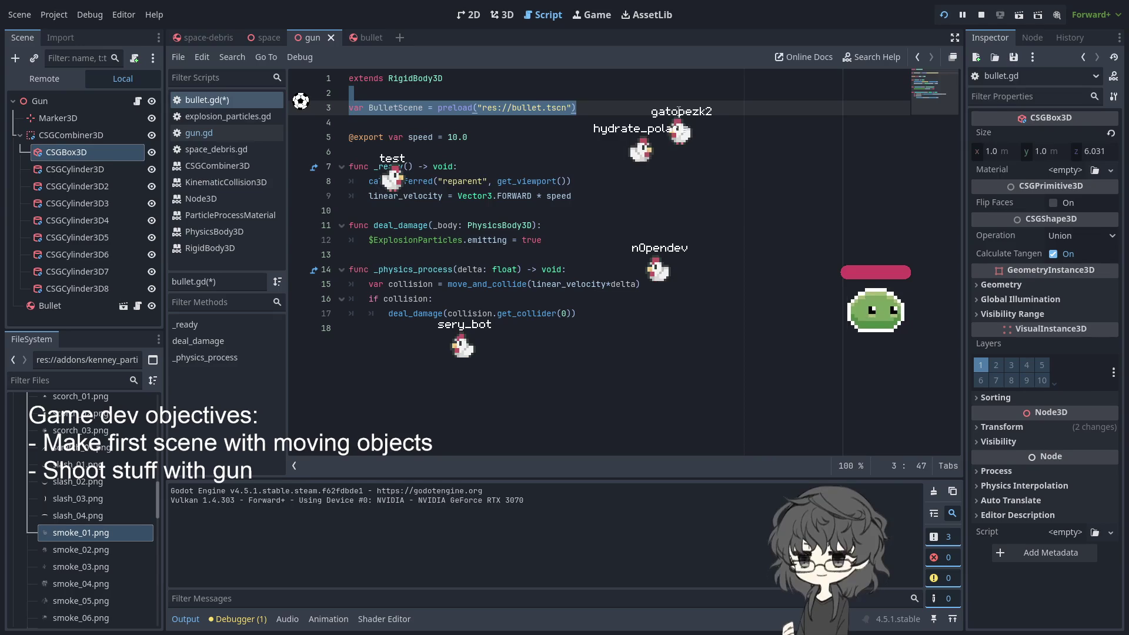
click(198, 133)
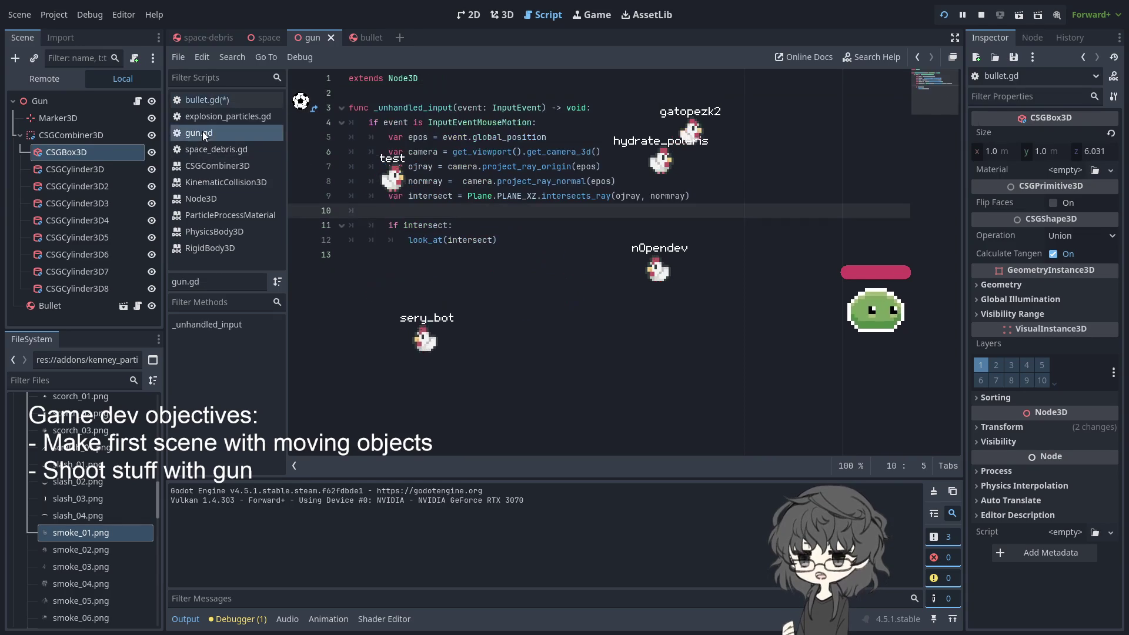
Add an 'if event is InputEventMouseButton:' check after the look_at line in gun.gd
click(474, 213)
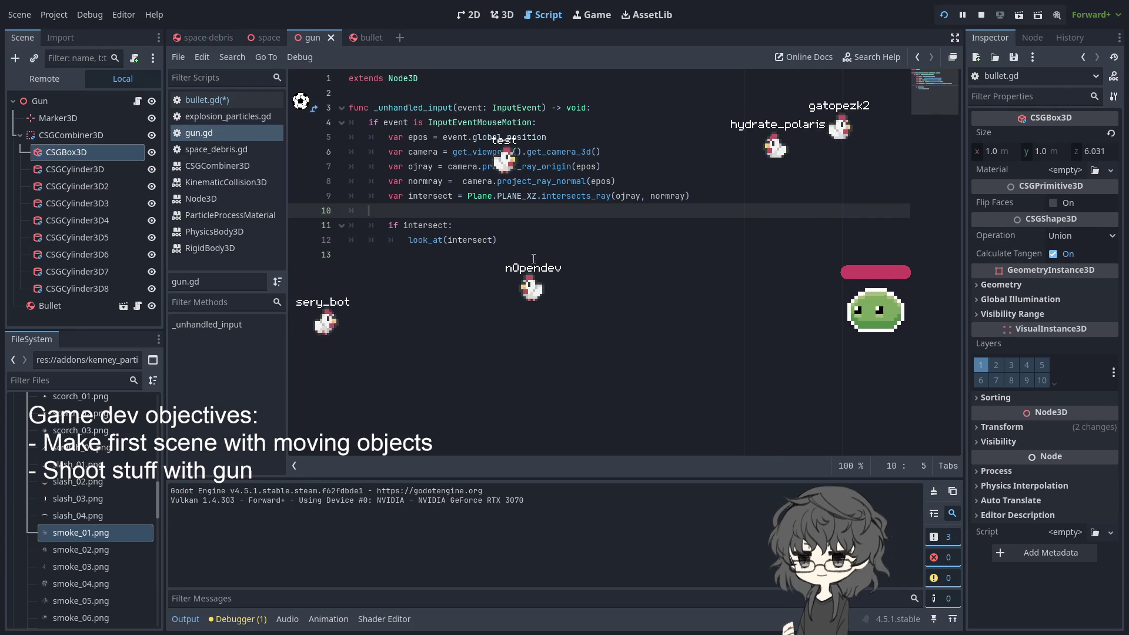
click(564, 237)
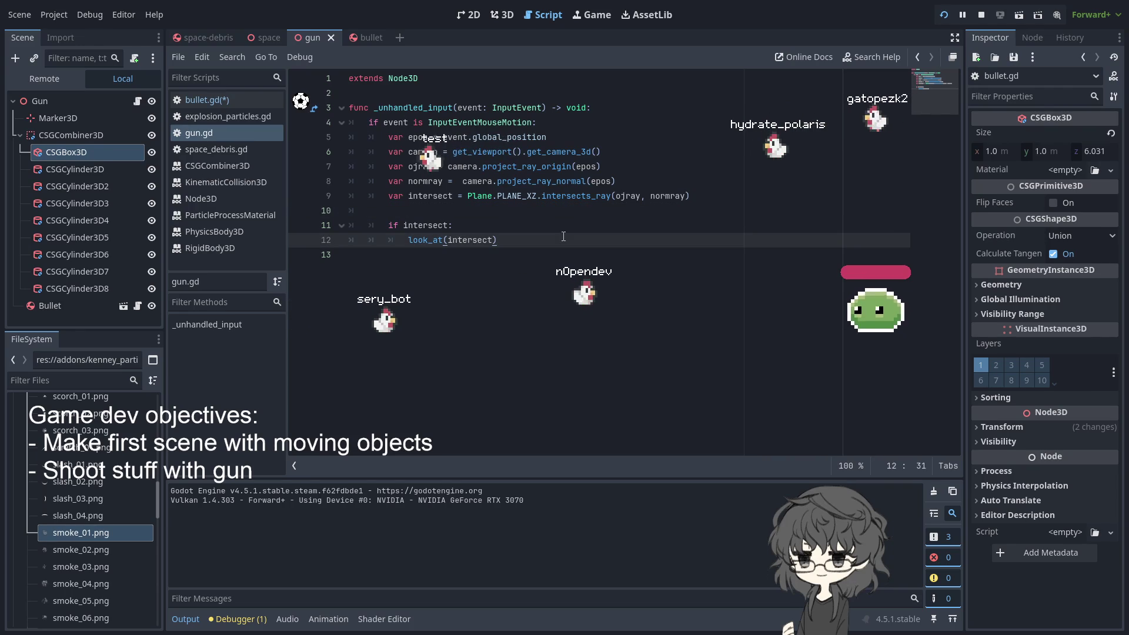
key(Return)
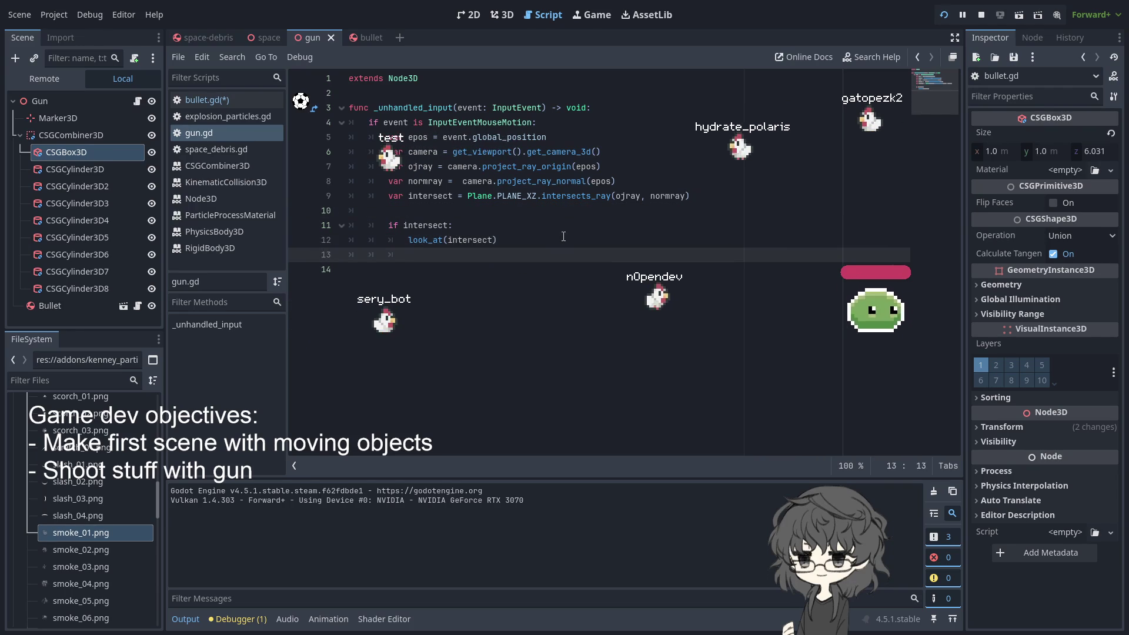
text(if event)
text(is )
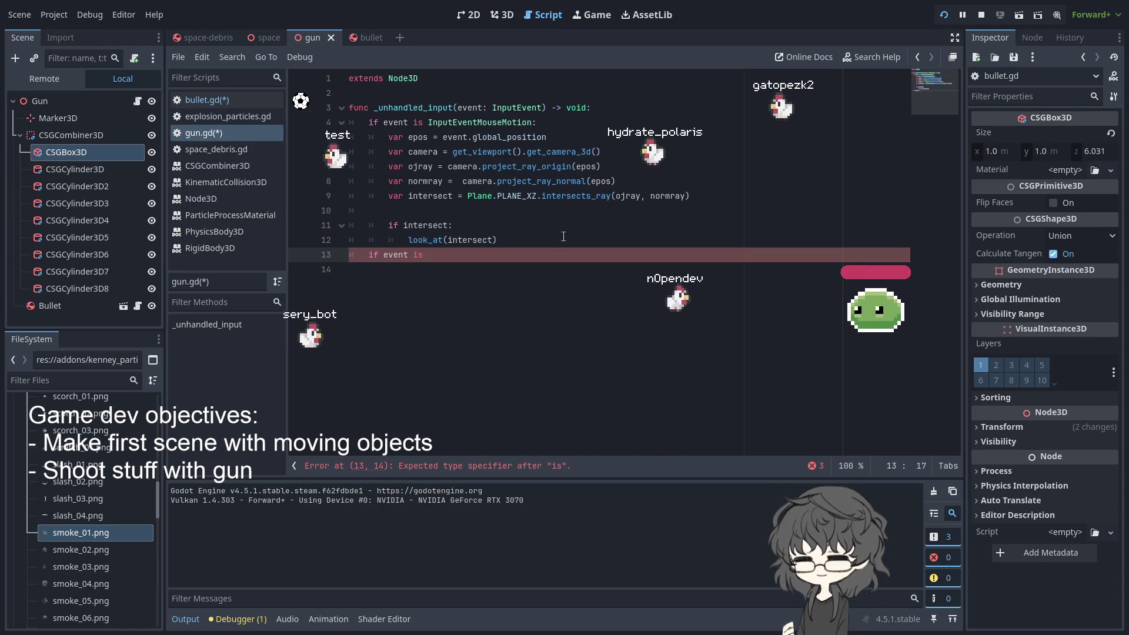
text(InputEvent)
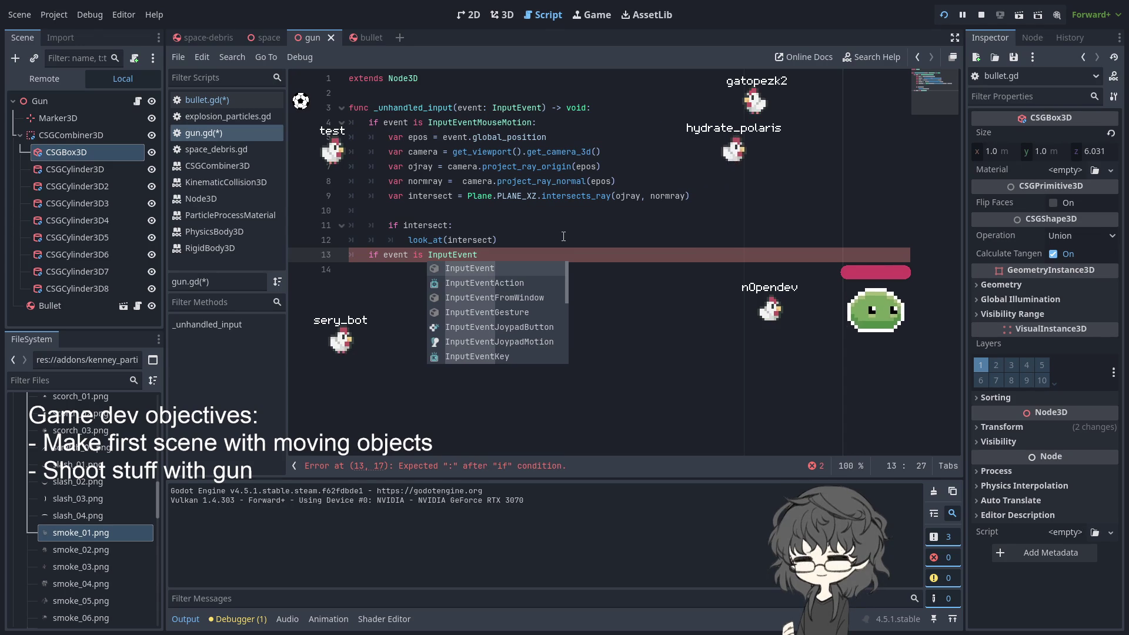
text(Mouse)
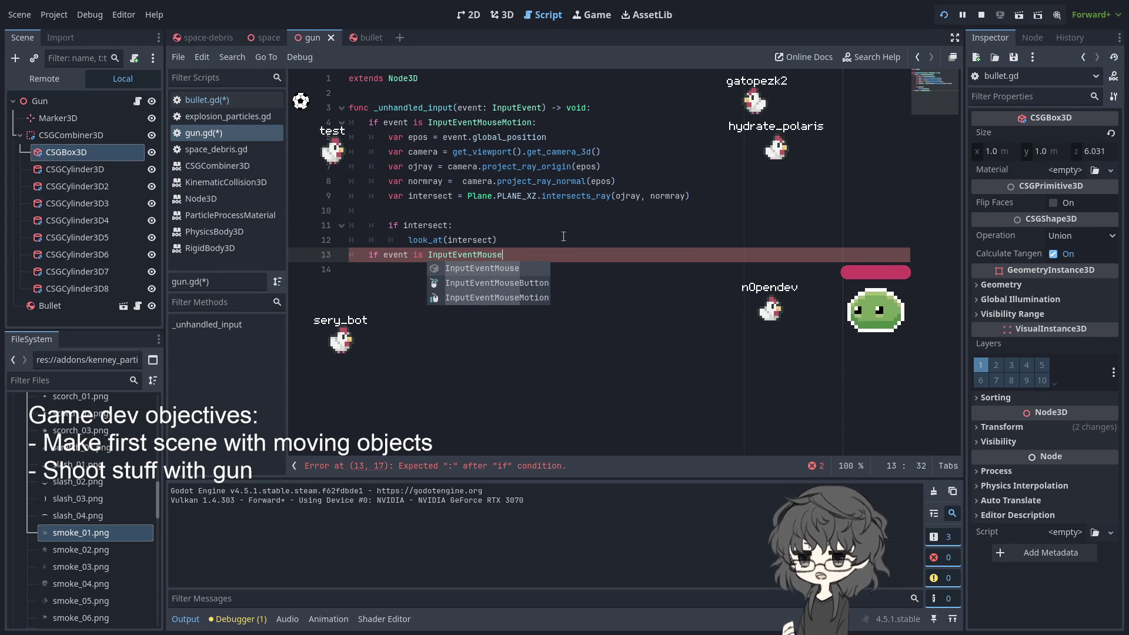
key(Down)
key(Return)
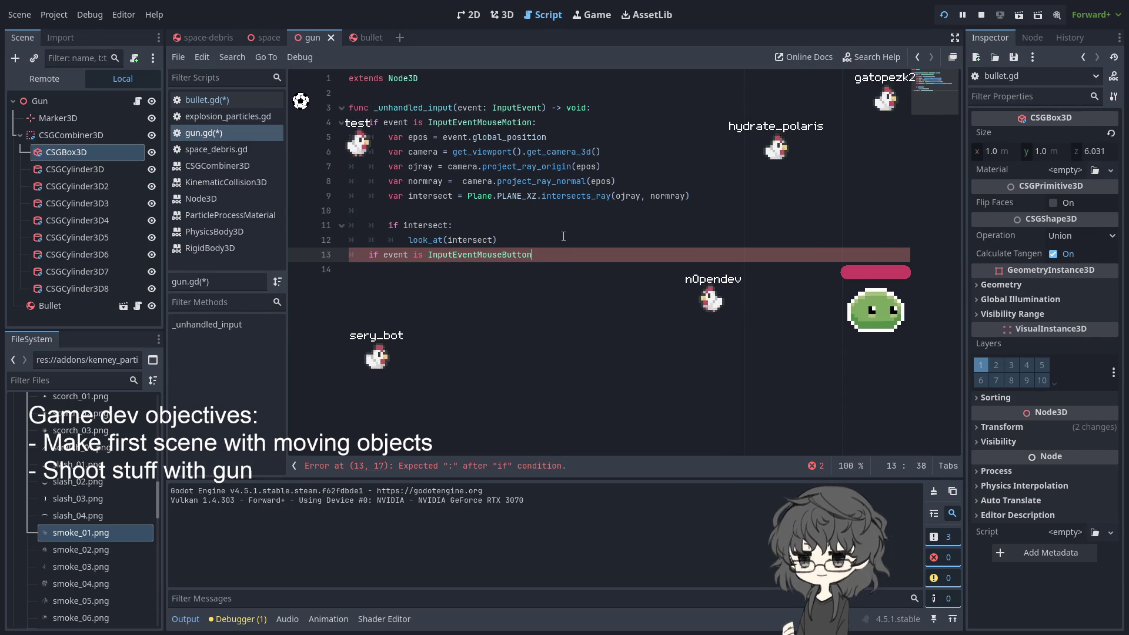
text(:)
key(Return)
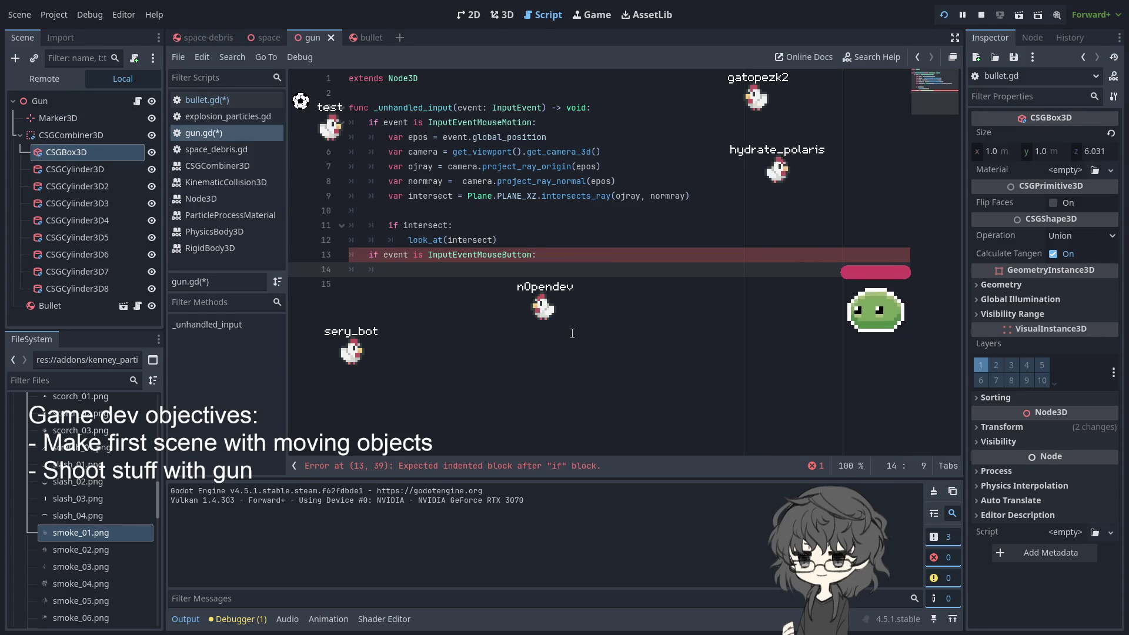
Try a $Marker3D reference in the branch body, then delete it
text(mark)
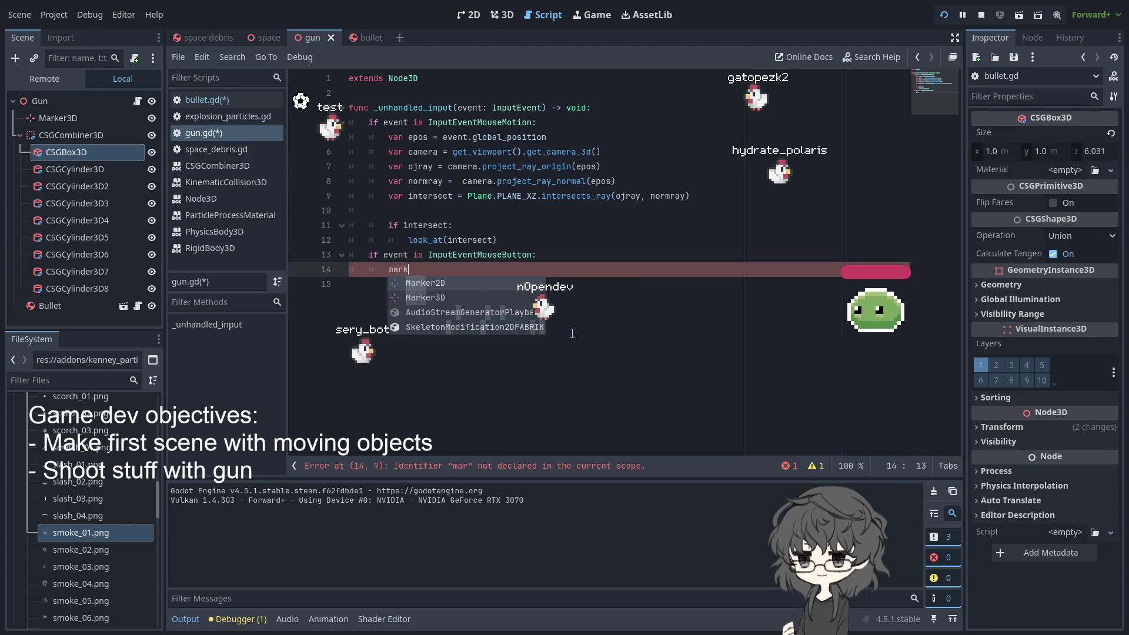
key(Down)
key(Return)
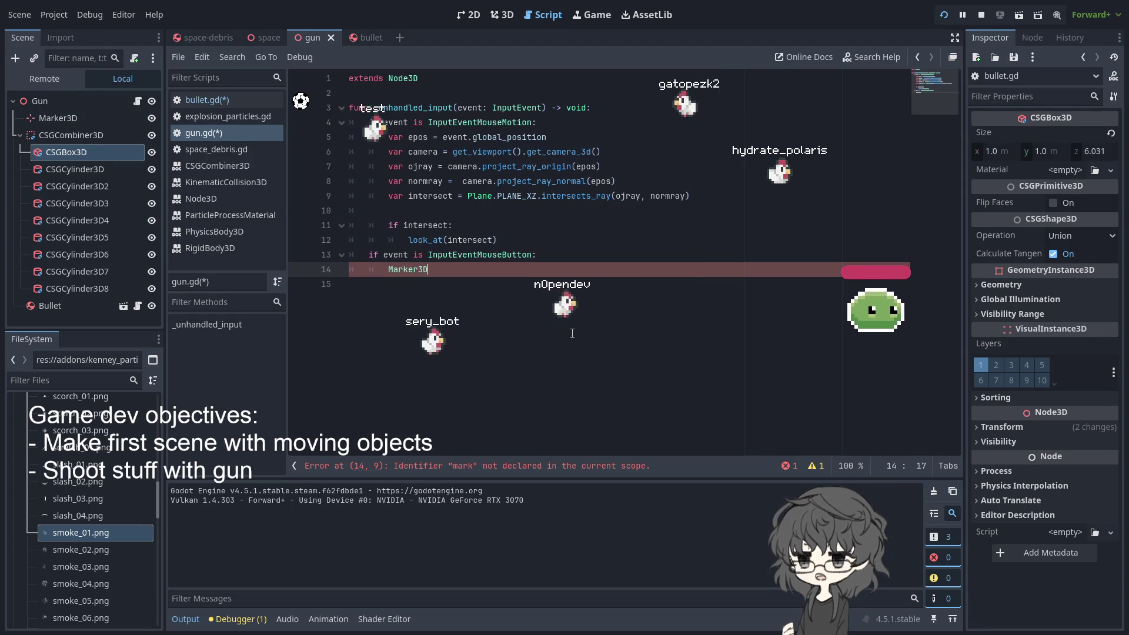
text(.)
key(ctrl+BackSpace)
key(ctrl+BackSpace)
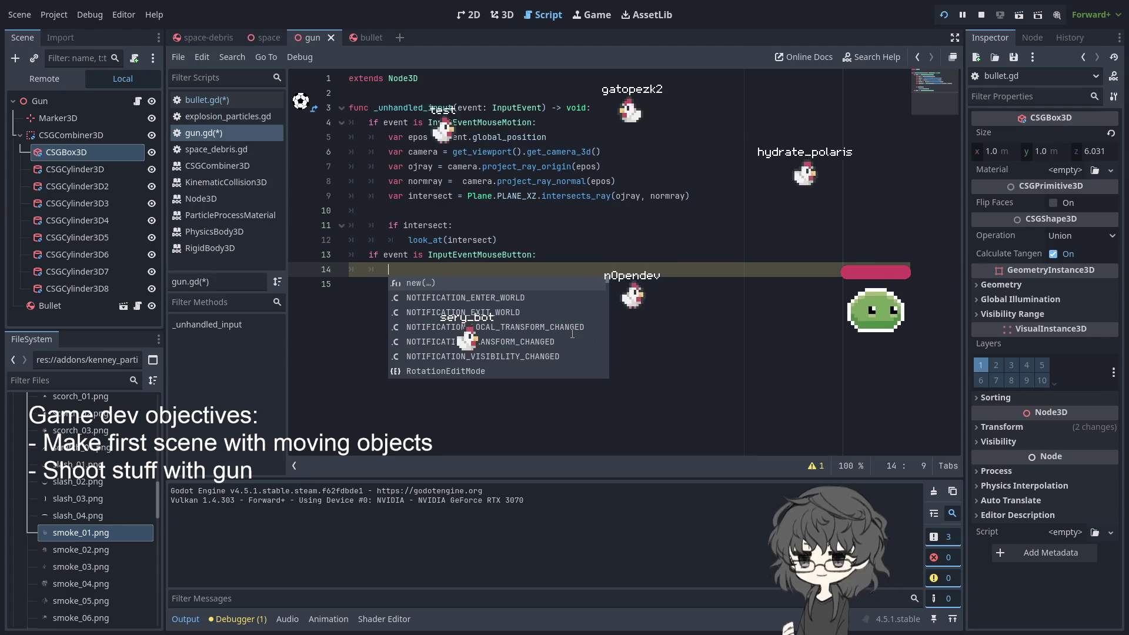
mouse_move(57, 118)
mouse_down()
mouse_move(545, 325)
mouse_move(467, 276)
mouse_up()
text(.)
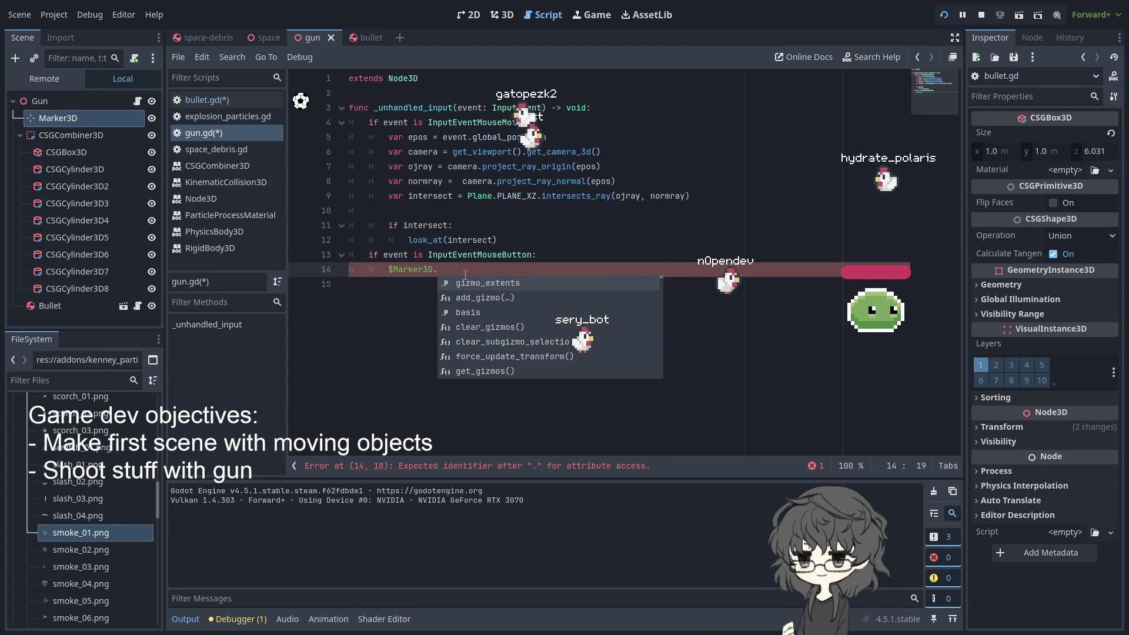
key(BackSpace)
key(BackSpace)
key(BackSpace)
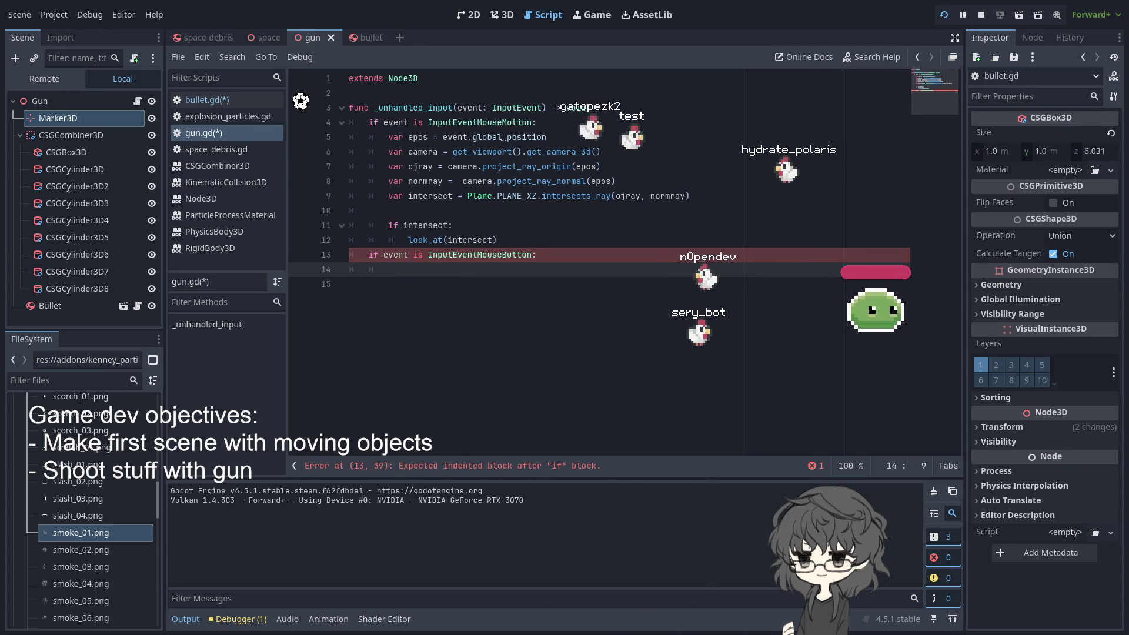
click(227, 105)
Paste the BulletScene preload line at the top of gun.gd
click(506, 110)
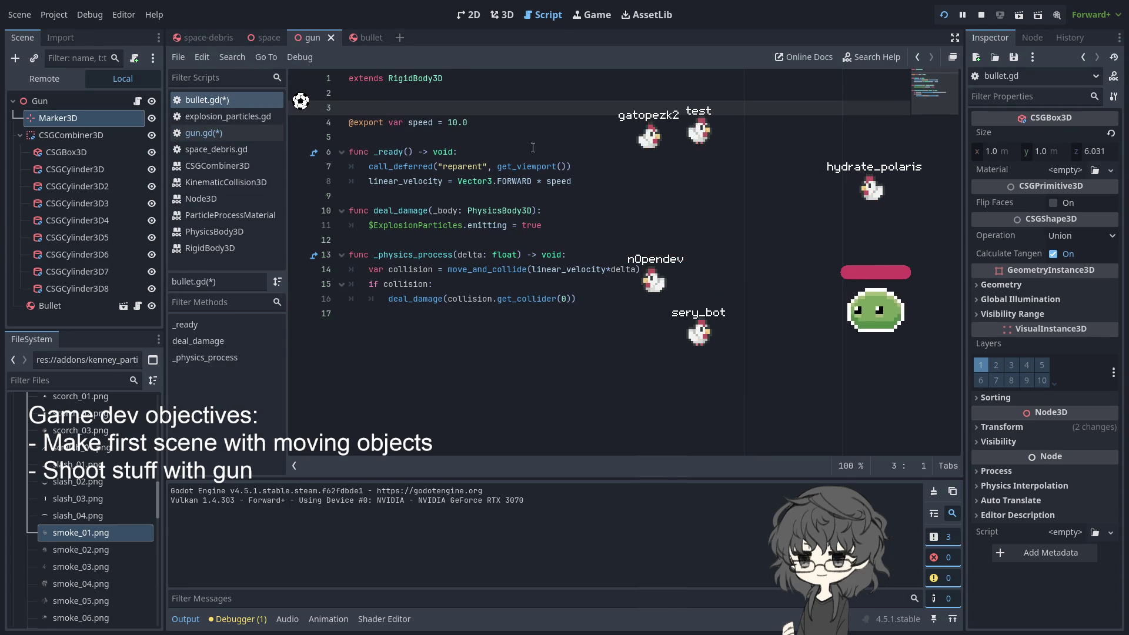
click(361, 39)
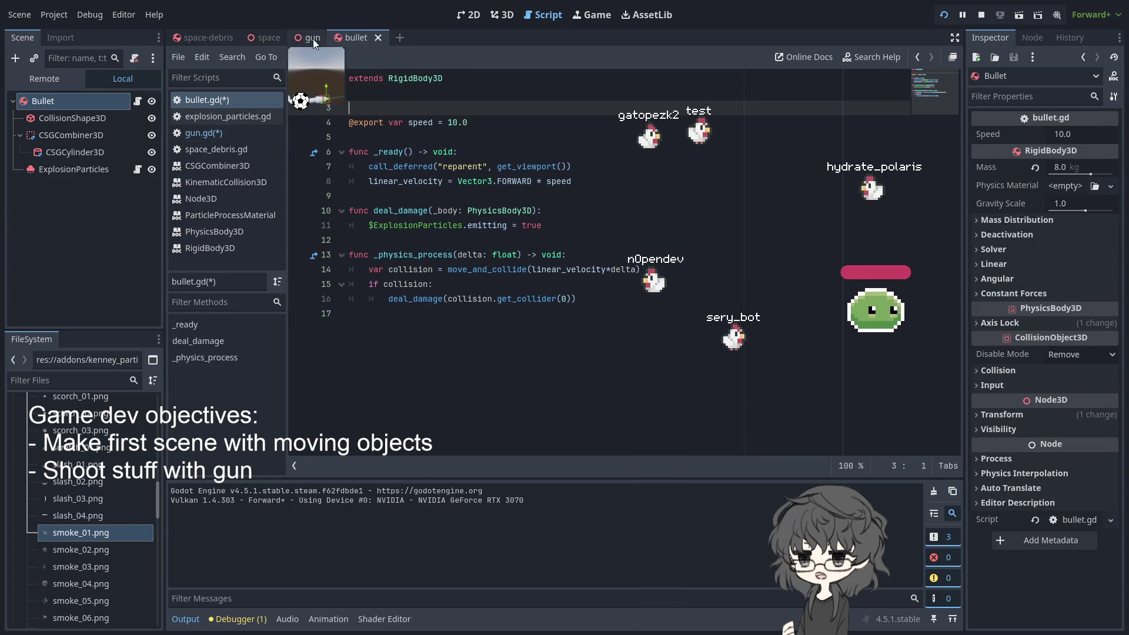
click(313, 38)
click(646, 94)
key(Return)
text(var BulletScene = preload("res://bullet.tscn"))
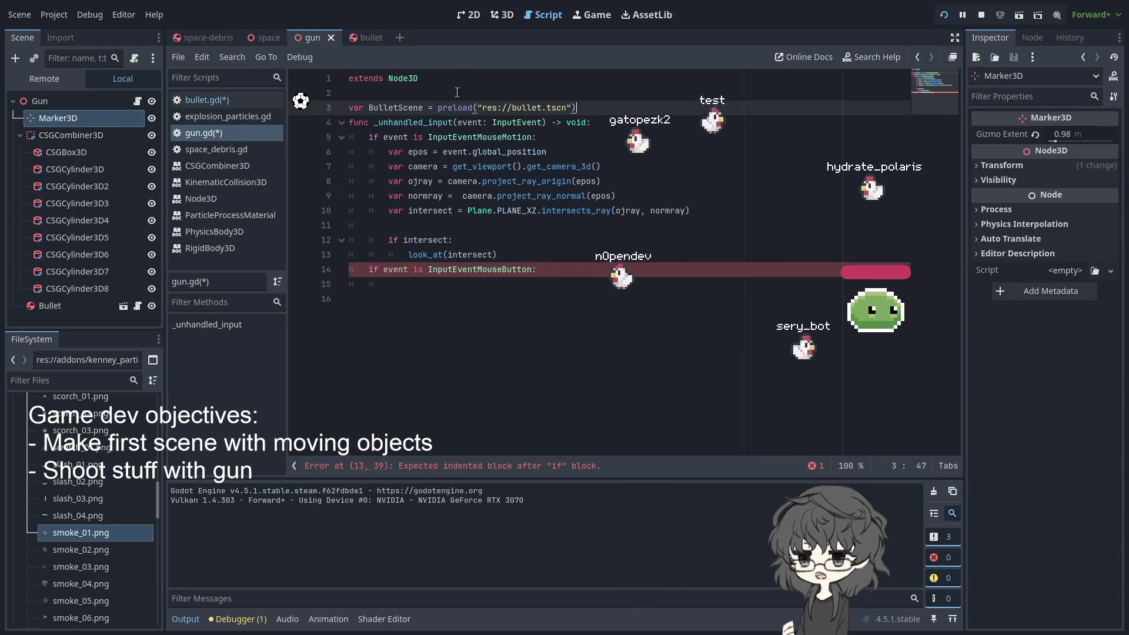
key(Return)
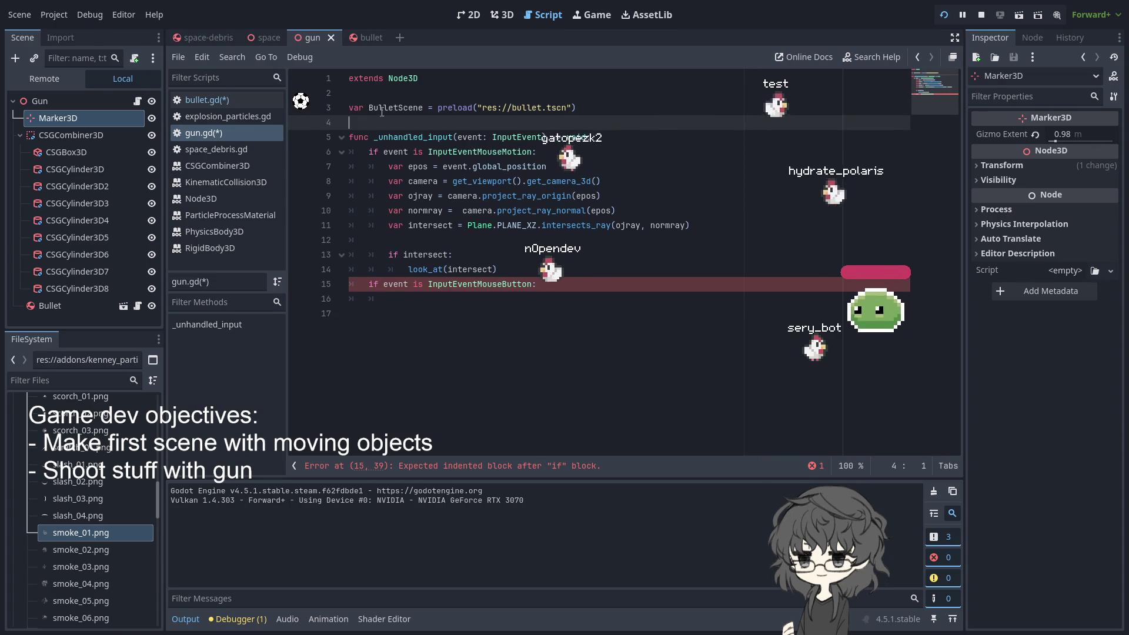
double_click(396, 108)
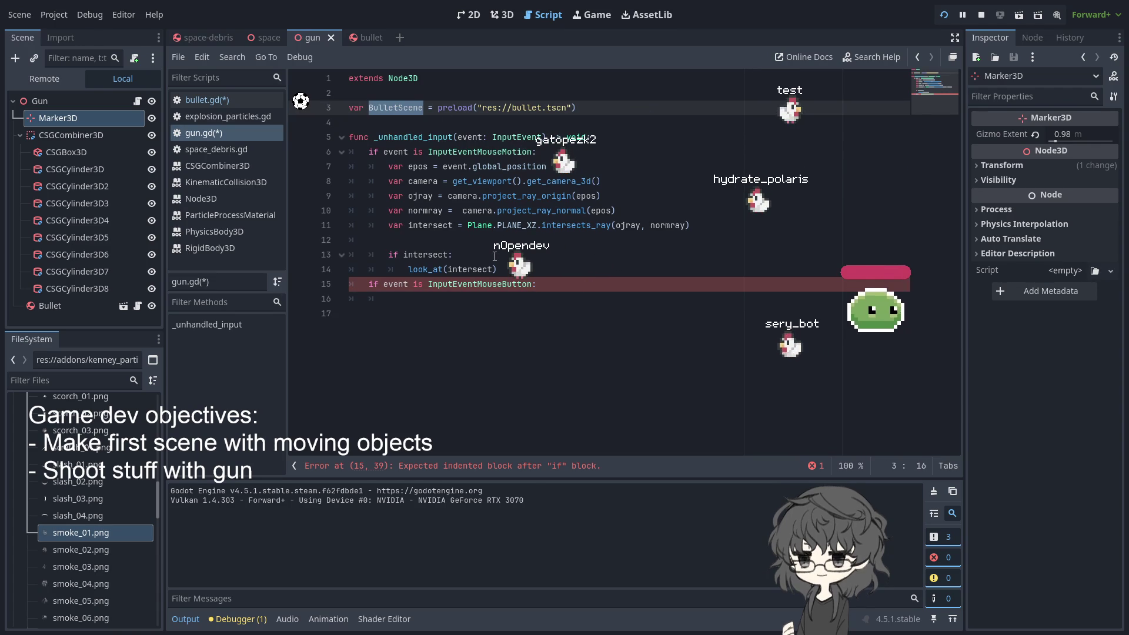
Add 'var bullet = BulletScene.instantiate()' inside the mouse-button branch
click(595, 278)
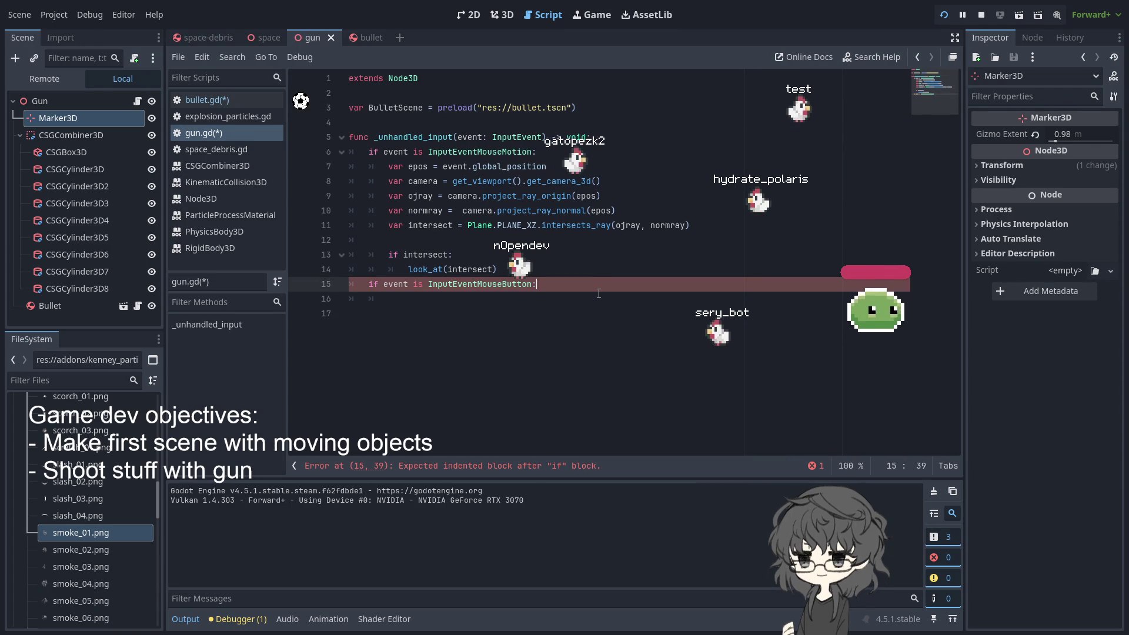
key(Return)
text(BulletScene.)
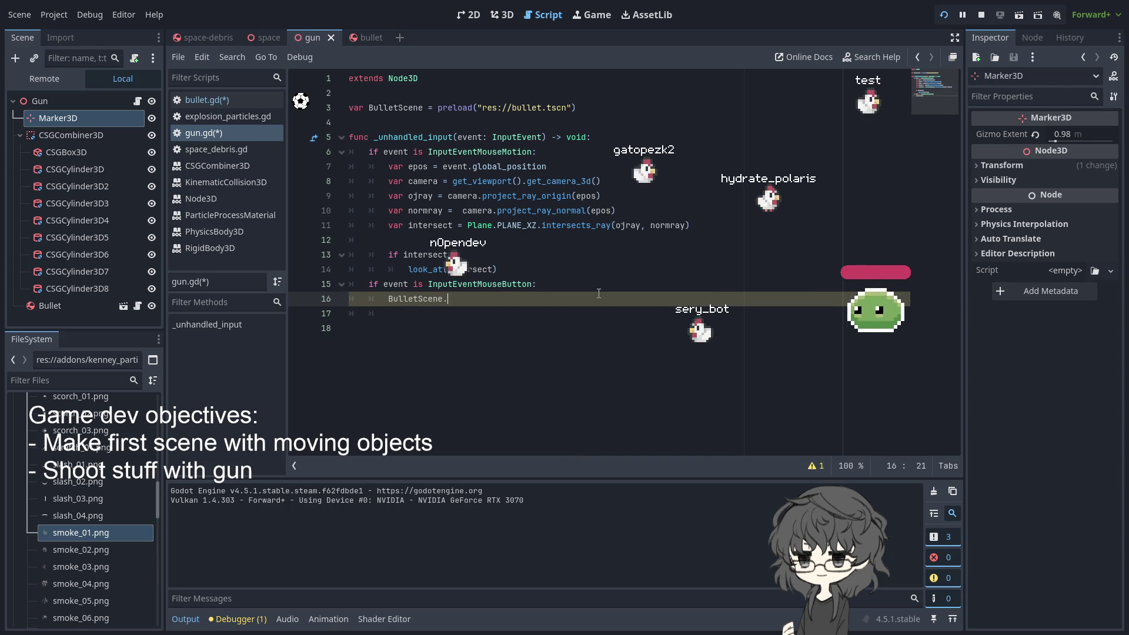
text(is)
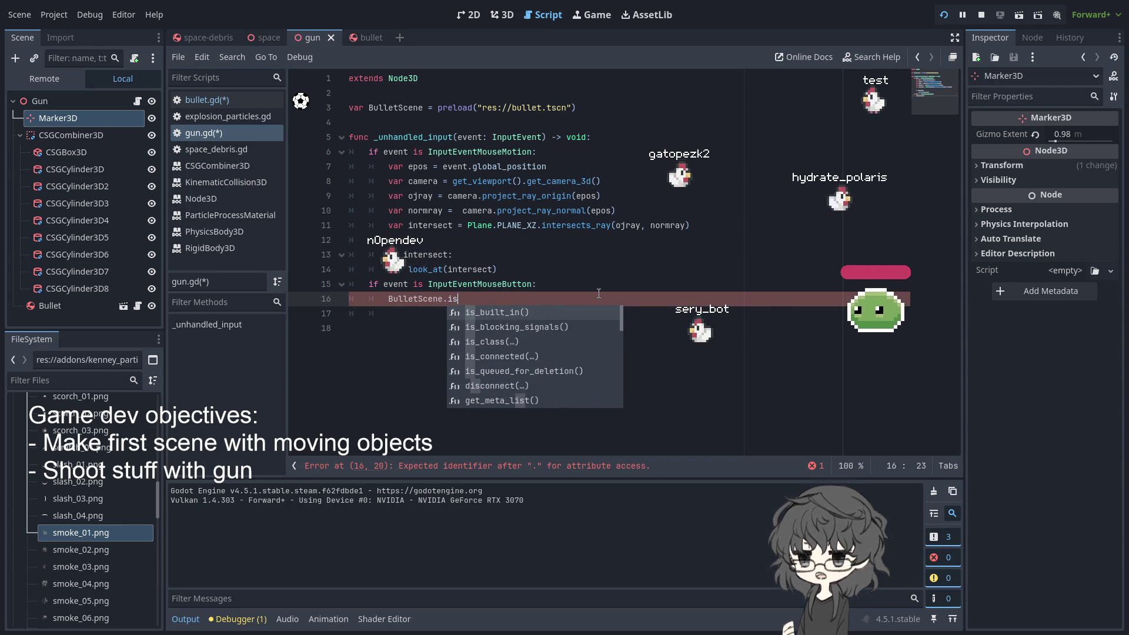
text(n)
key(BackSpace)
text(nst)
key(Return)
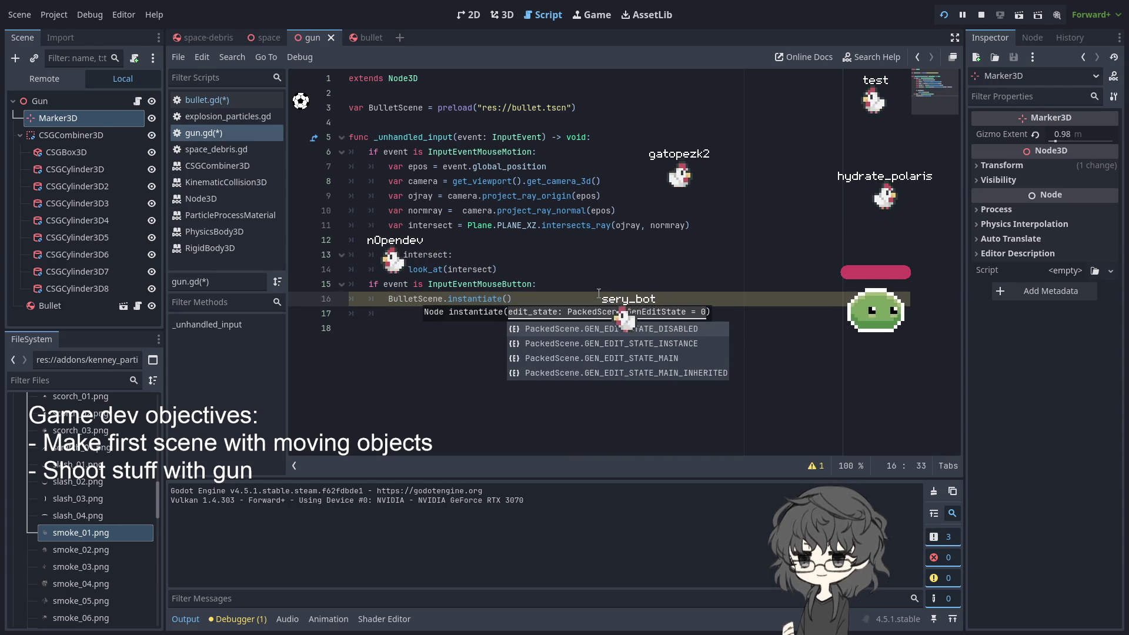
key(Escape)
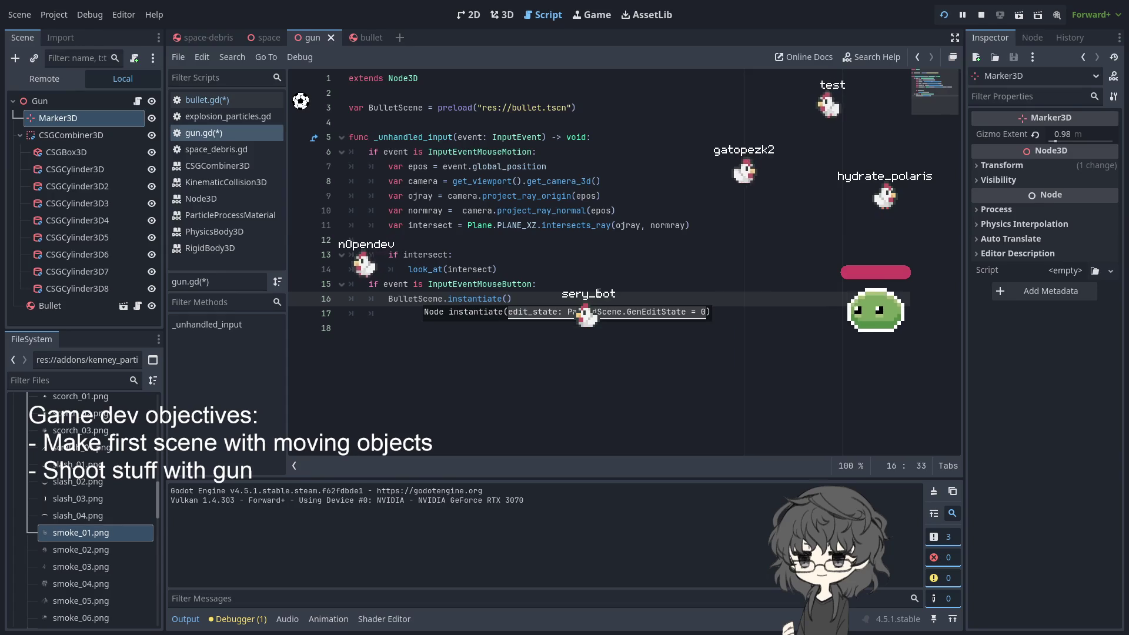
key(Up)
key(Up)
click(387, 300)
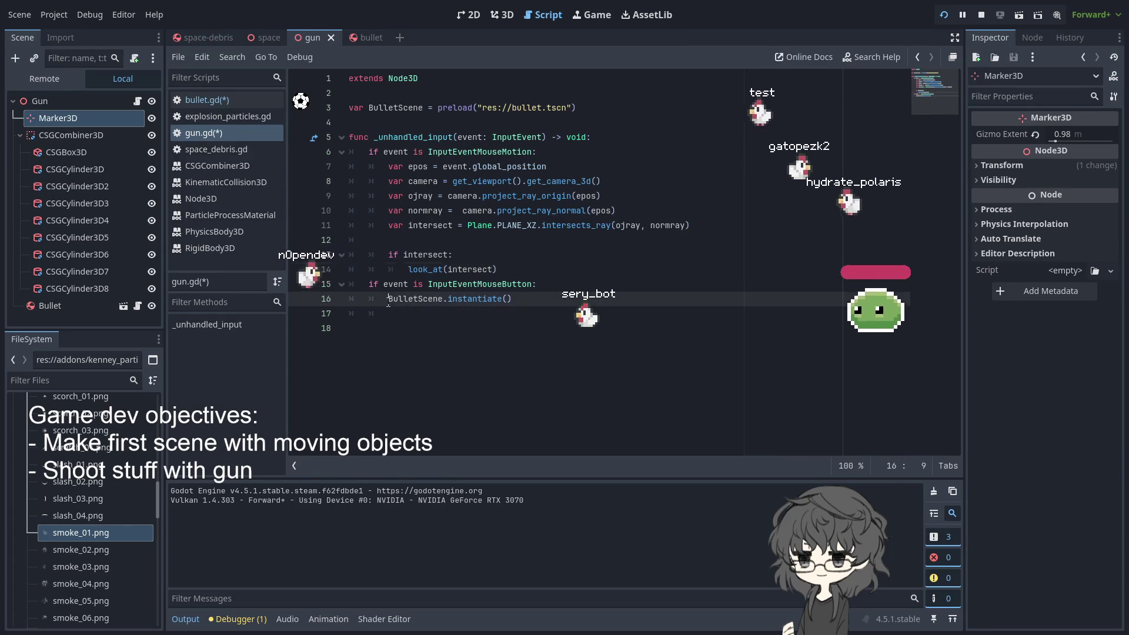
text(bullet =)
click(384, 297)
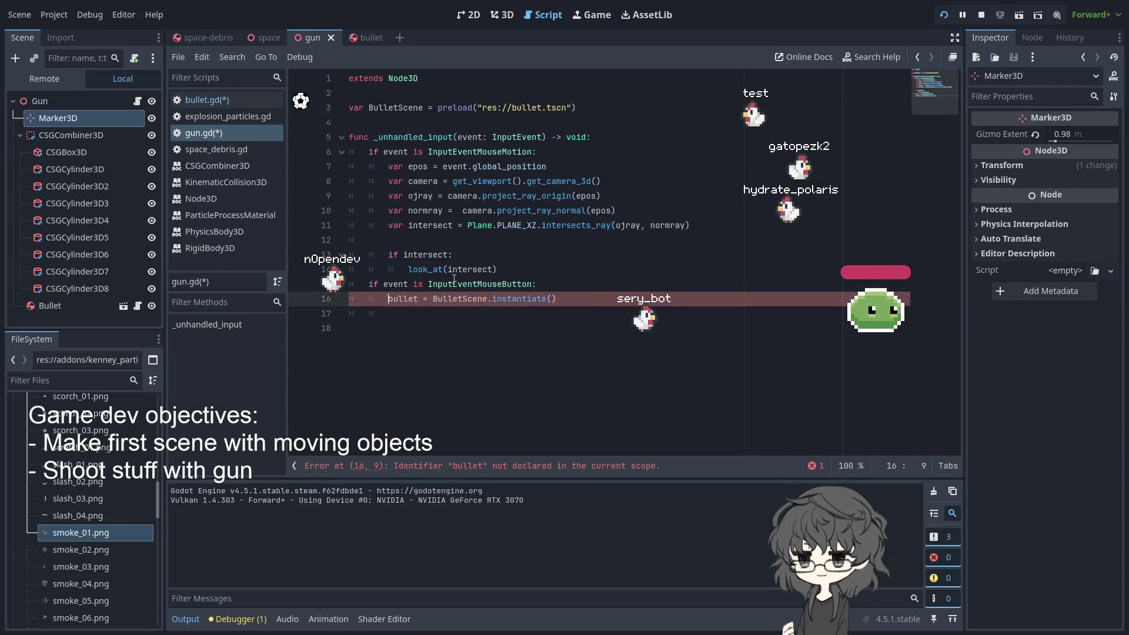
key(BackSpace)
key(BackSpace)
text(r)
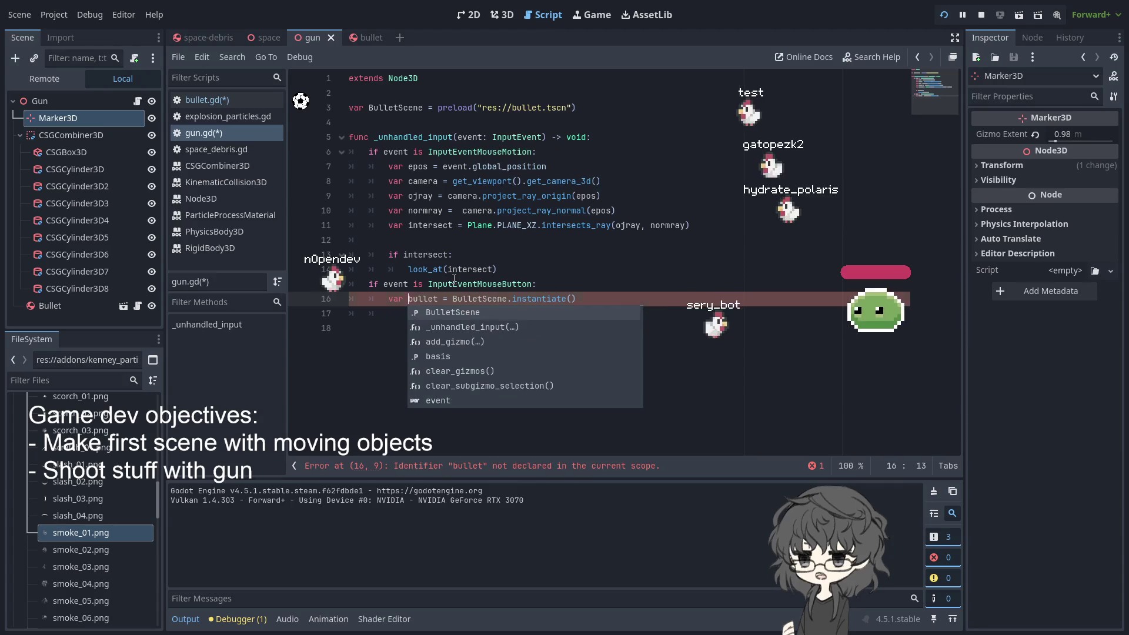
click(628, 304)
Add an add_sibling() call below the bullet line and comment it out with #
key(Return)
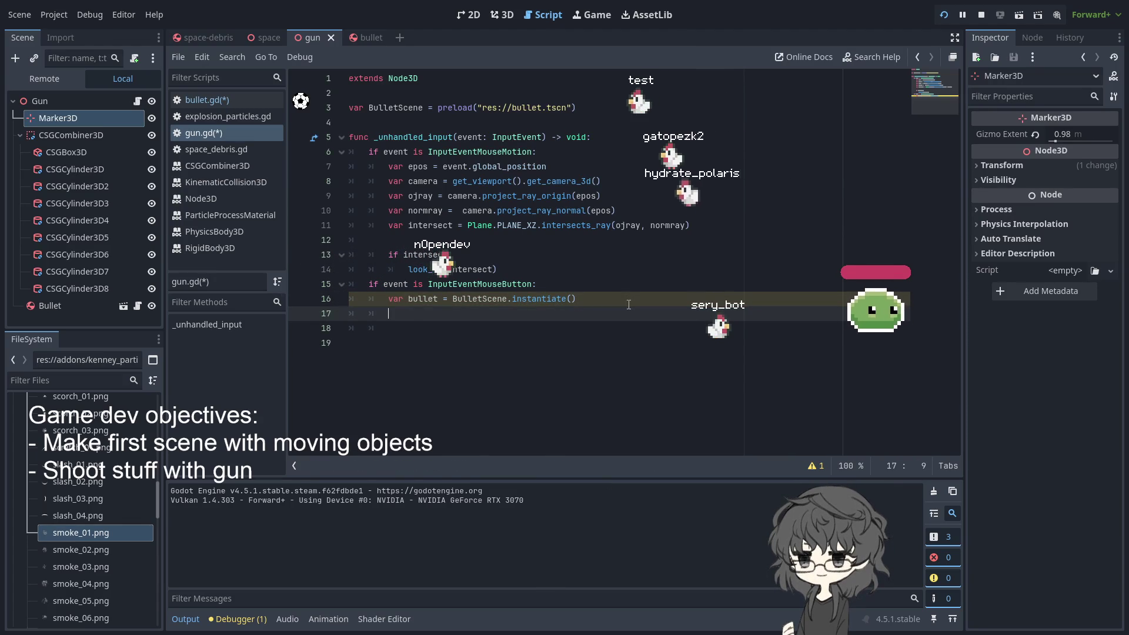
text(ad_s)
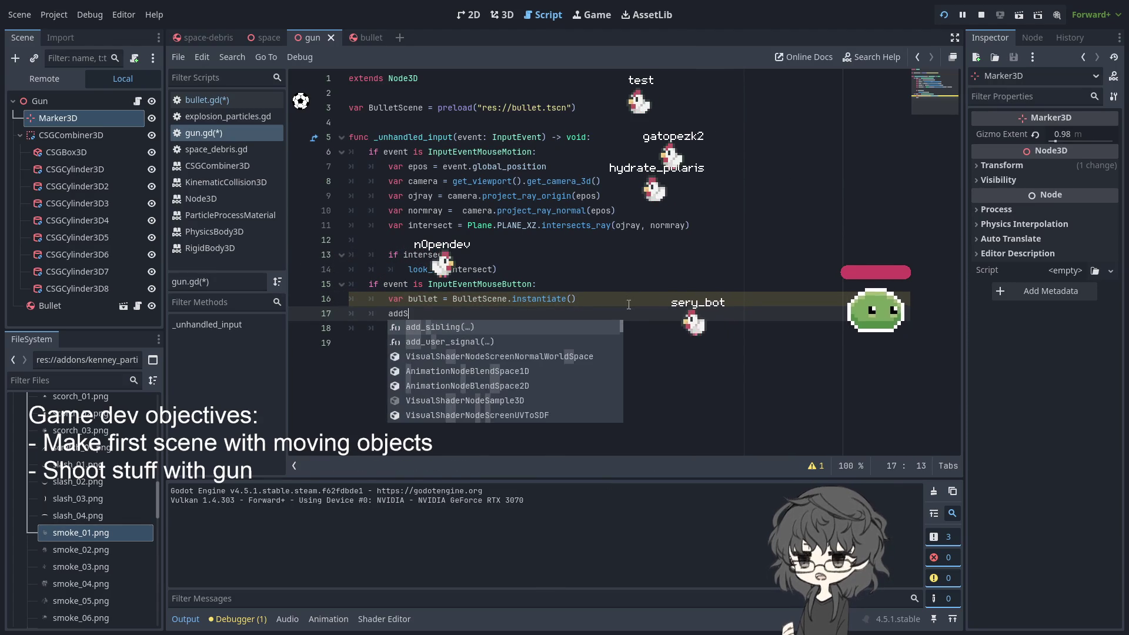
key(Return)
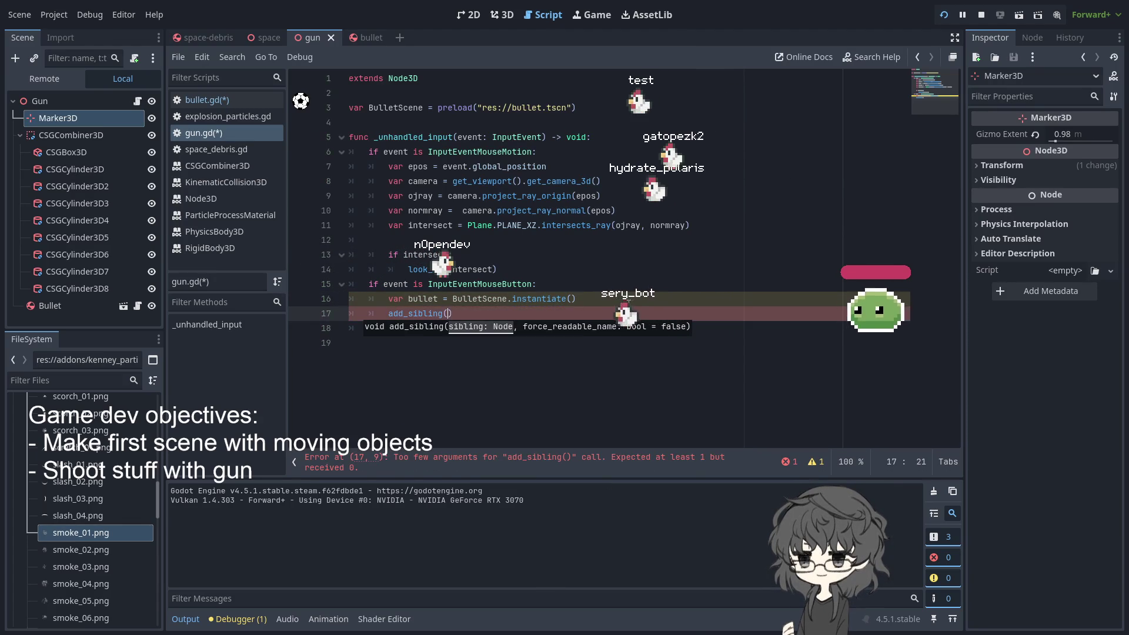
key(Home)
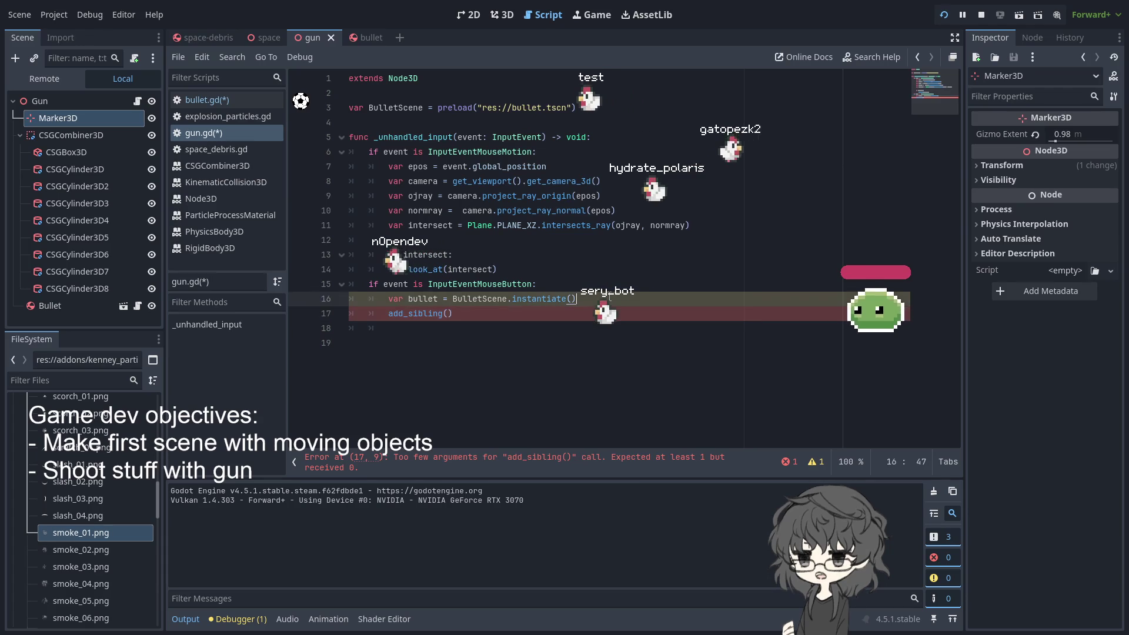
key(Return)
key(Up)
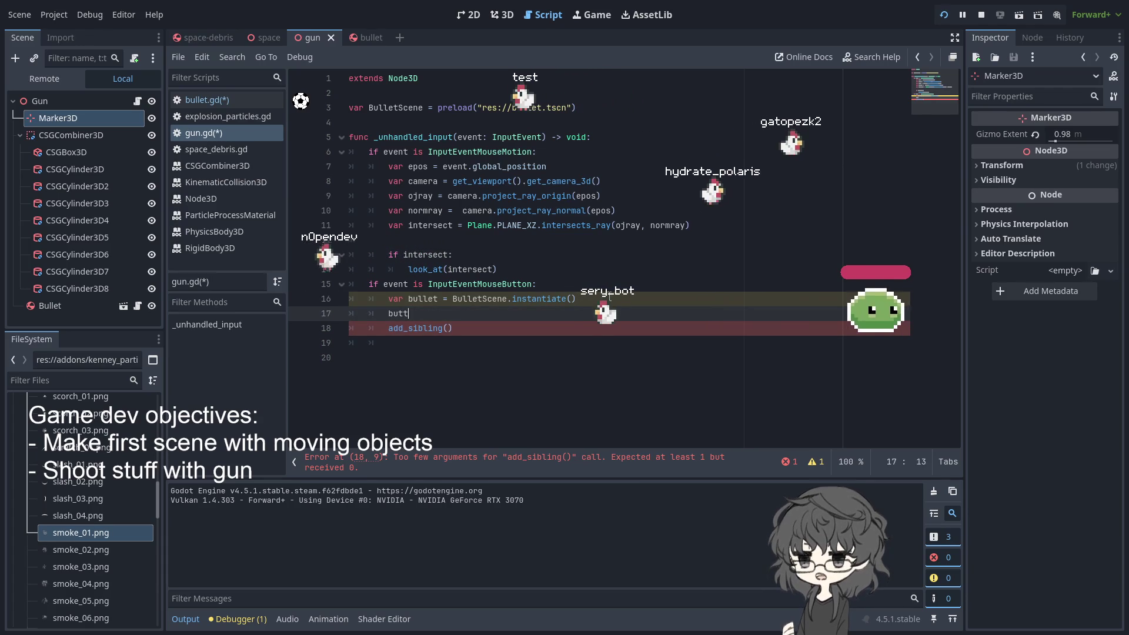
text(bullet.globa)
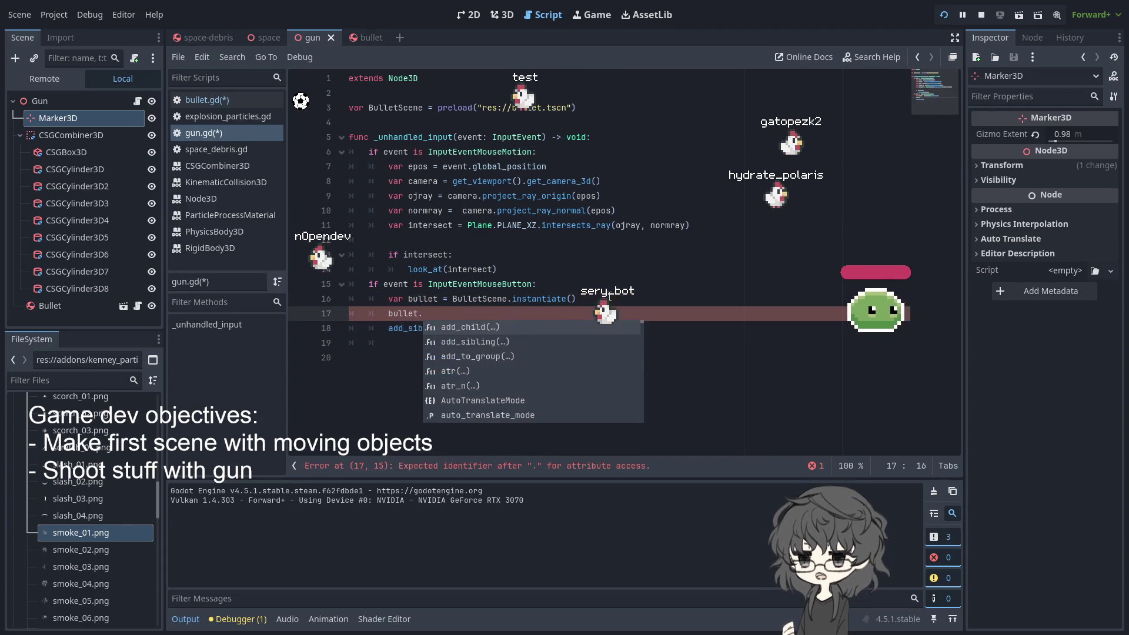
text(l)
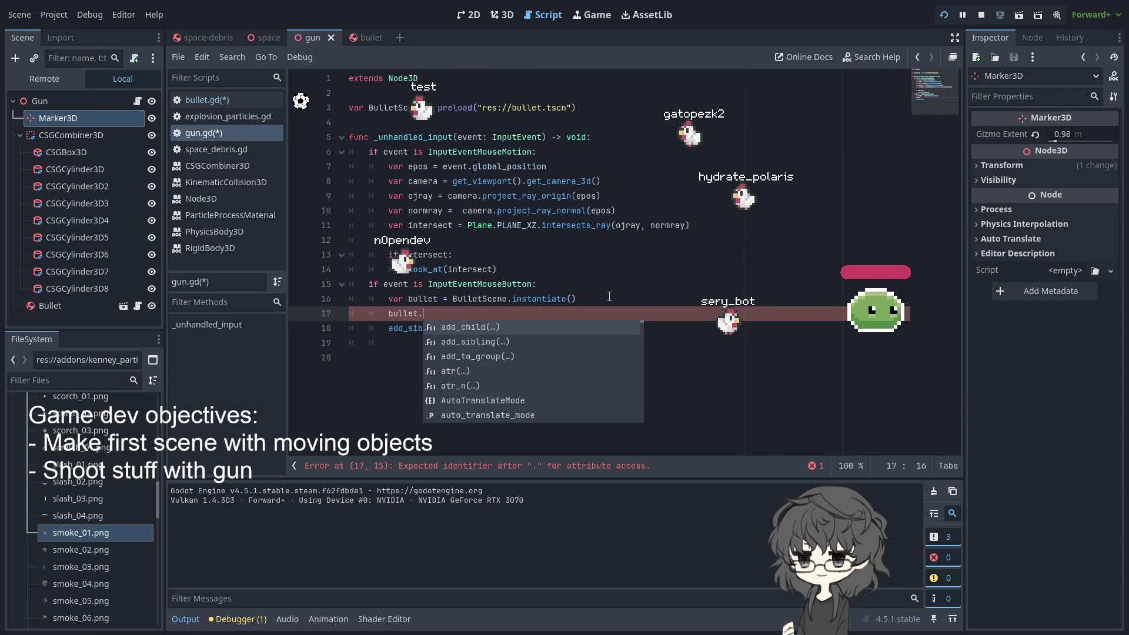
text(glo)
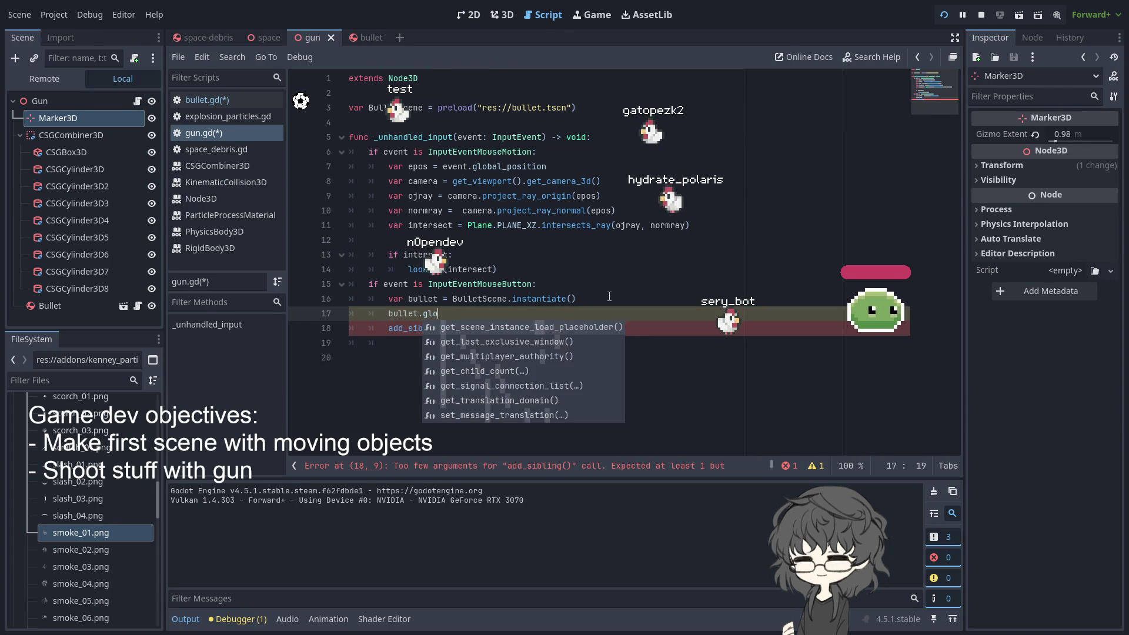
text(ba)
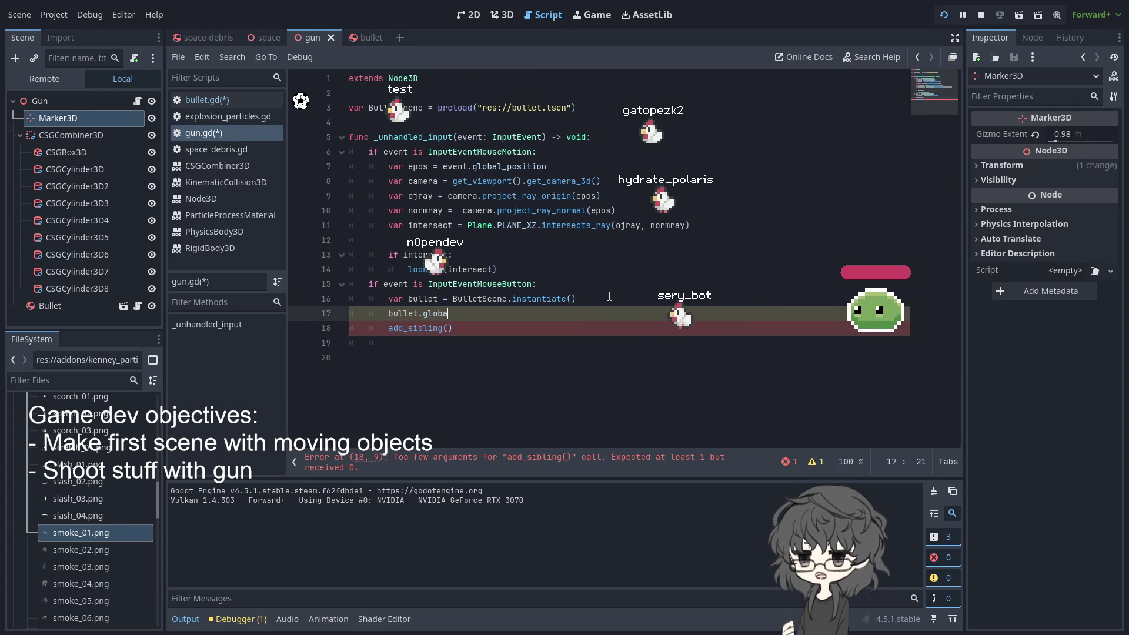
key(BackSpace)
key(BackSpace)
key(BackSpace)
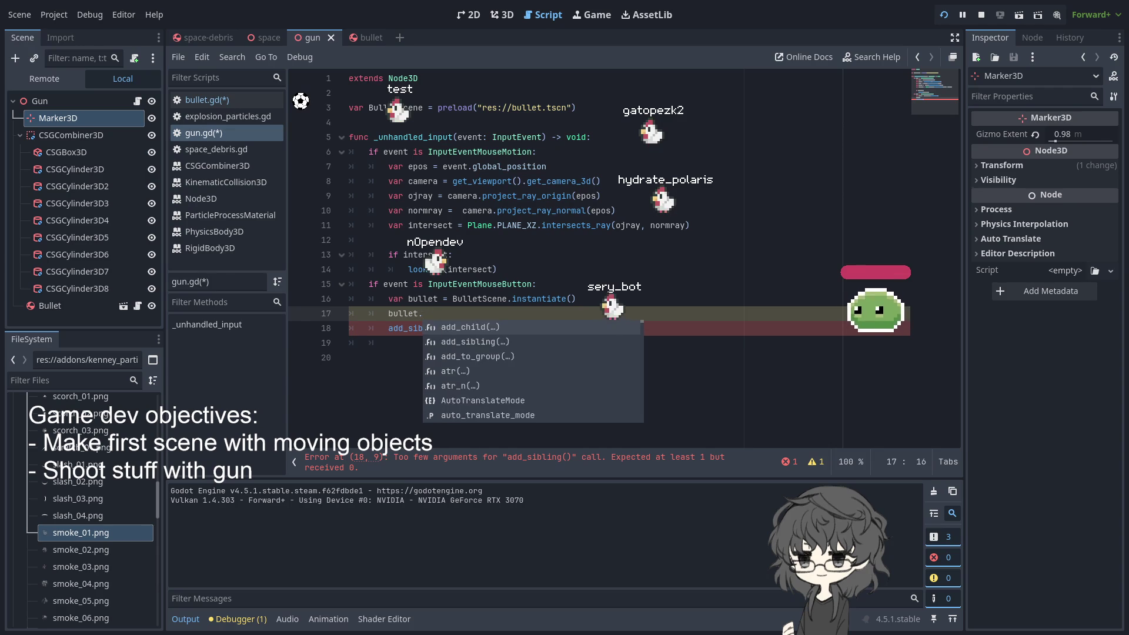
key(BackSpace)
key(Return)
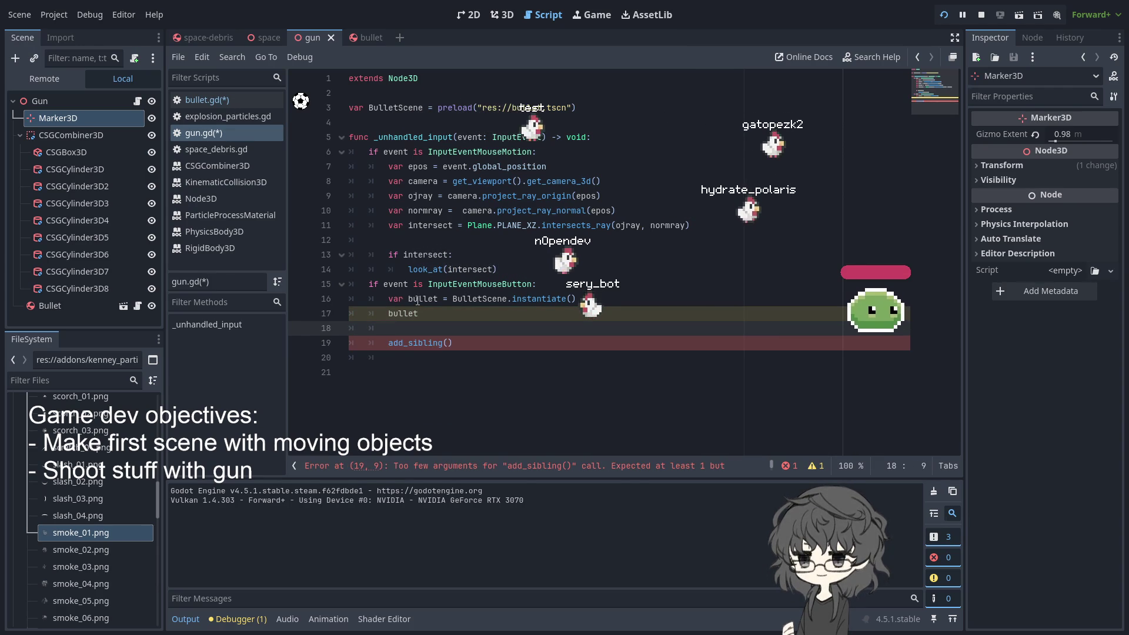
click(384, 343)
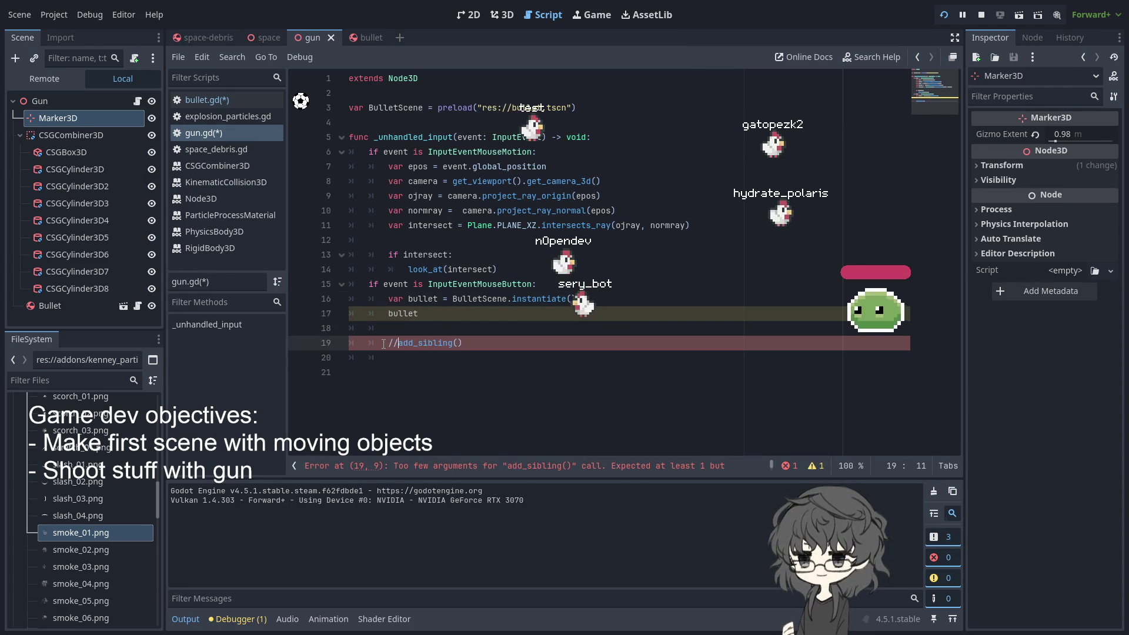
key(BackSpace)
Try get and translation property prefixes on the bullet line, then erase them
click(433, 314)
text(.ge)
key(Escape)
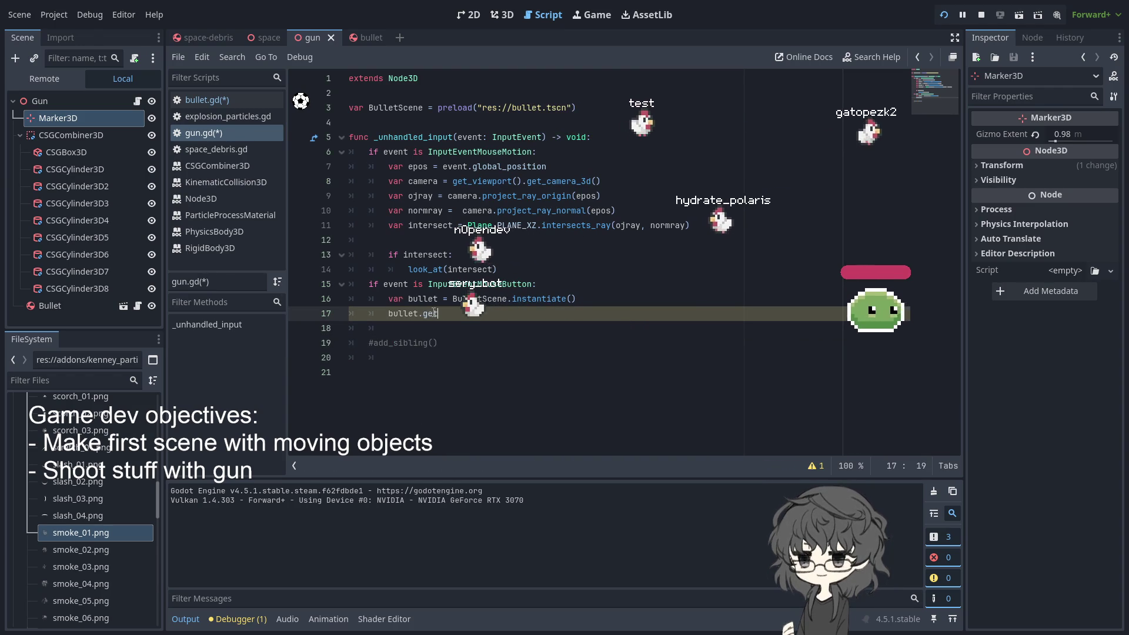
text(t)
key(BackSpace)
key(BackSpace)
key(BackSpace)
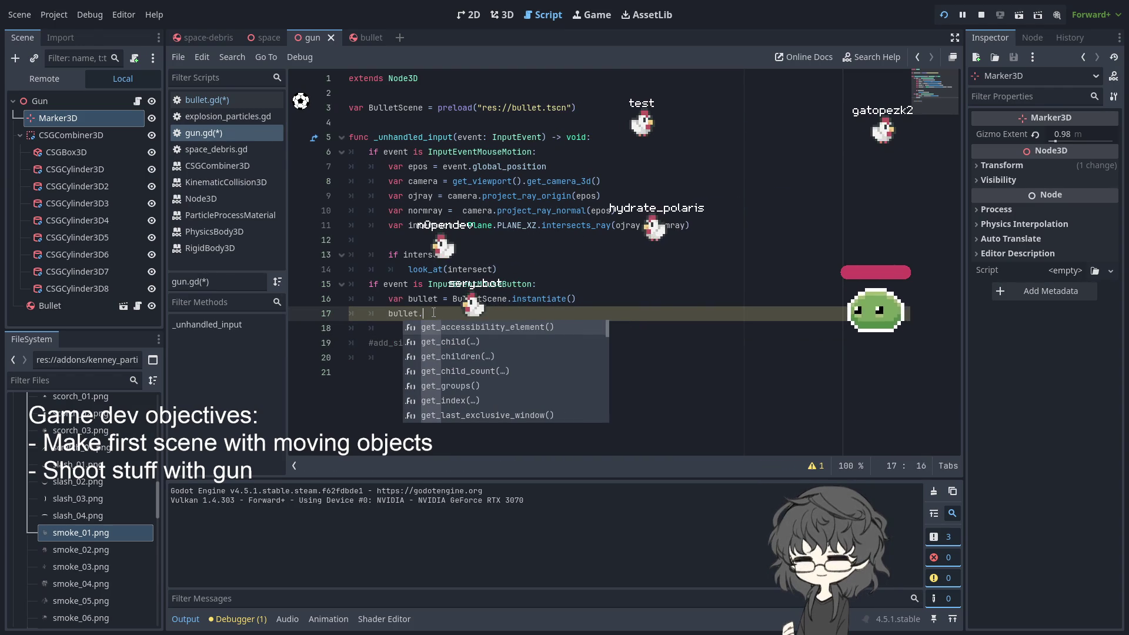
text(tra)
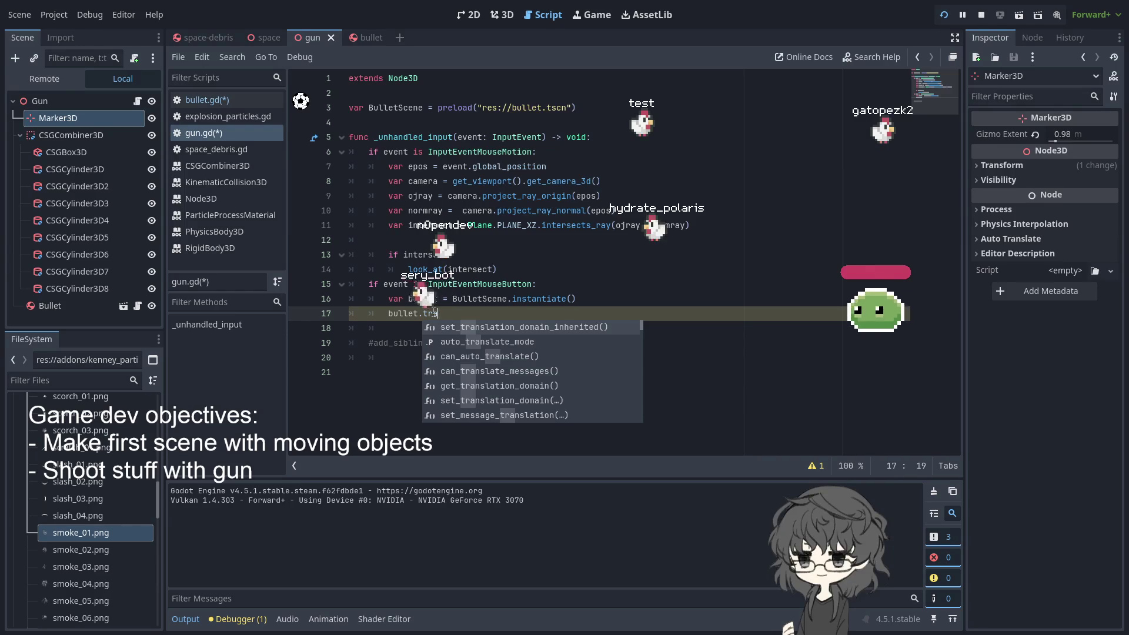
key(BackSpace)
key(BackSpace)
key(BackSpace)
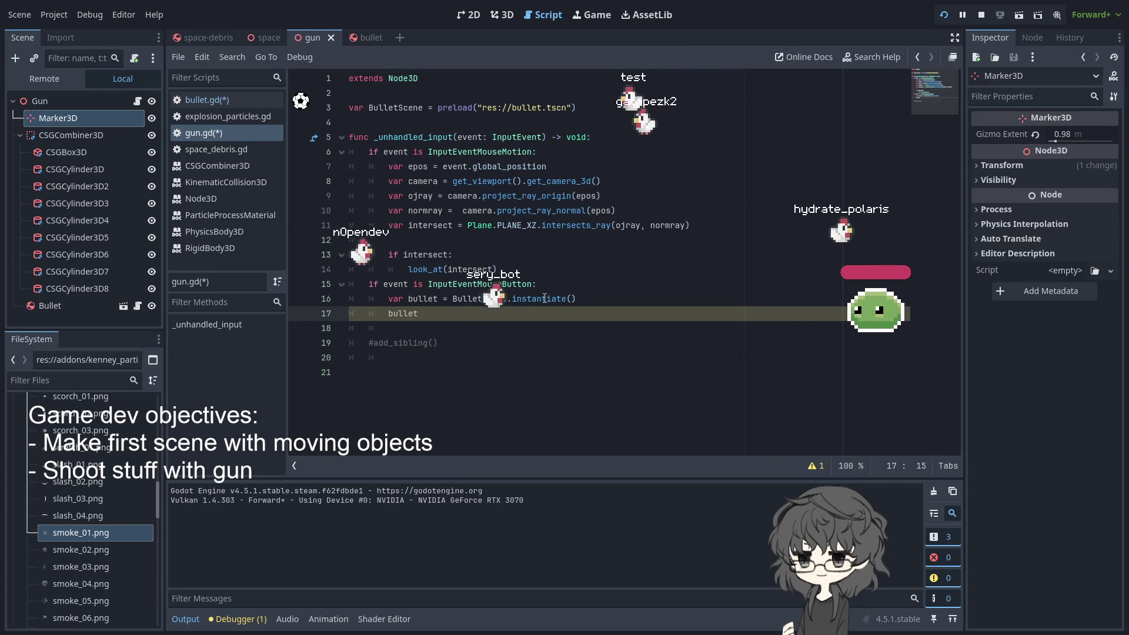
Leave an unfinished 'bullet.get' line below the instantiate call
click(615, 299)
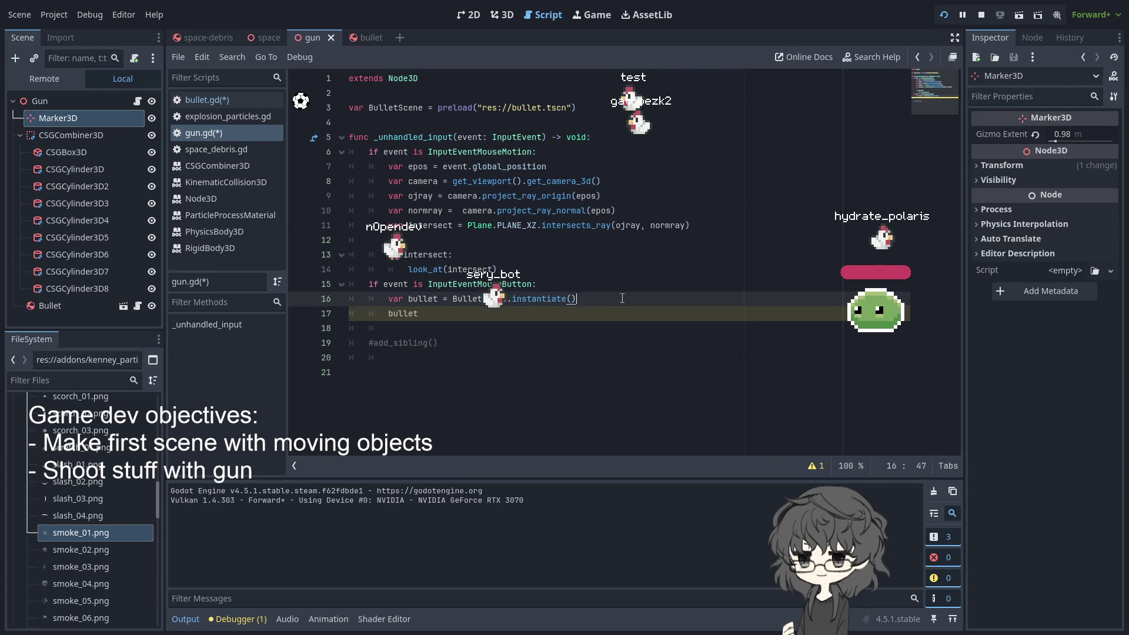
text(.)
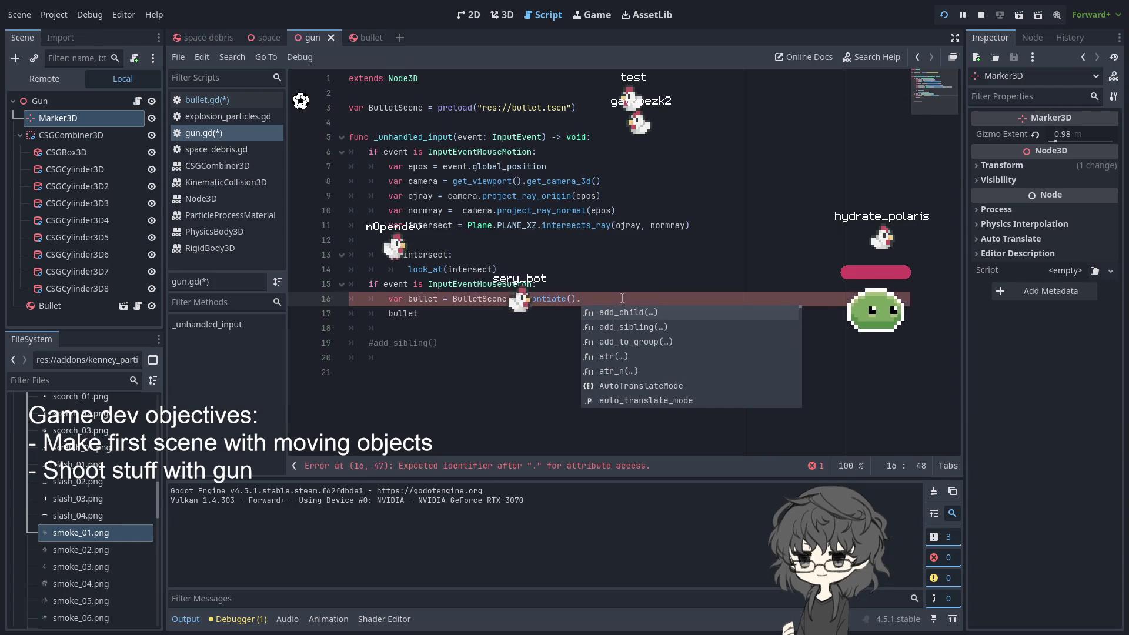
key(BackSpace)
key(Down)
text(.)
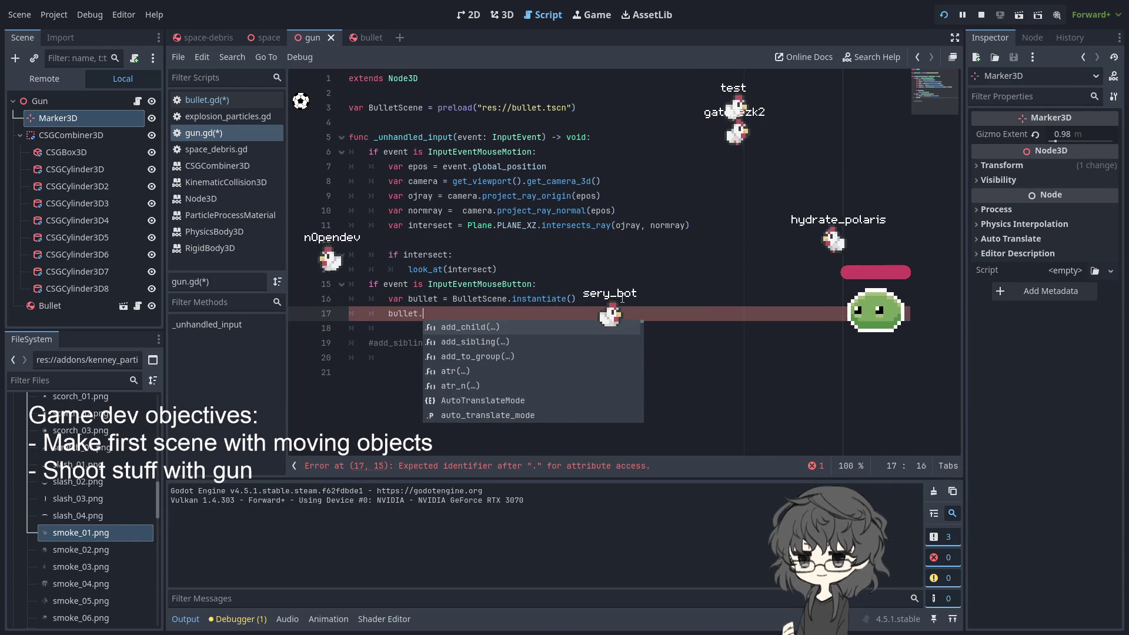
text(get)
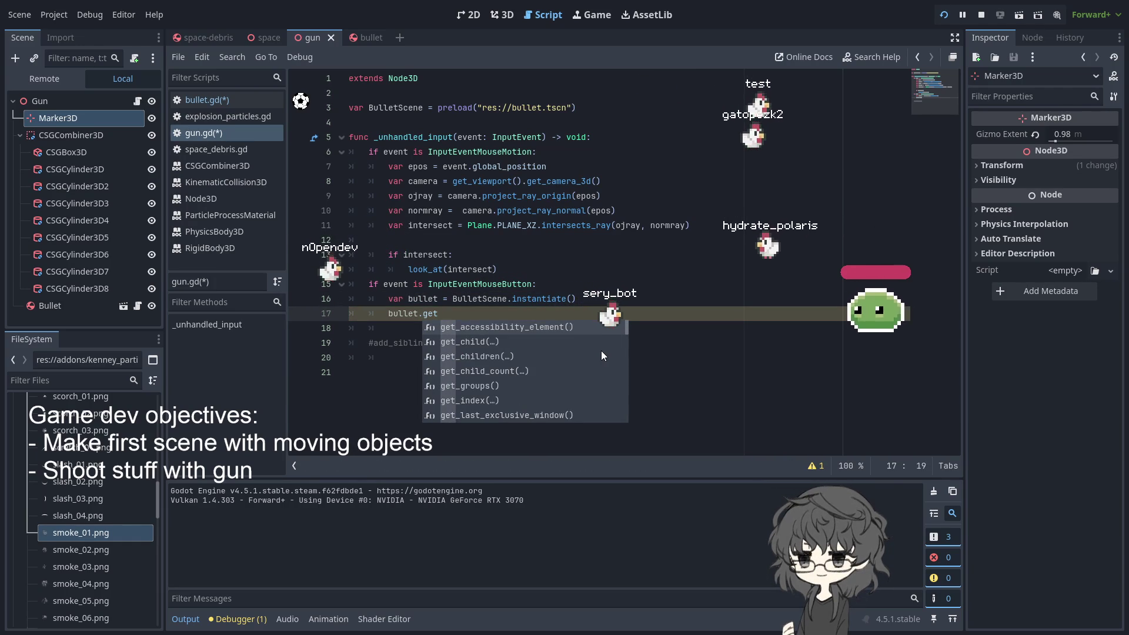
click(567, 284)
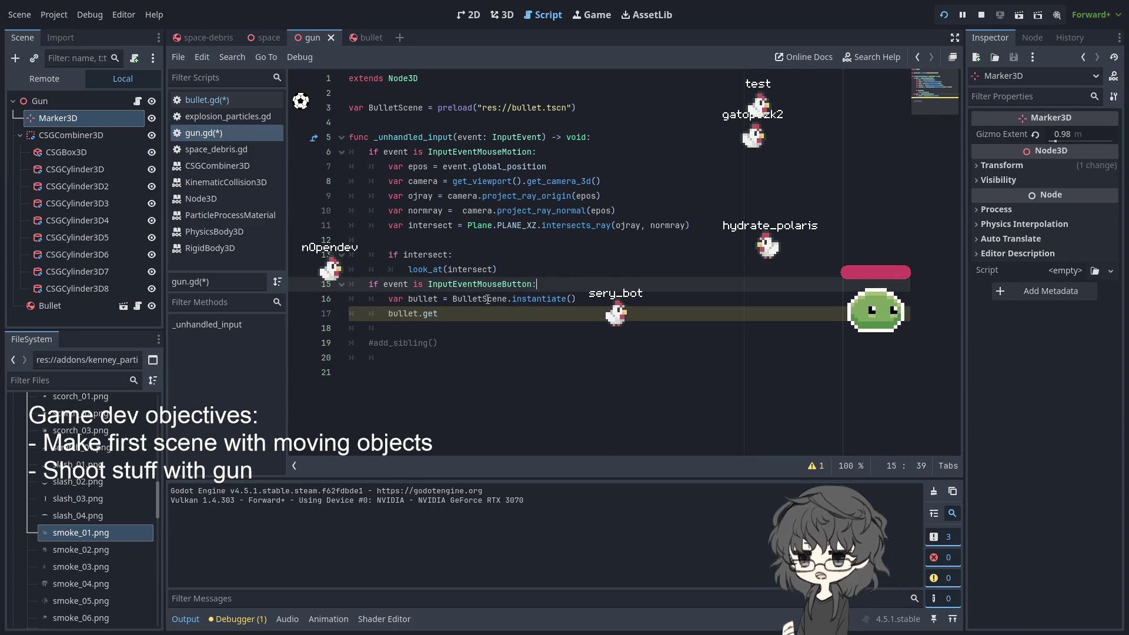
double_click(487, 299)
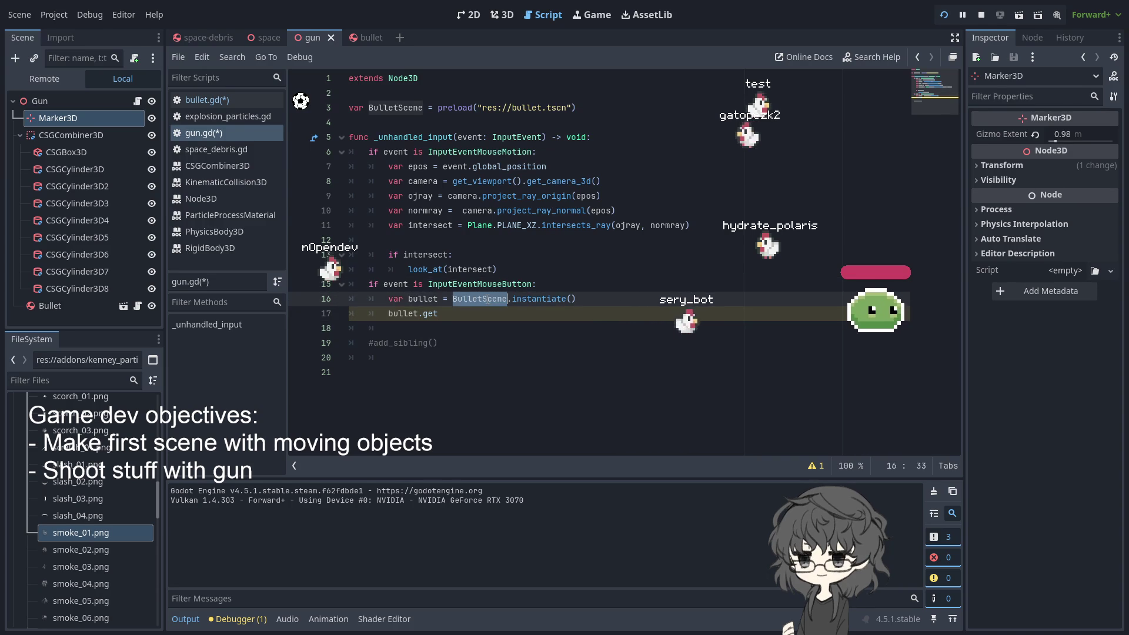
click(415, 299)
click(609, 302)
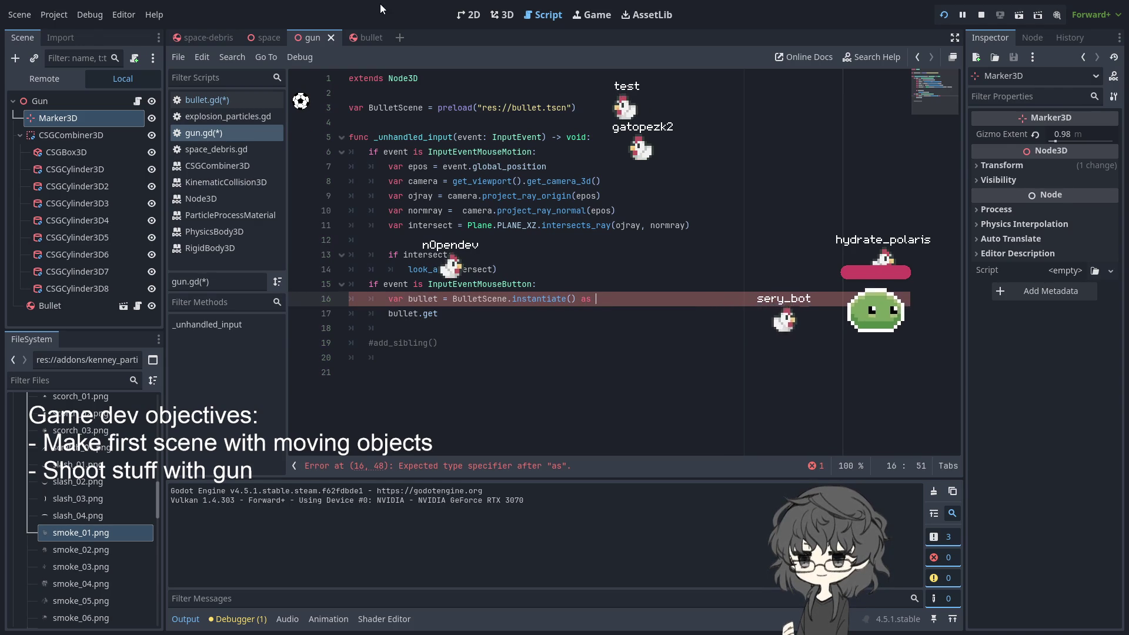
click(361, 38)
Declare 'class_name Bullet' on line 2 of bullet.gd
click(458, 82)
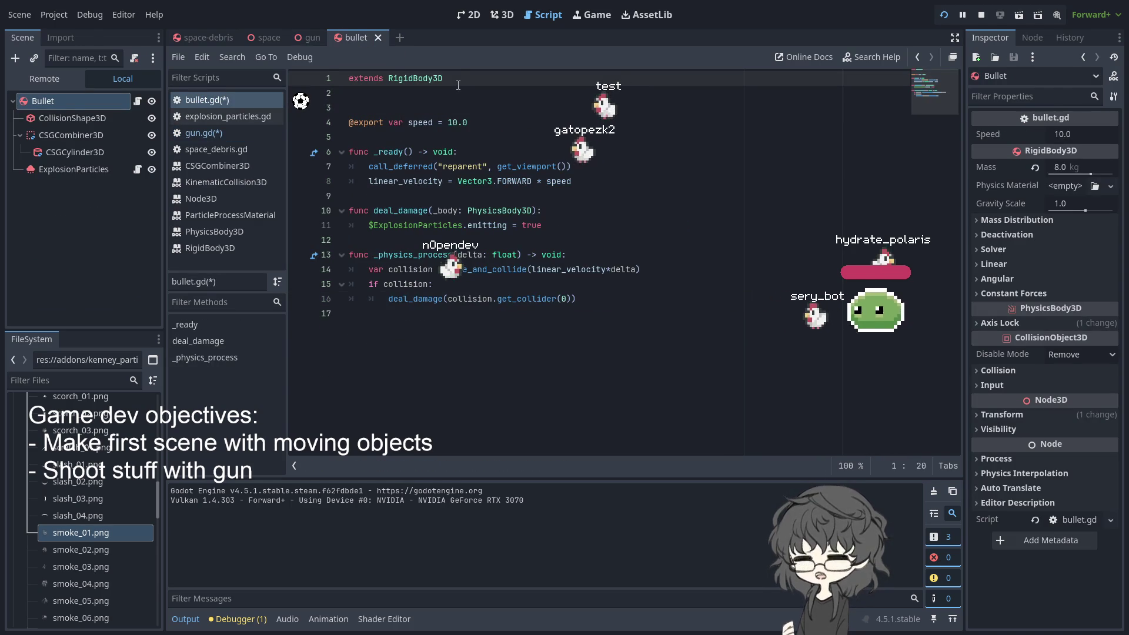
key(Return)
text(class_)
key(Return)
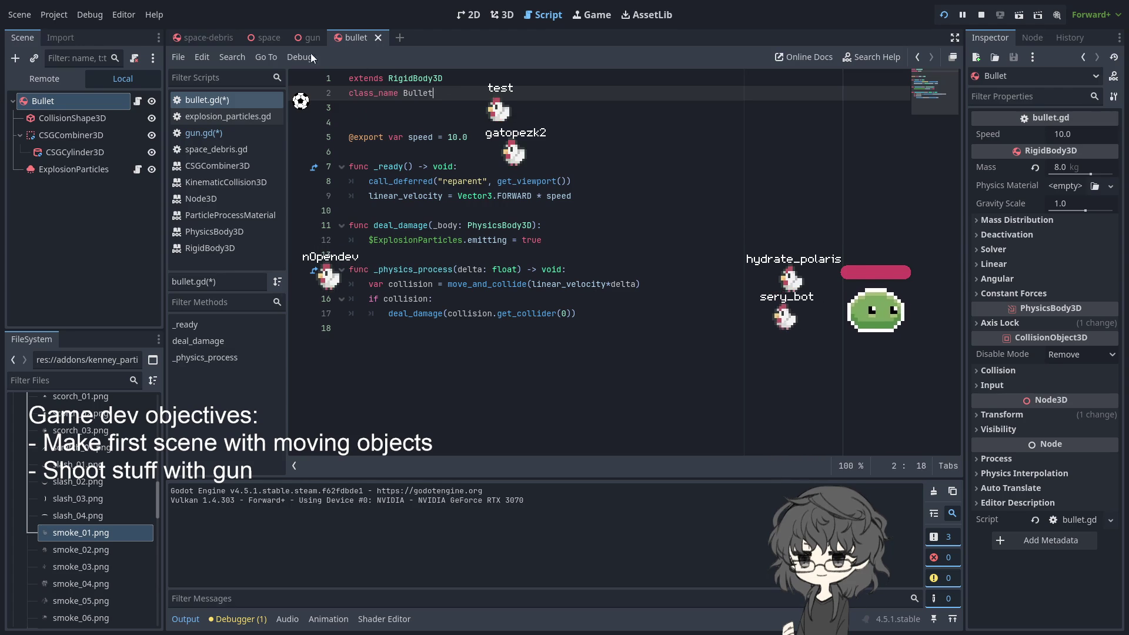
Cast the instance 'as Bullet' on gun.gd line 16, then test-run and stop the game
click(260, 38)
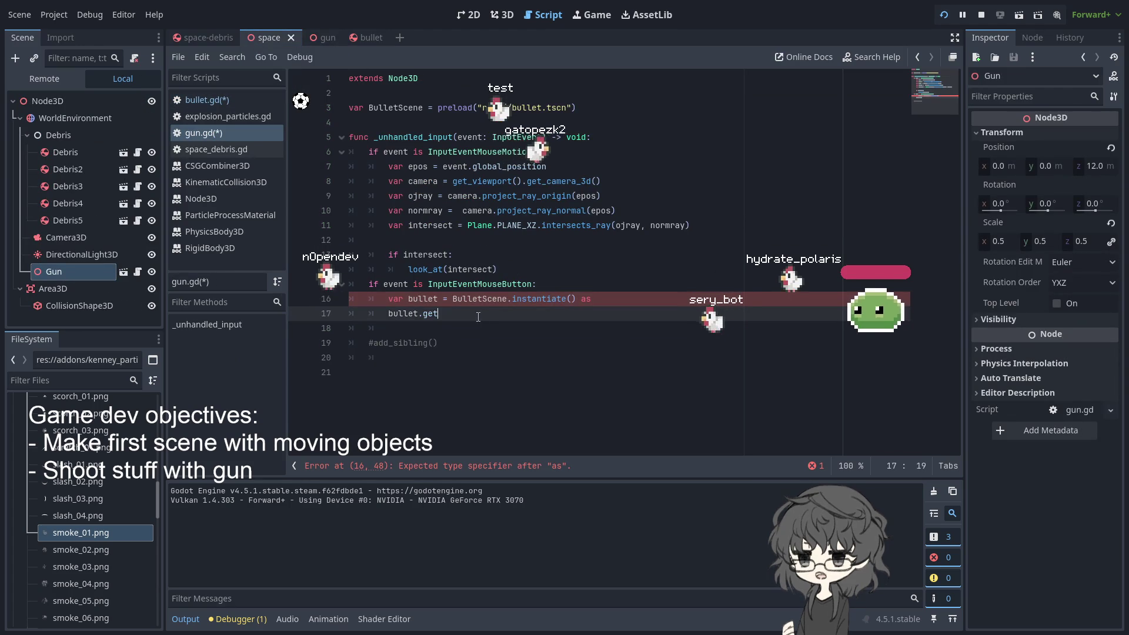
click(609, 303)
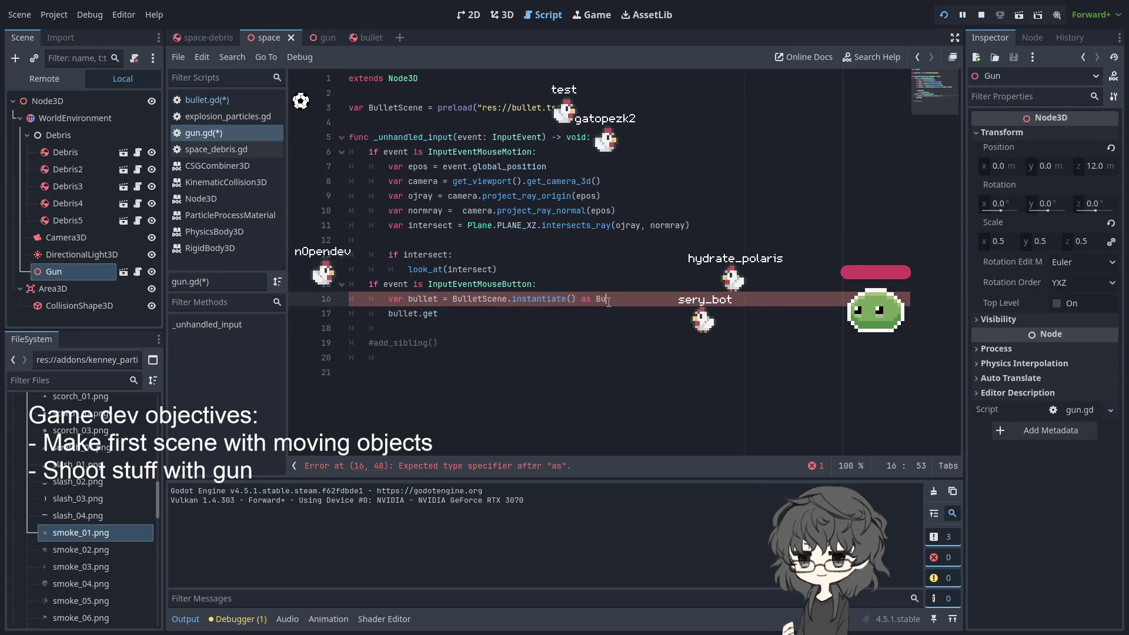
text(Bu)
key(Escape)
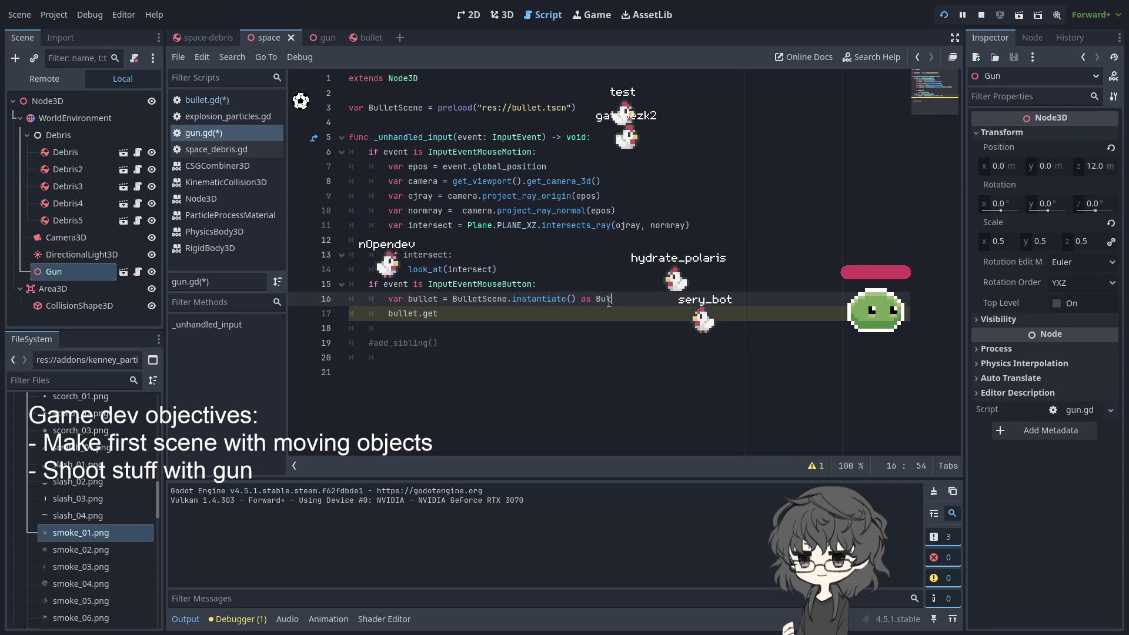
key(F5)
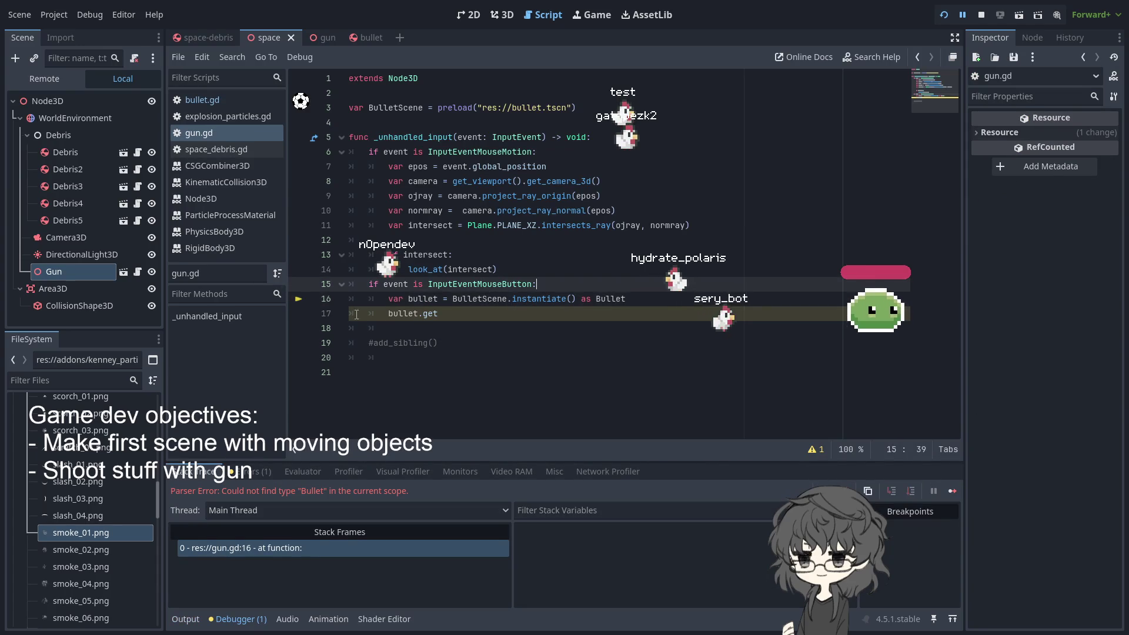
click(981, 18)
click(489, 315)
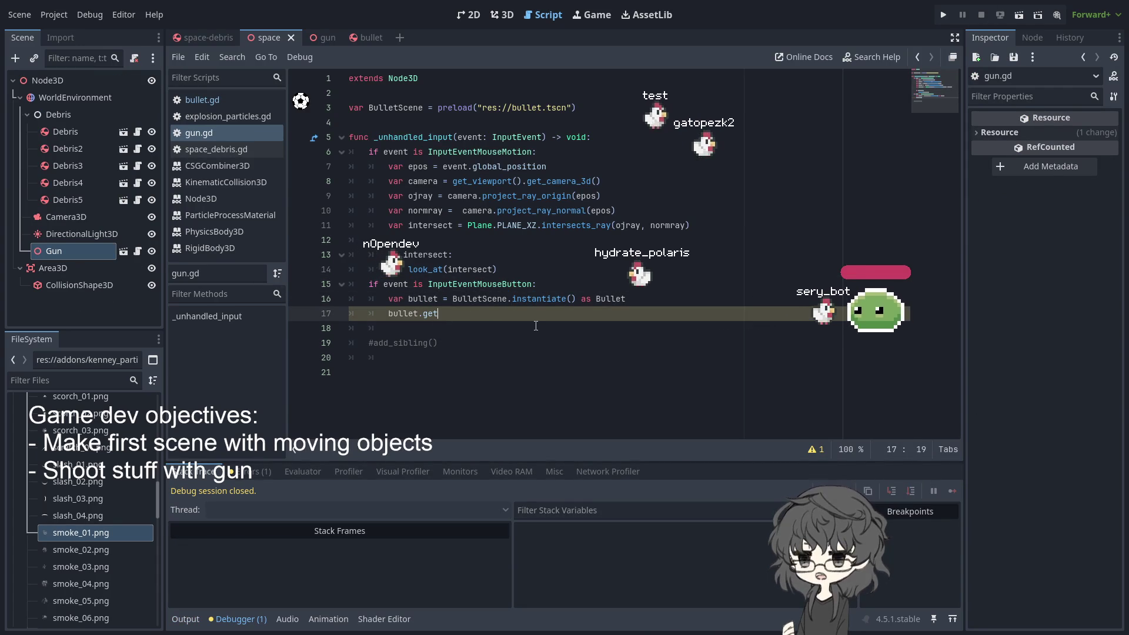
key(Down)
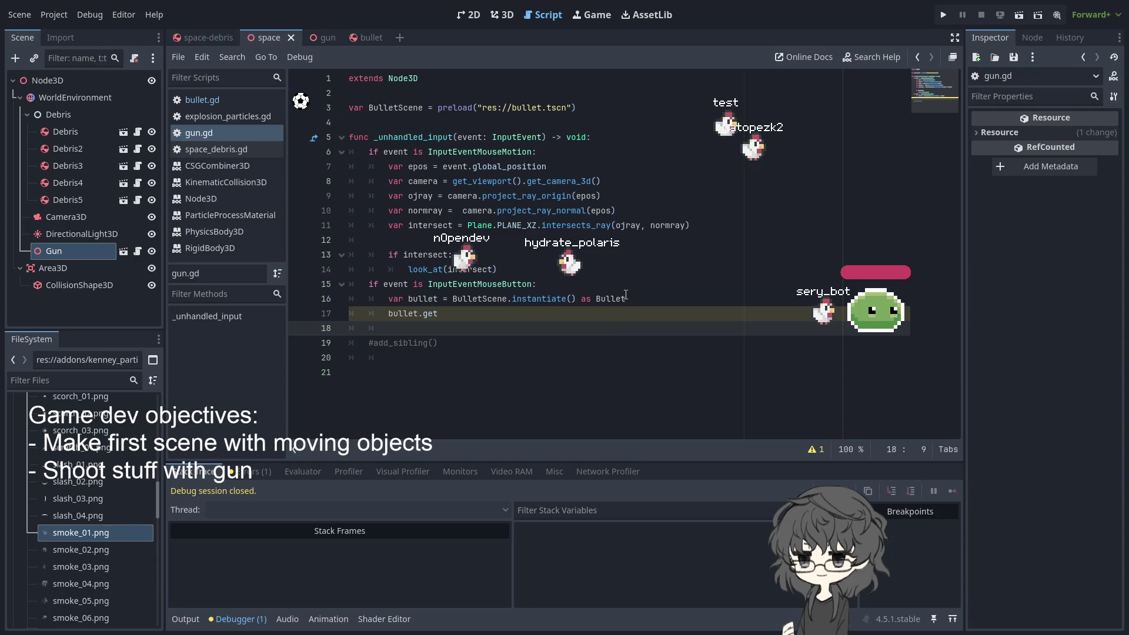
On line 17 of gun.gd, change bullet.get into bullet.global_transform using autocompletion
click(425, 301)
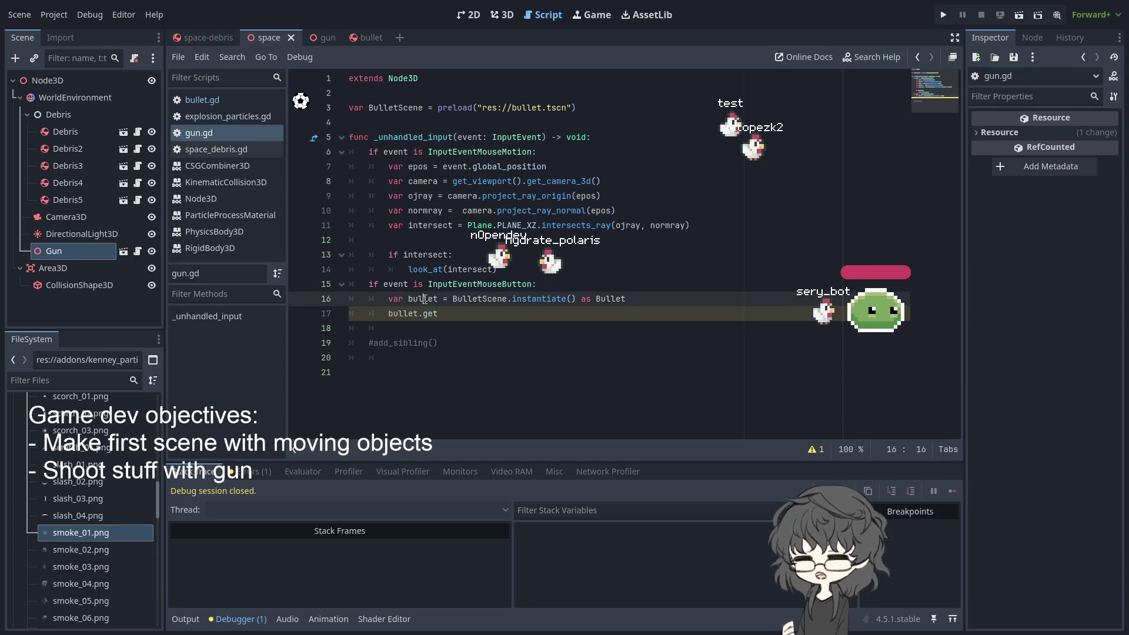
click(466, 312)
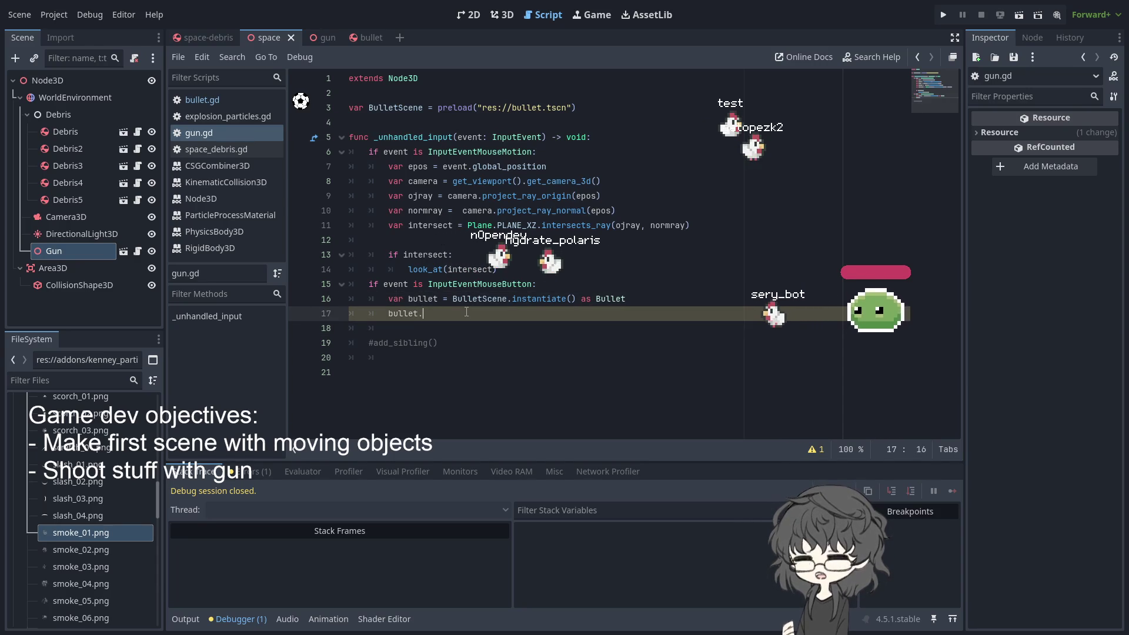
text(ge)
key(BackSpace)
key(BackSpace)
key(BackSpace)
text(glo)
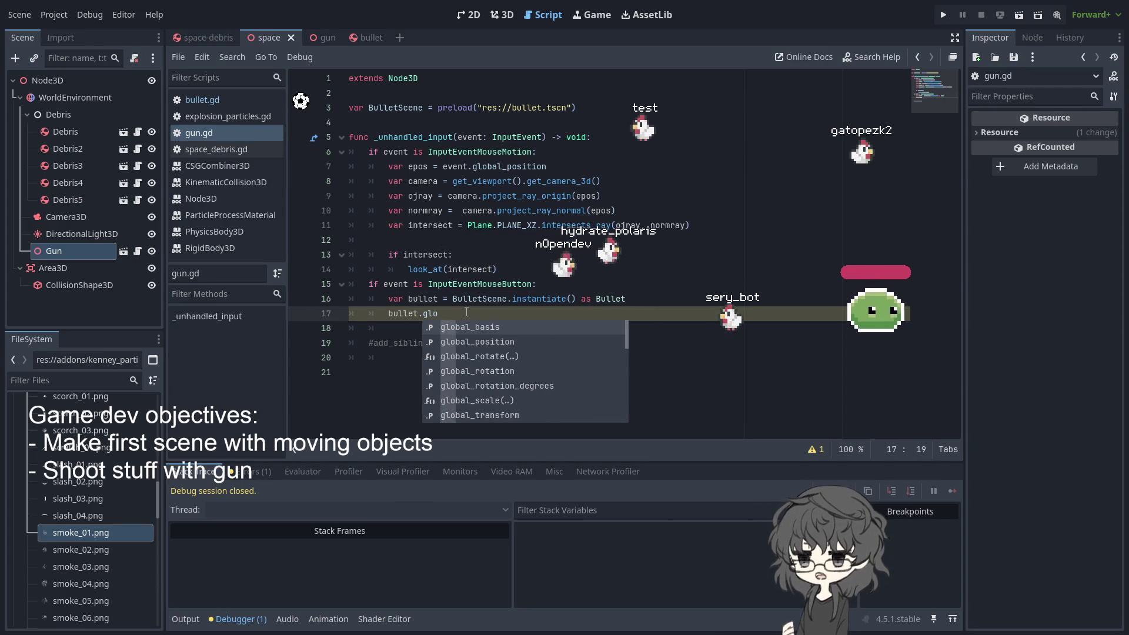
text(bal)
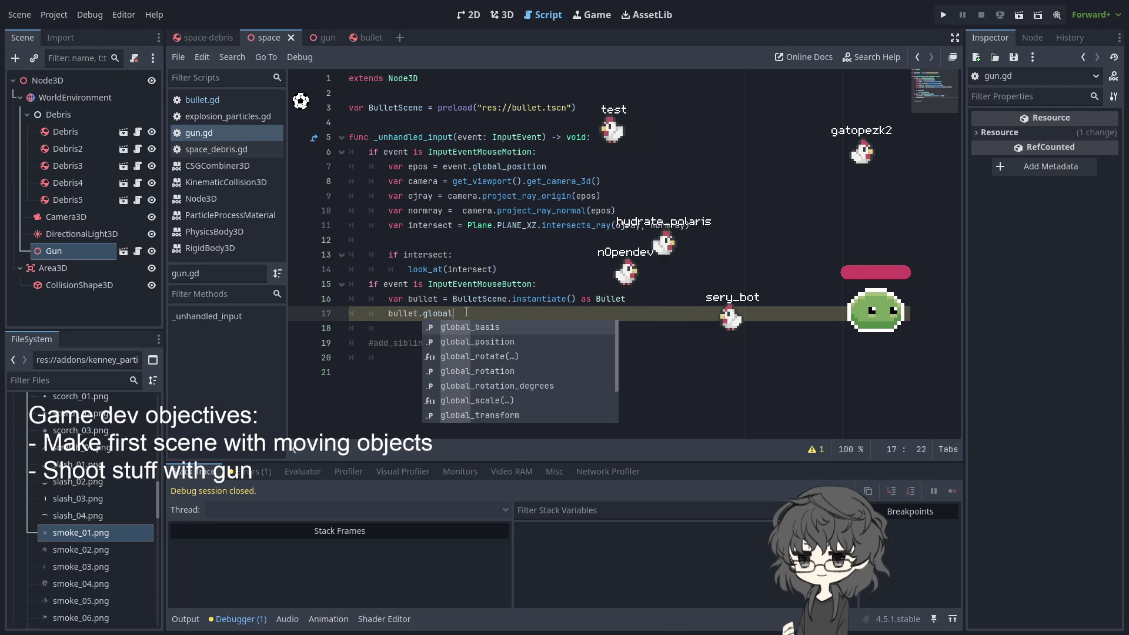
text(_tr)
key(Return)
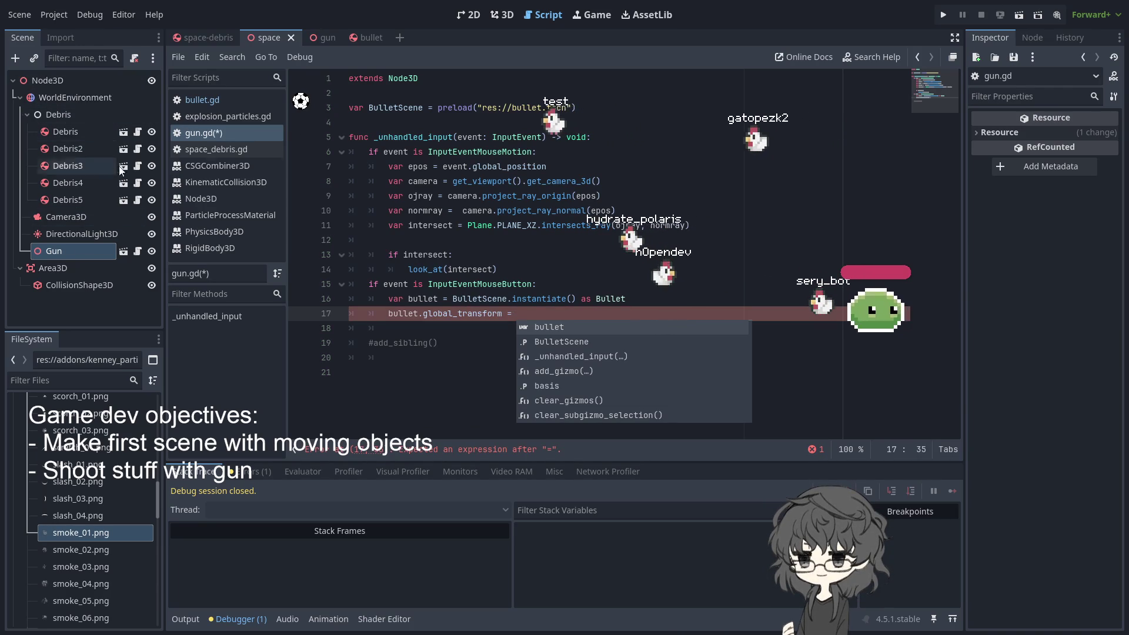
Assign the gun scene's $Marker3D.global_transform to the bullet's global_transform
click(322, 39)
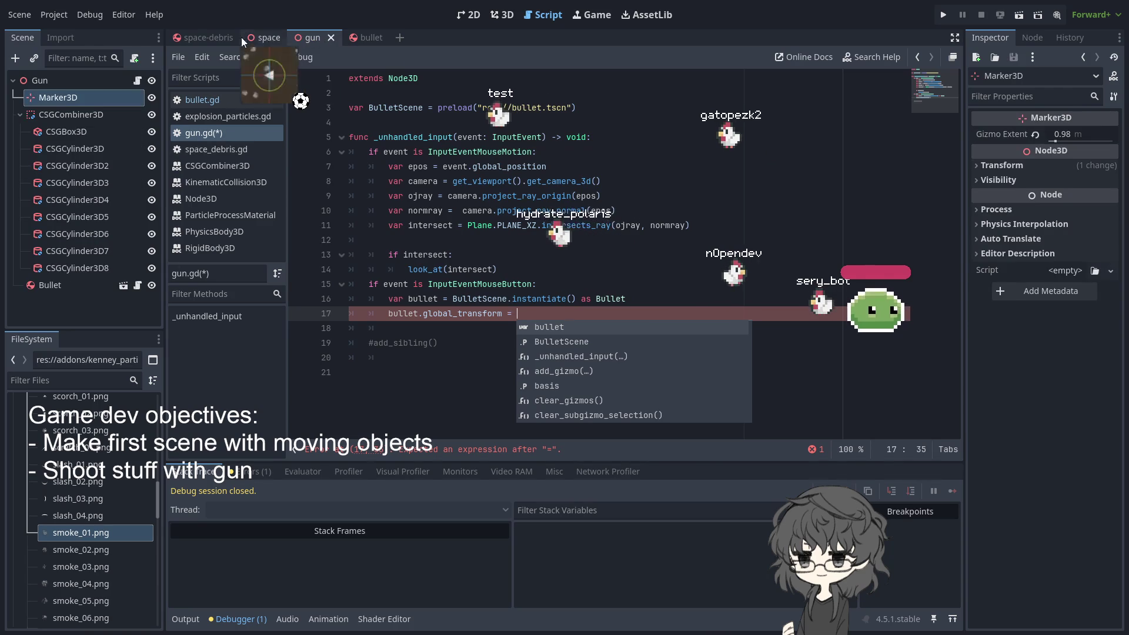
drag(65, 100, 274, 211)
drag(570, 320, 616, 314)
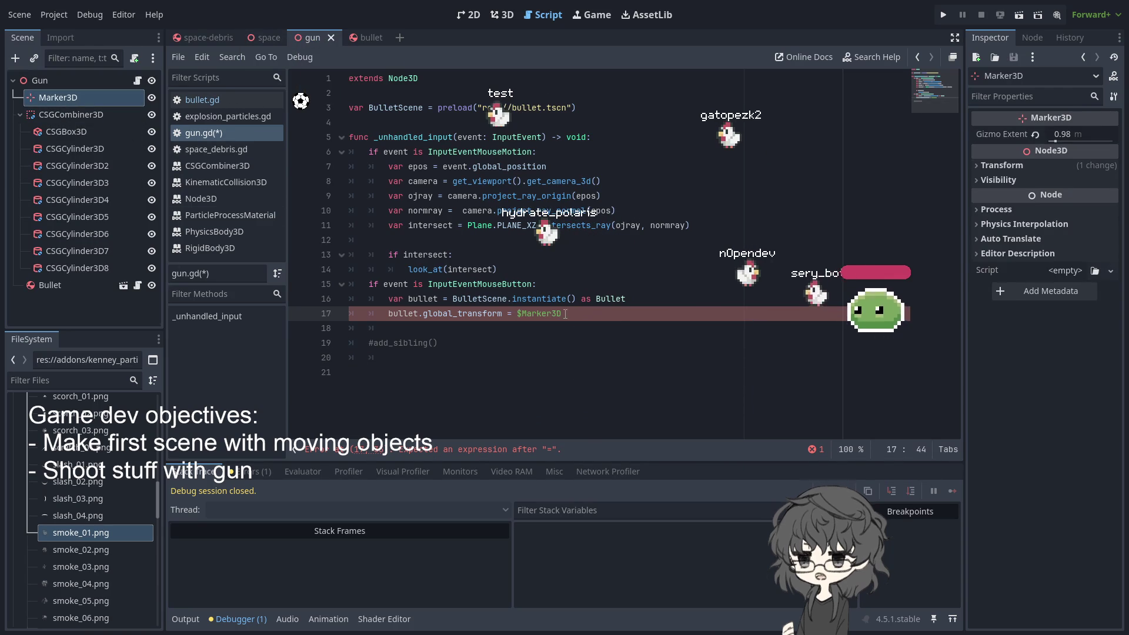
text(globa)
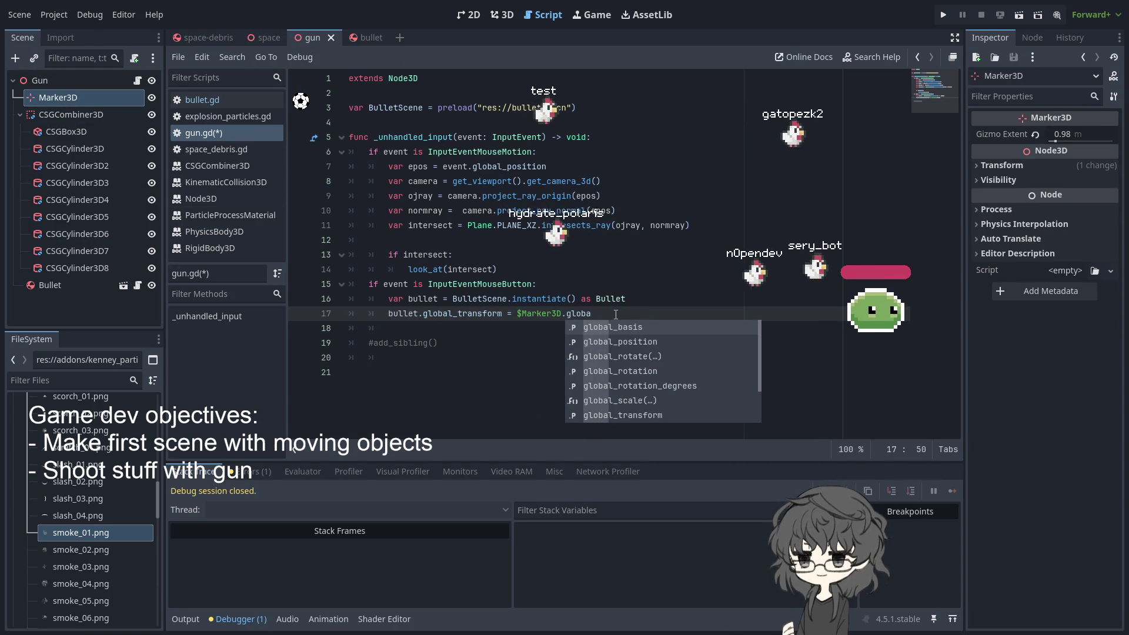
text(l_t)
key(Return)
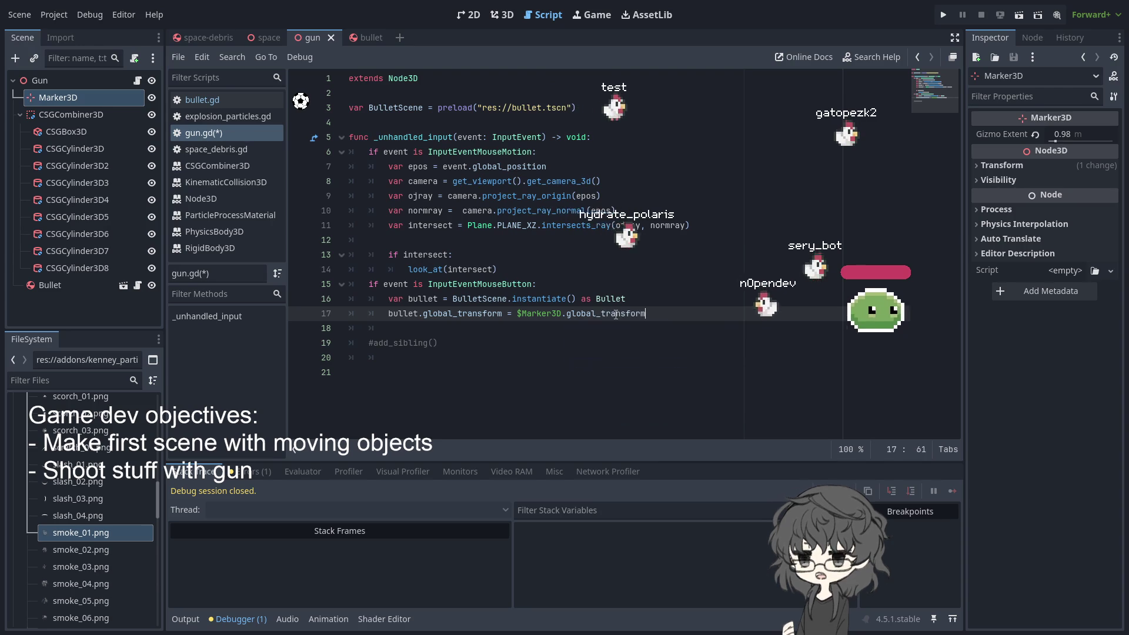
click(603, 300)
Run the project to test shooting, then look through the space, gun and bullet scenes
click(943, 16)
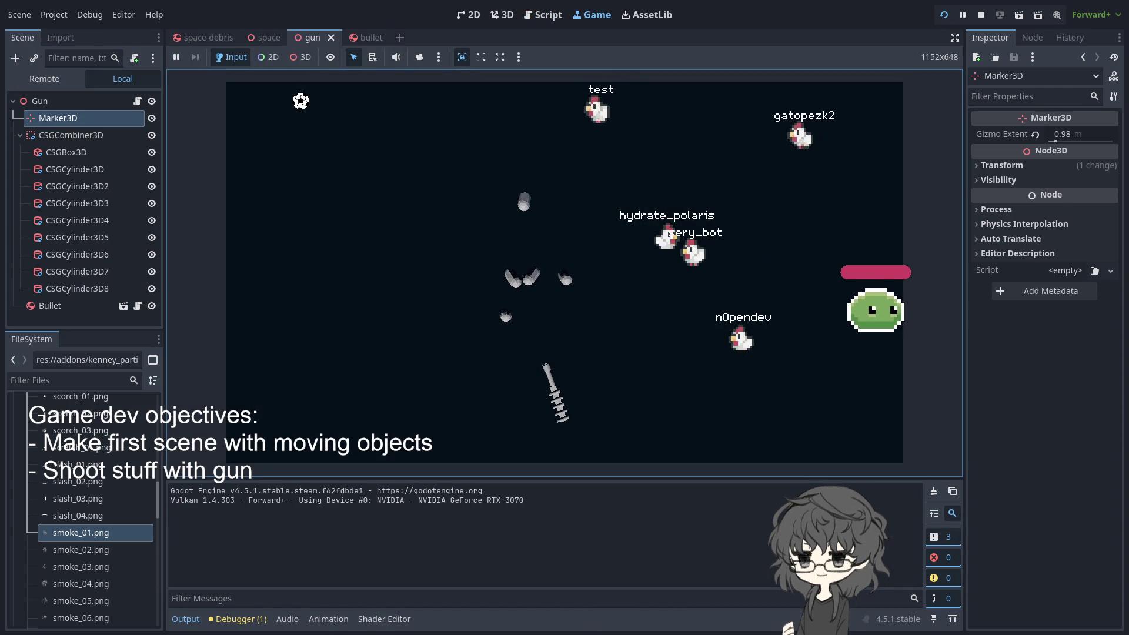
click(270, 37)
click(369, 38)
click(317, 38)
click(363, 36)
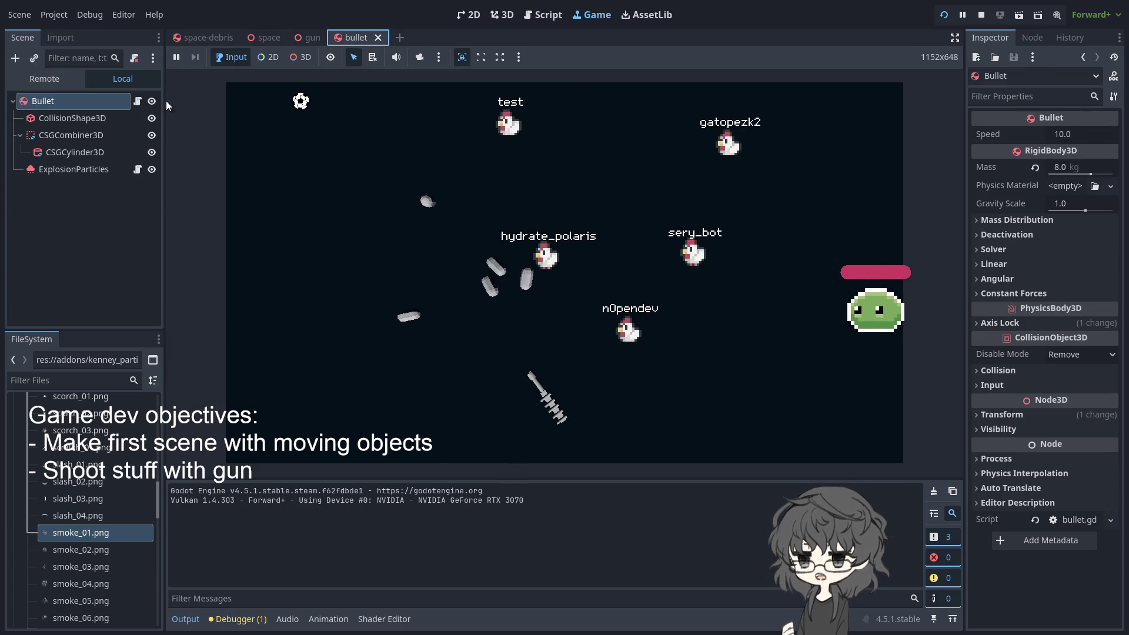
Review the bullet.gd script around its deal_damage call, then return to gun.gd
click(542, 15)
click(626, 329)
click(576, 313)
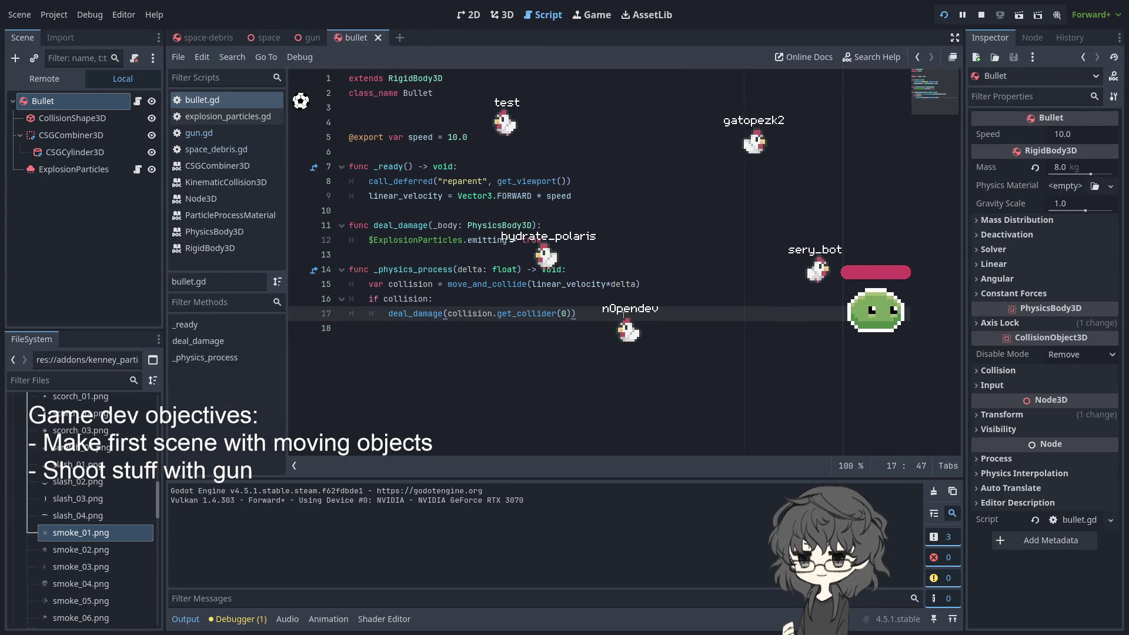
click(307, 38)
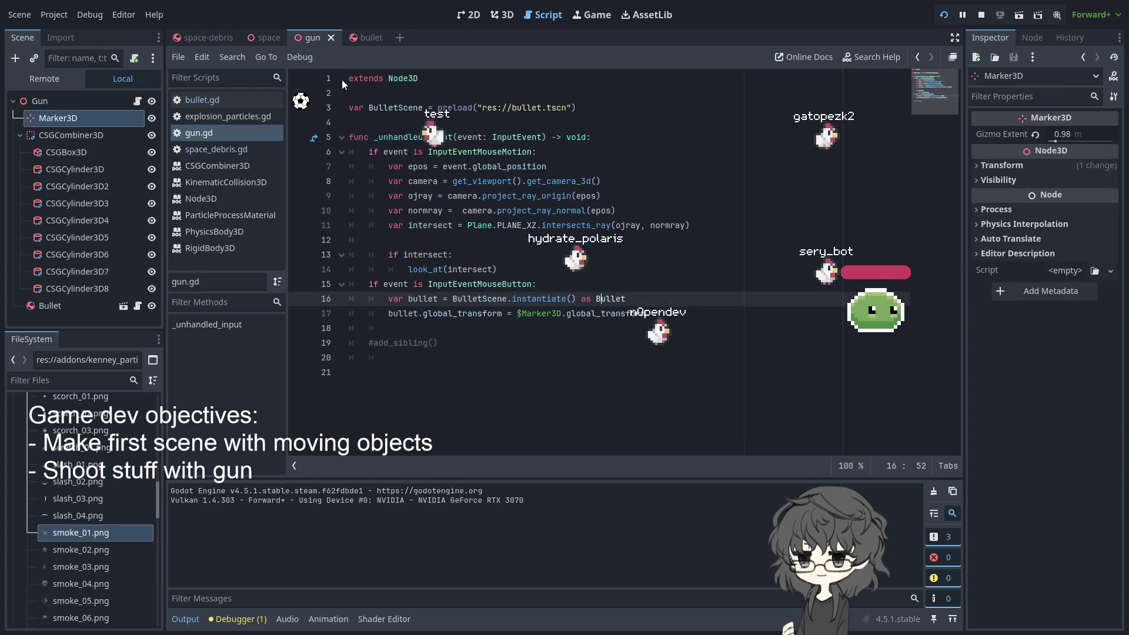
Delete the extra empty lines and stray partial text from gun.gd
drag(387, 357, 294, 346)
key(BackSpace)
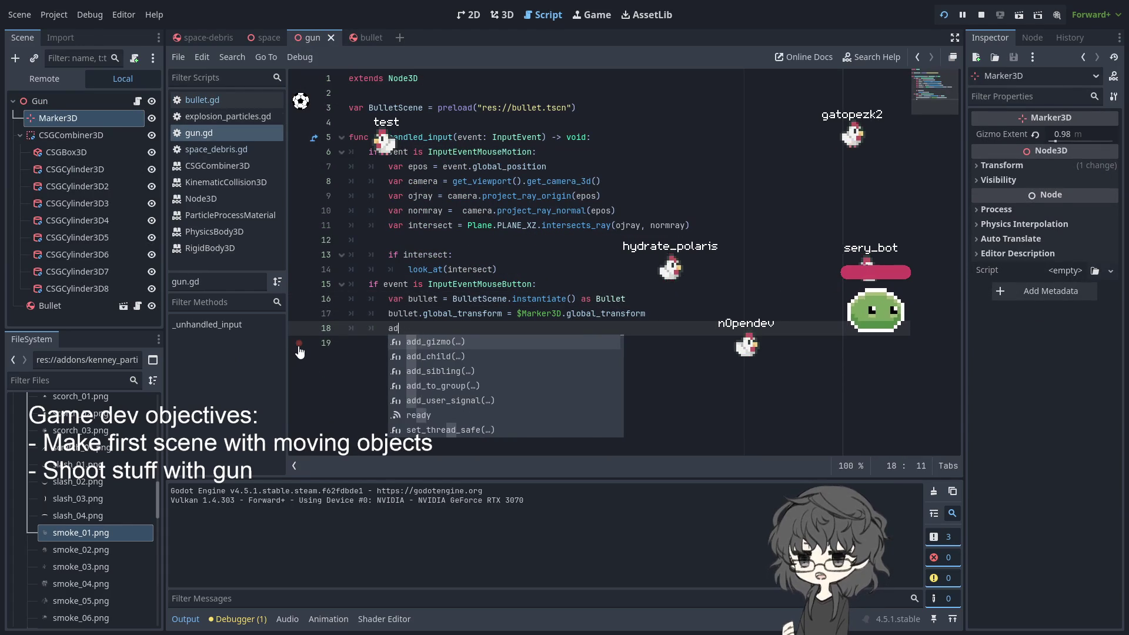
key(BackSpace)
key(BackSpace)
key(Up)
key(Up)
key(Down)
key(Down)
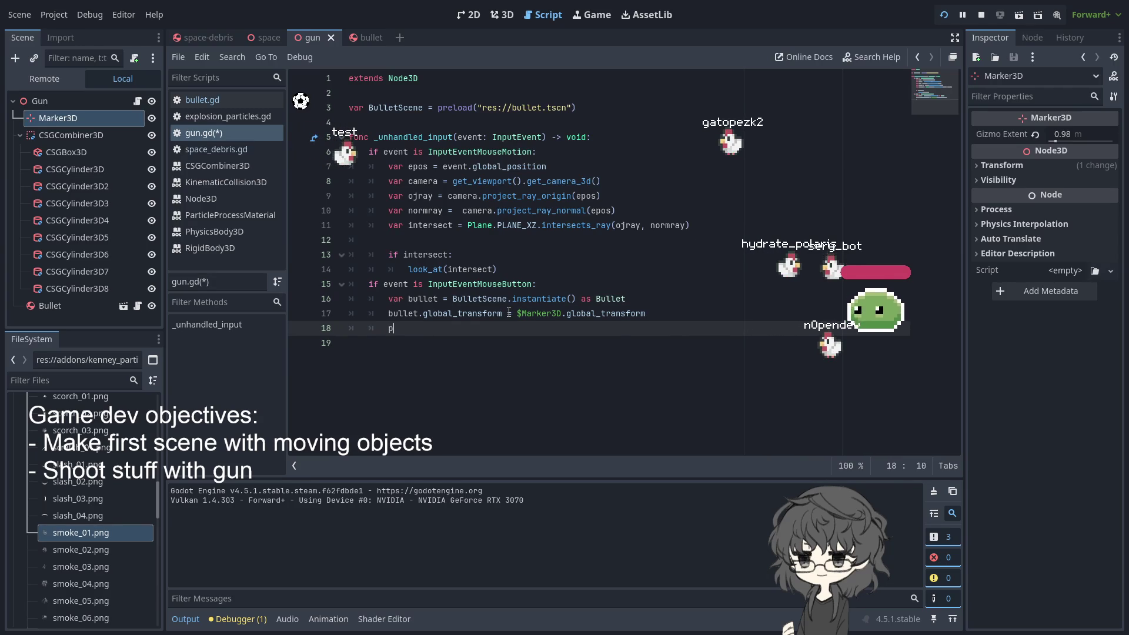
text(parent)
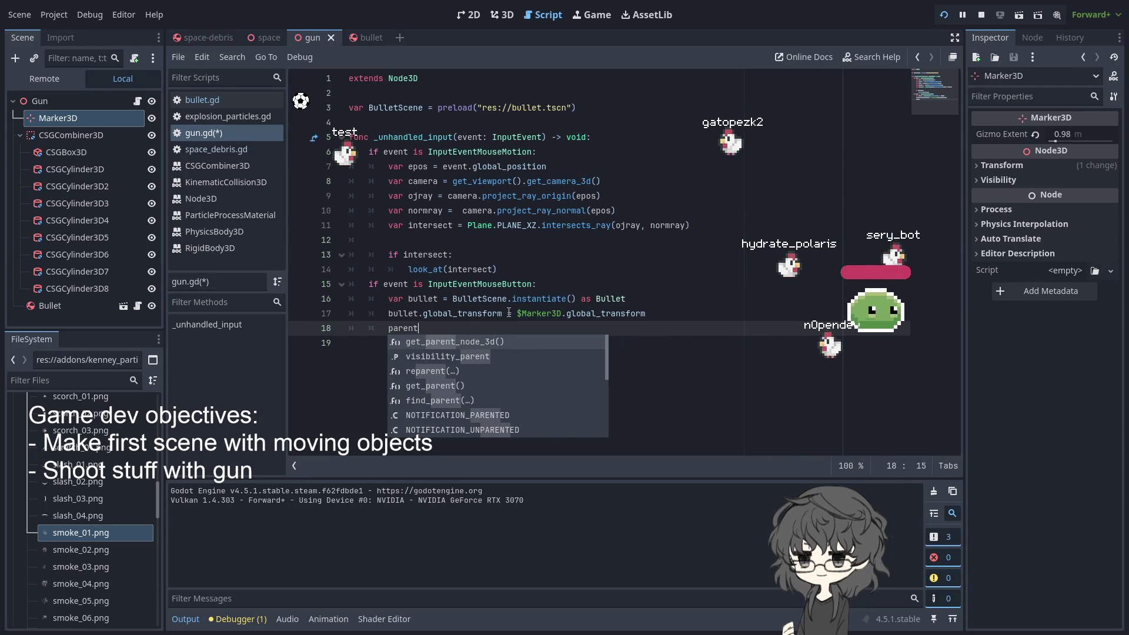
key(ctrl+BackSpace)
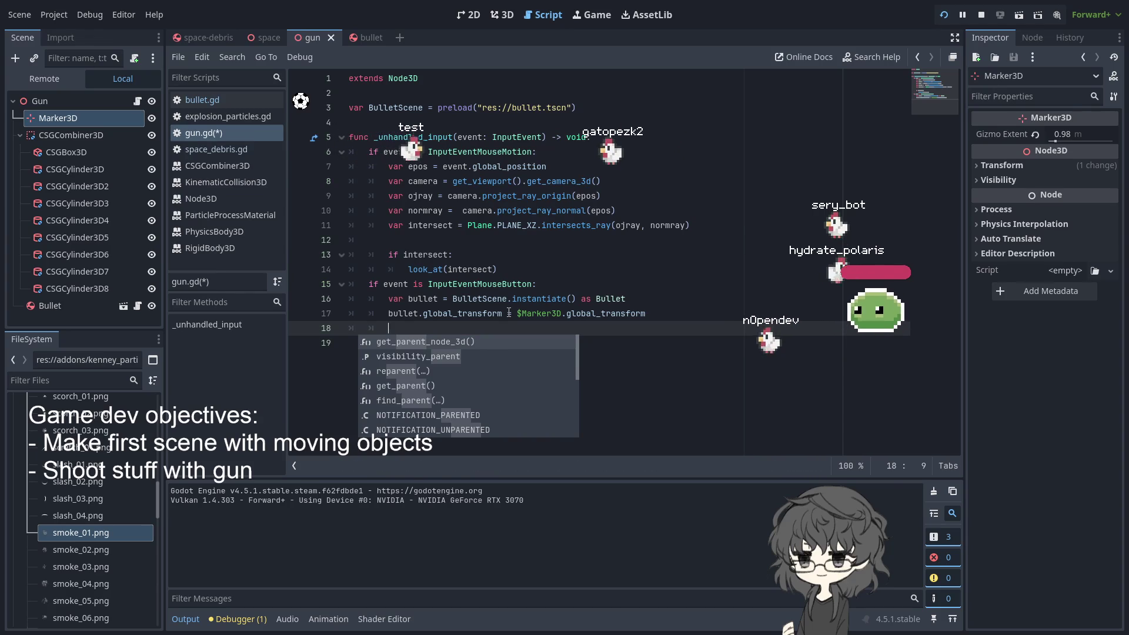
Add add_sibling(bullet) below the instantiate line, then restart the game to test shooting
click(661, 298)
key(Return)
text(pa)
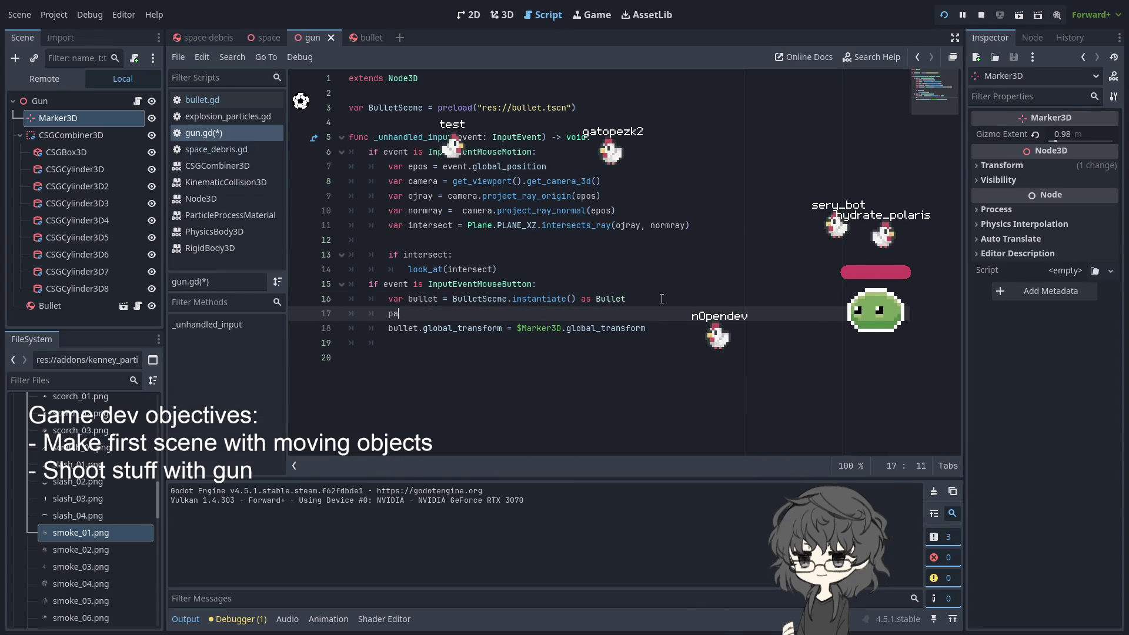
text(rent)
key(BackSpace)
key(BackSpace)
key(BackSpace)
text(add_s)
key(Return)
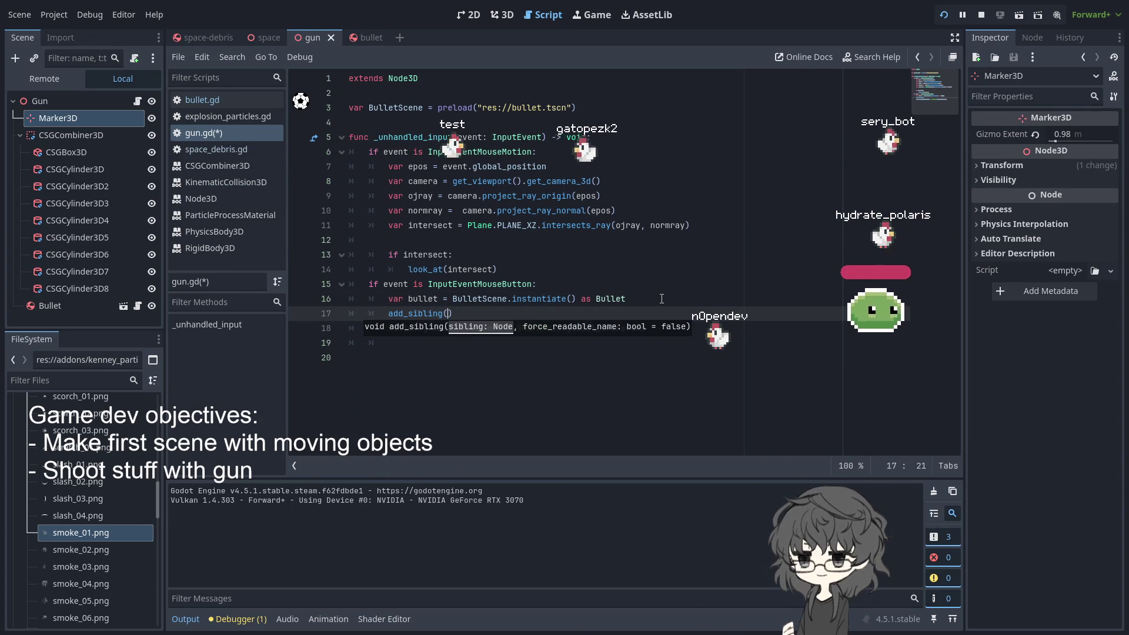
text(bui)
key(BackSpace)
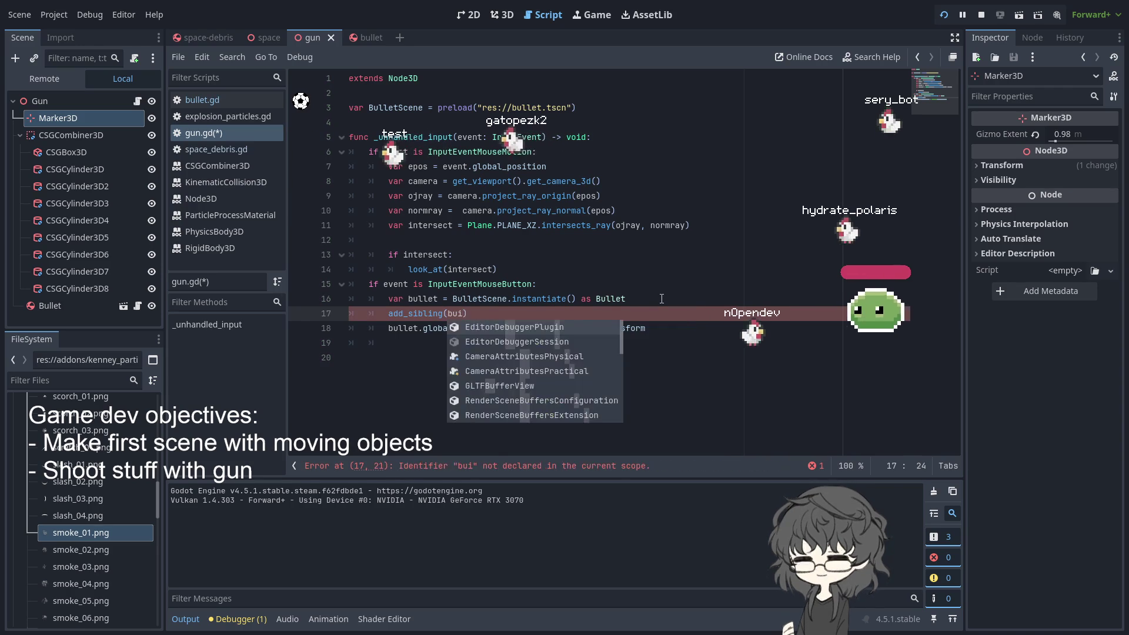
text(llet)
key(Return)
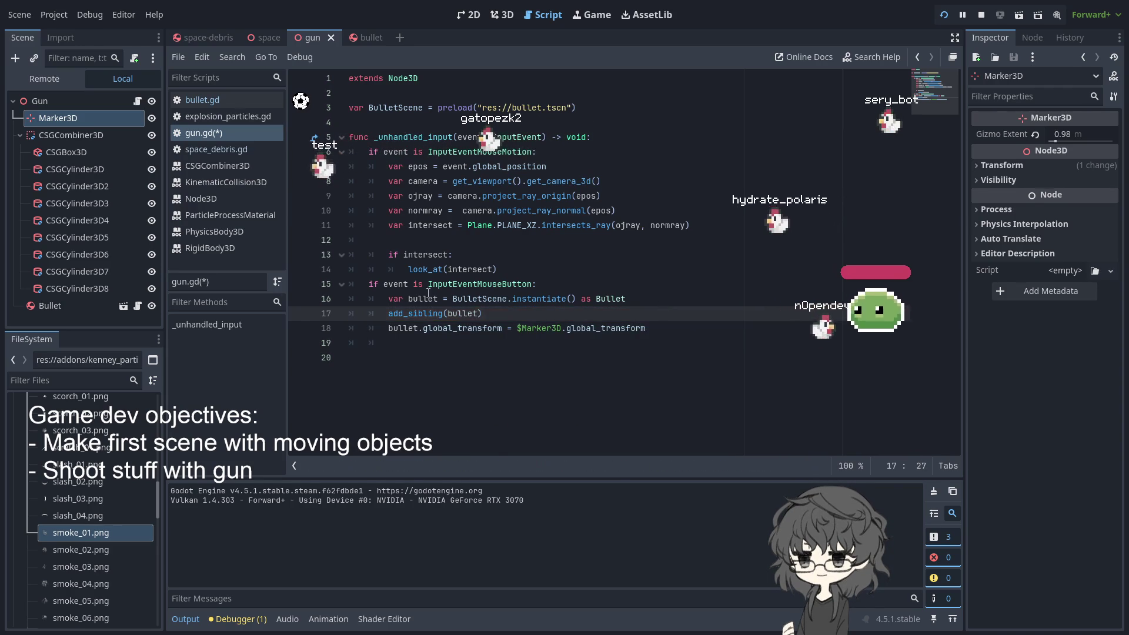
click(953, 19)
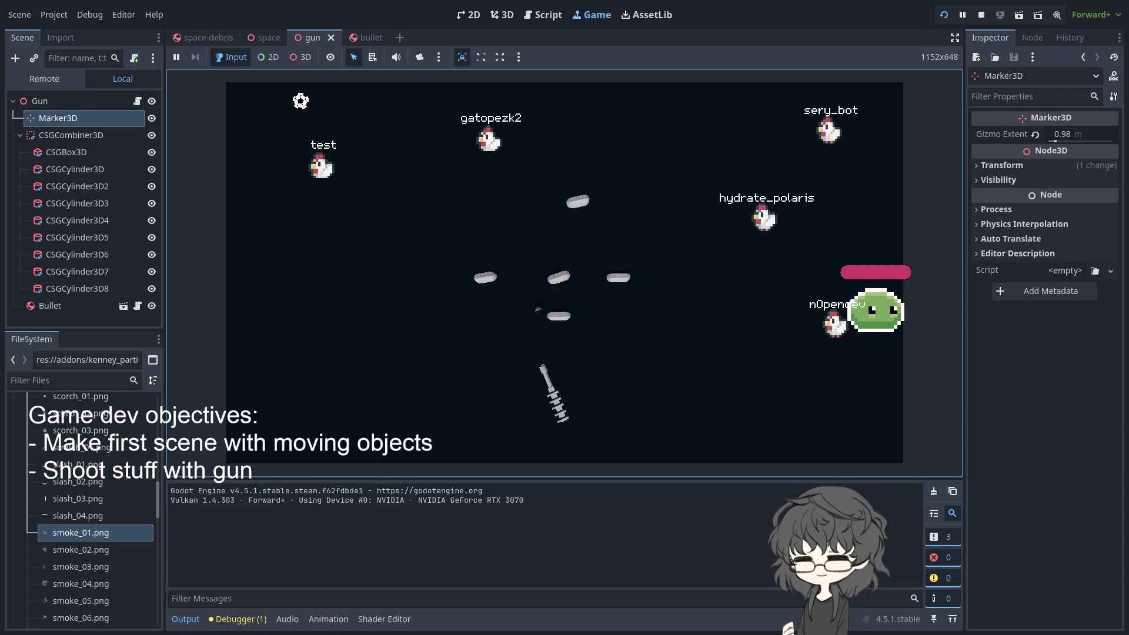
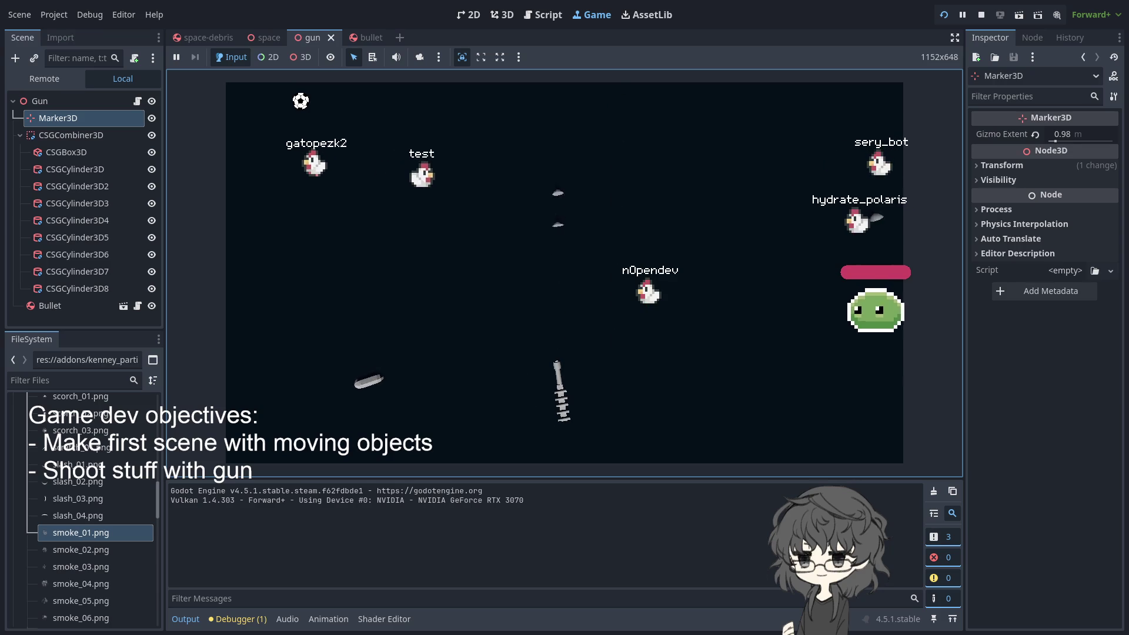
Bring the bullet scene to the front among the open scenes
key(ctrl+shift+Tab)
key(ctrl+shift+Tab)
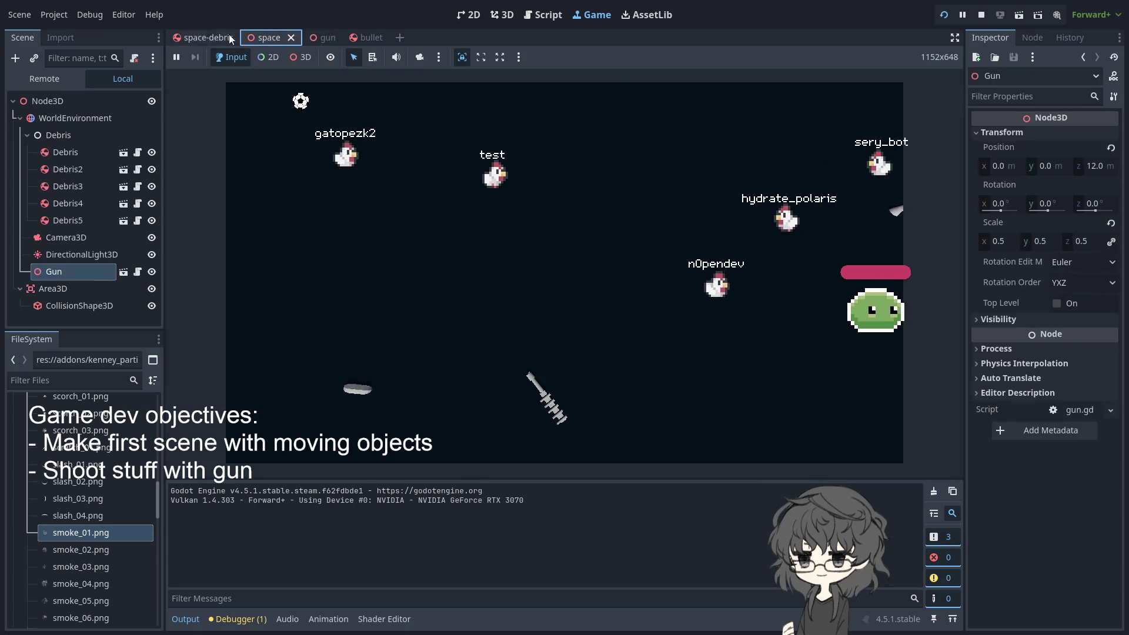
click(328, 37)
click(370, 38)
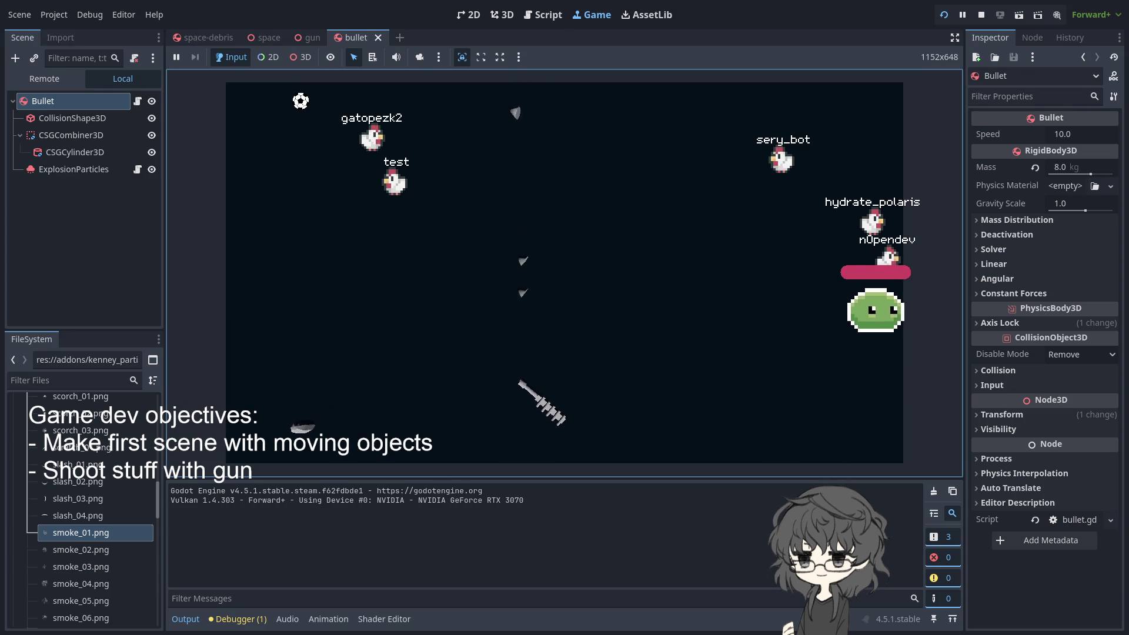
Fire seven test shots at the debris in the running game, then return to the space-debris scene
click(609, 282)
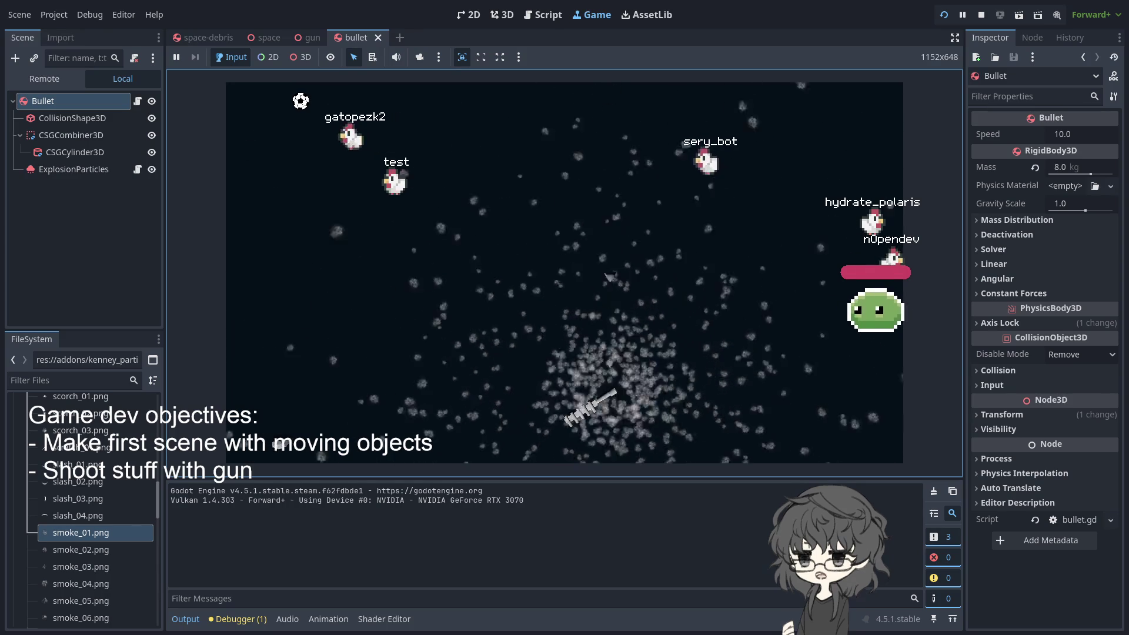
click(531, 235)
click(607, 127)
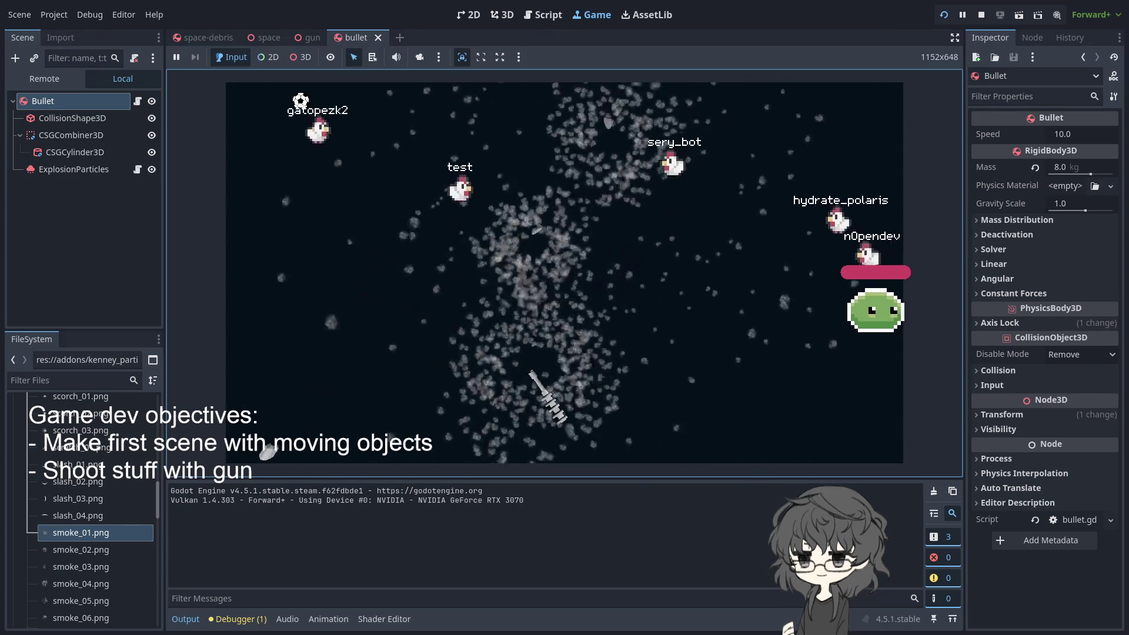
click(535, 121)
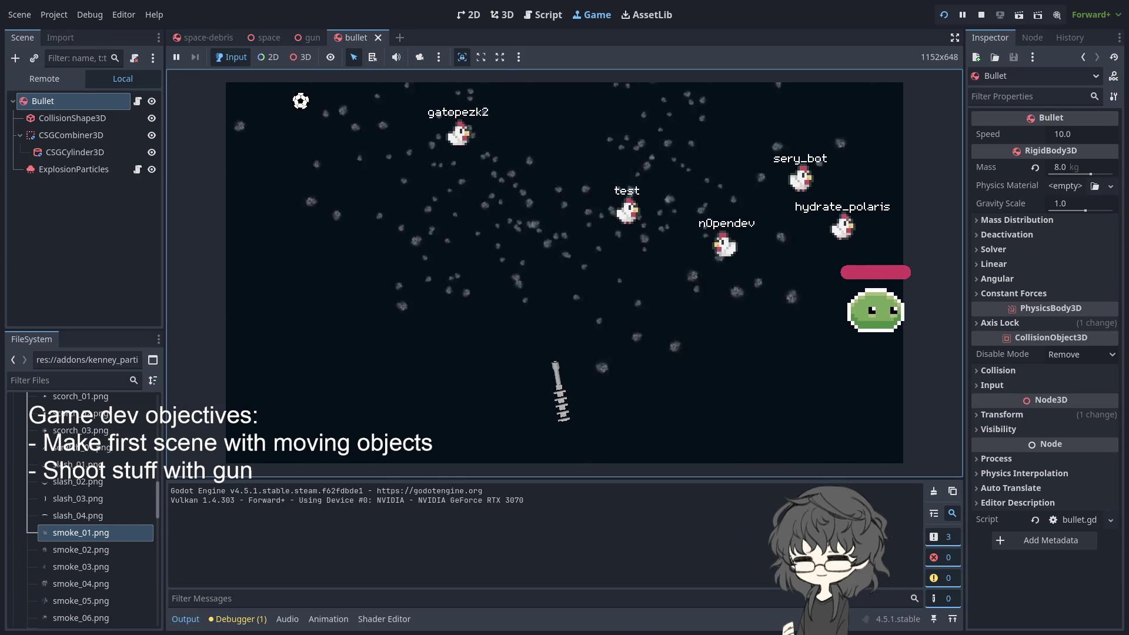
click(552, 245)
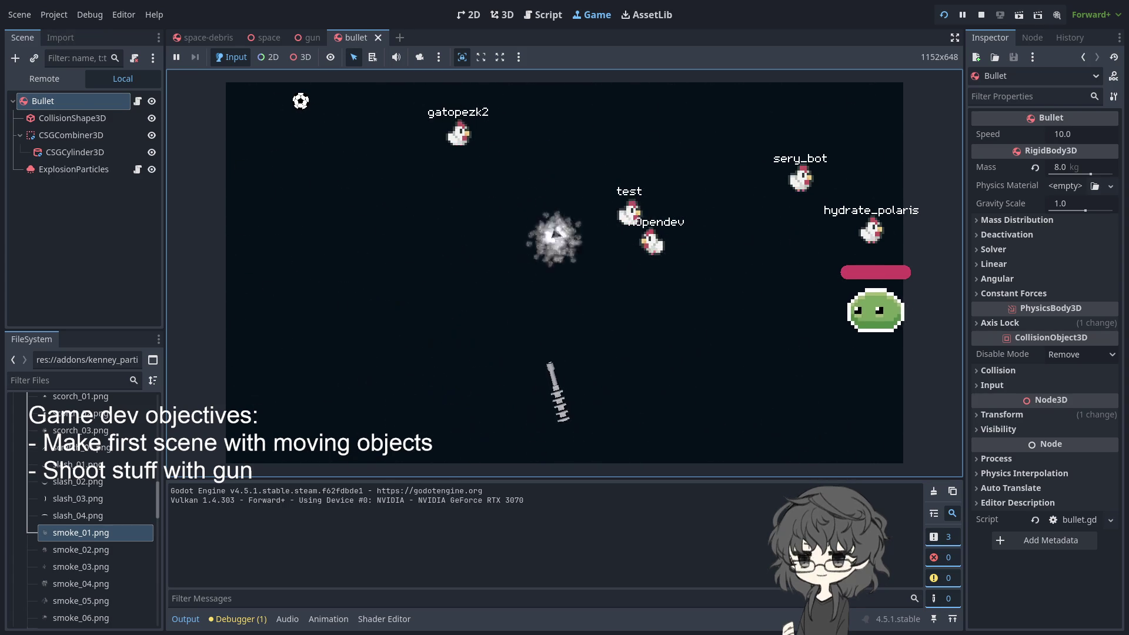
click(555, 115)
click(555, 116)
click(555, 115)
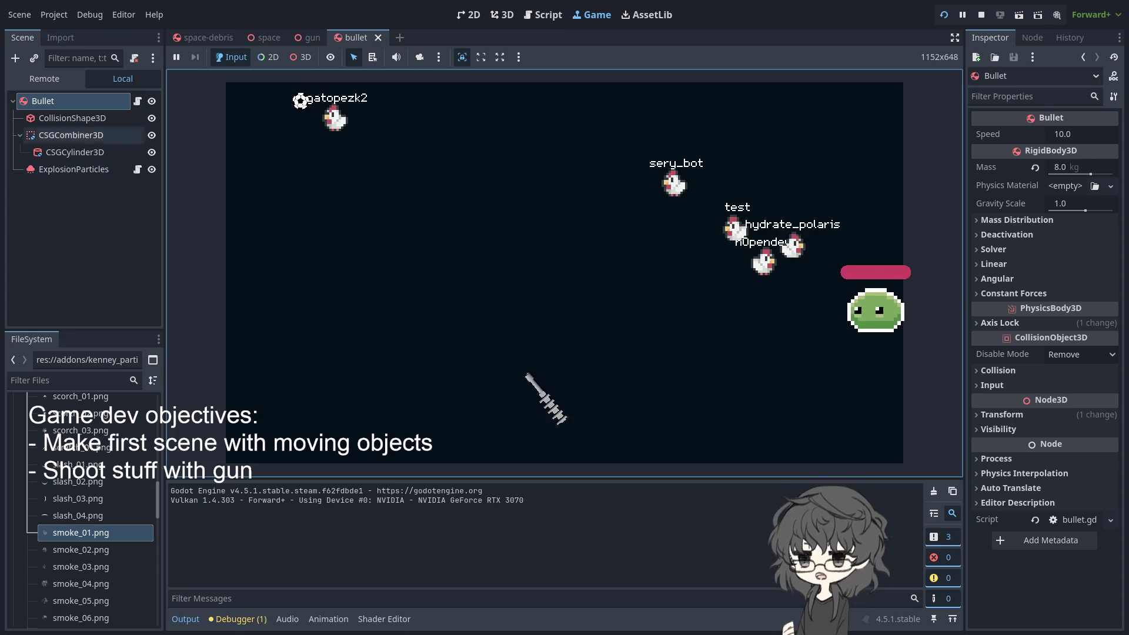
click(205, 37)
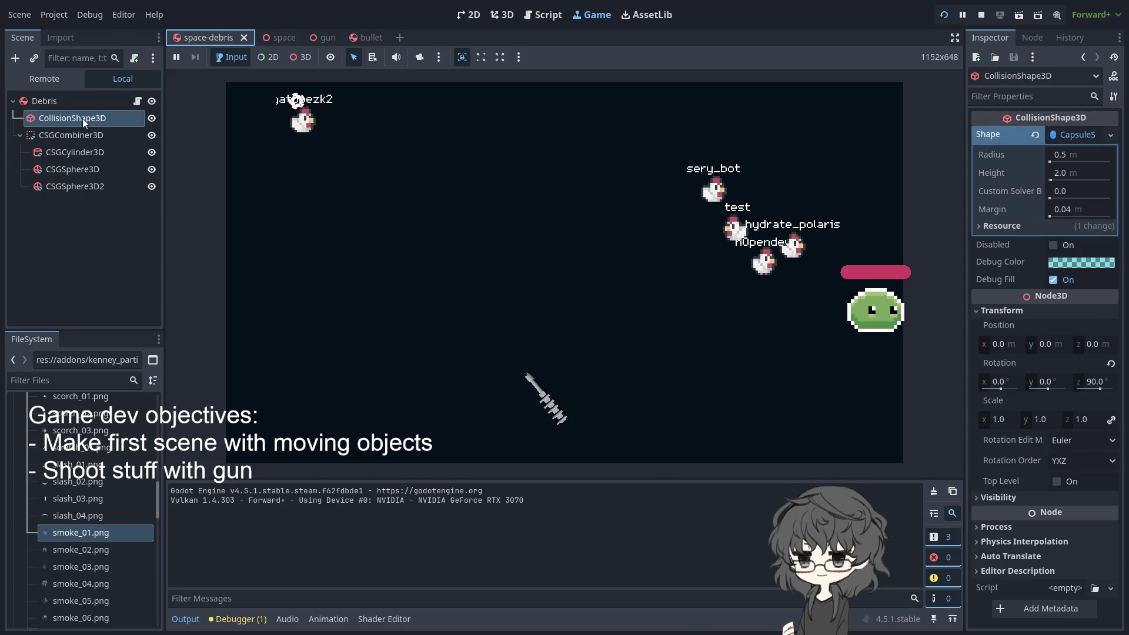
Open bullet.gd from the Bullet node's script icon in the gun scene
click(37, 101)
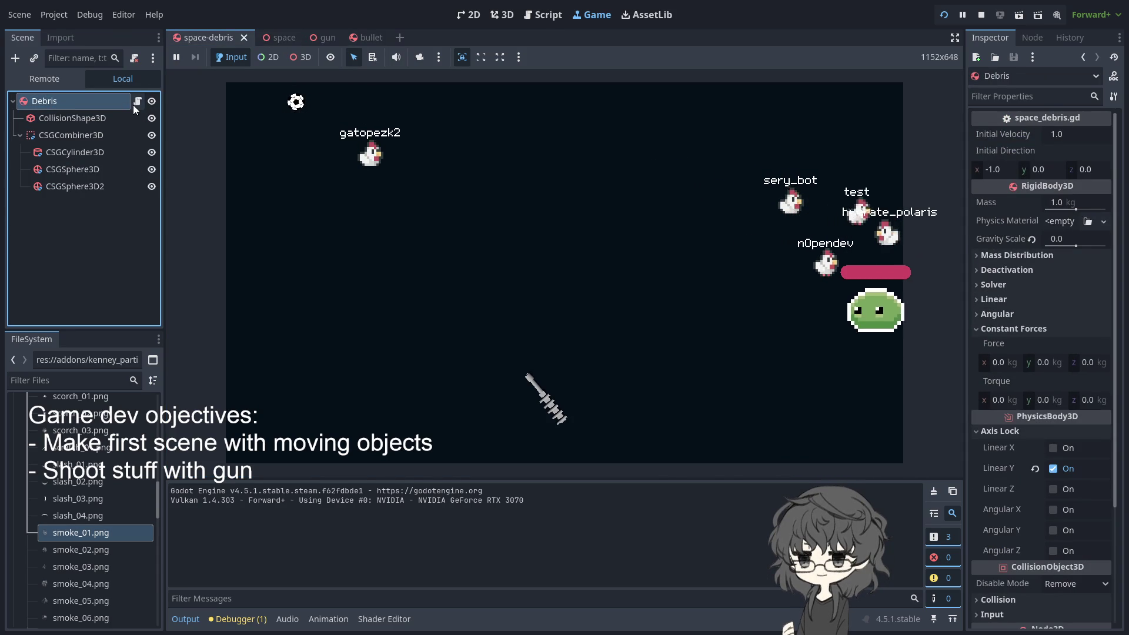
click(326, 37)
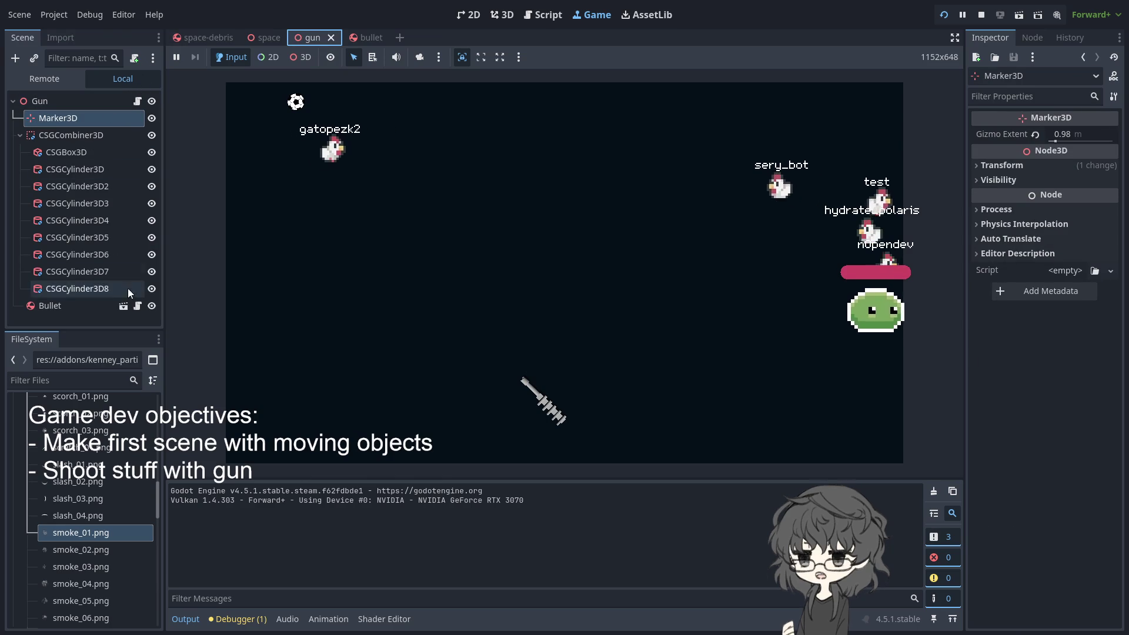
click(138, 307)
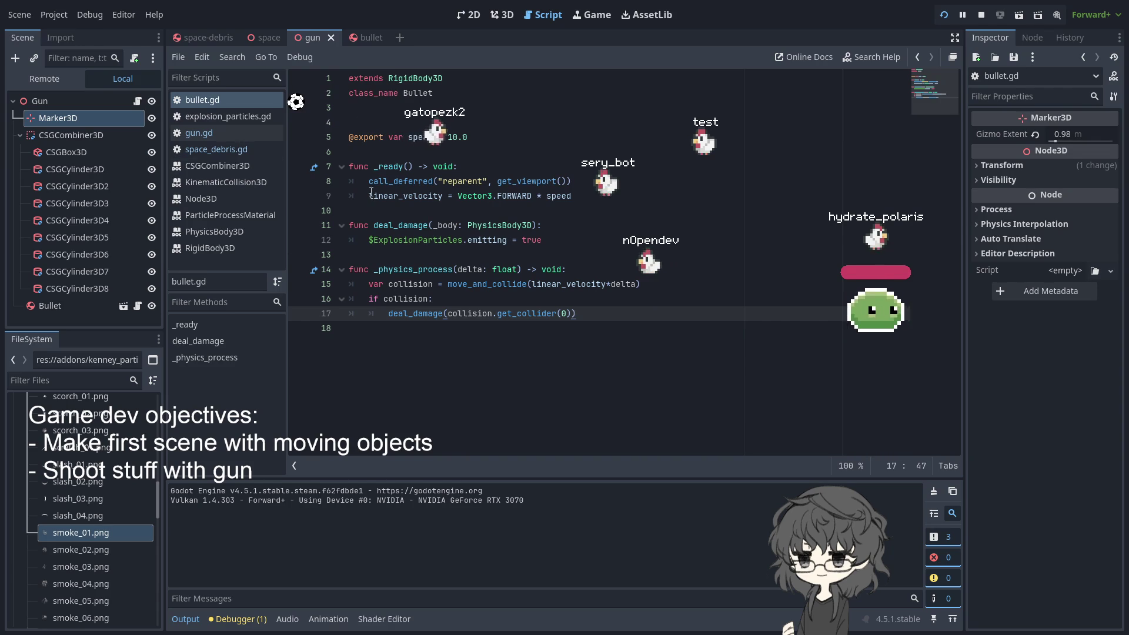
Delete the call_deferred("reparent") line from bullet.gd's _ready and rerun the game
drag(368, 181, 572, 181)
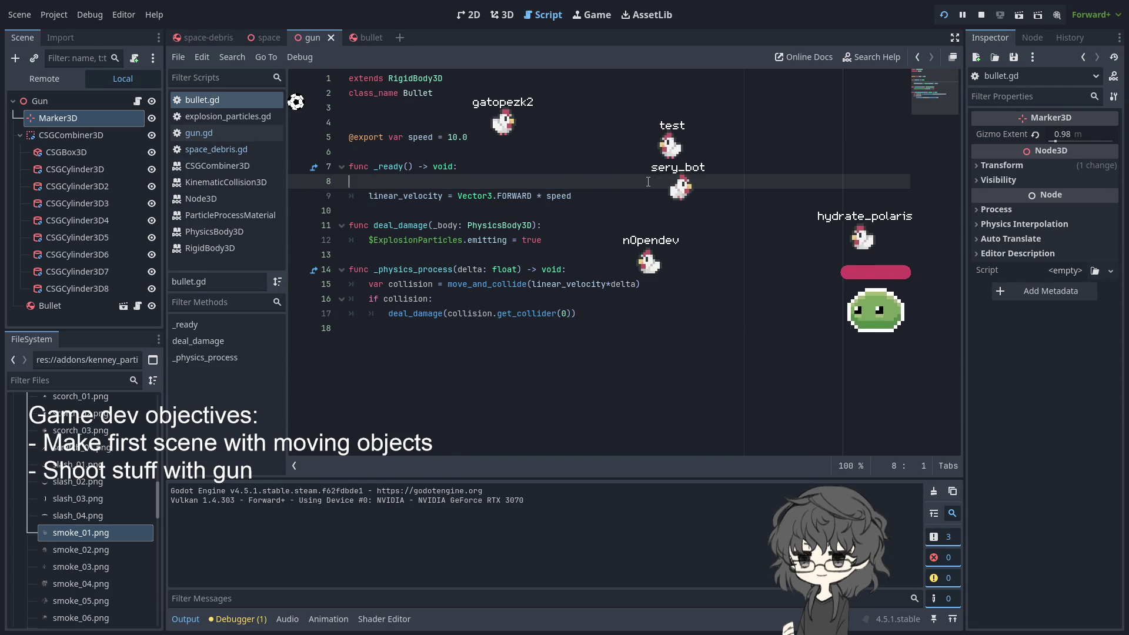
key(BackSpace)
key(BackSpace)
key(BackSpace)
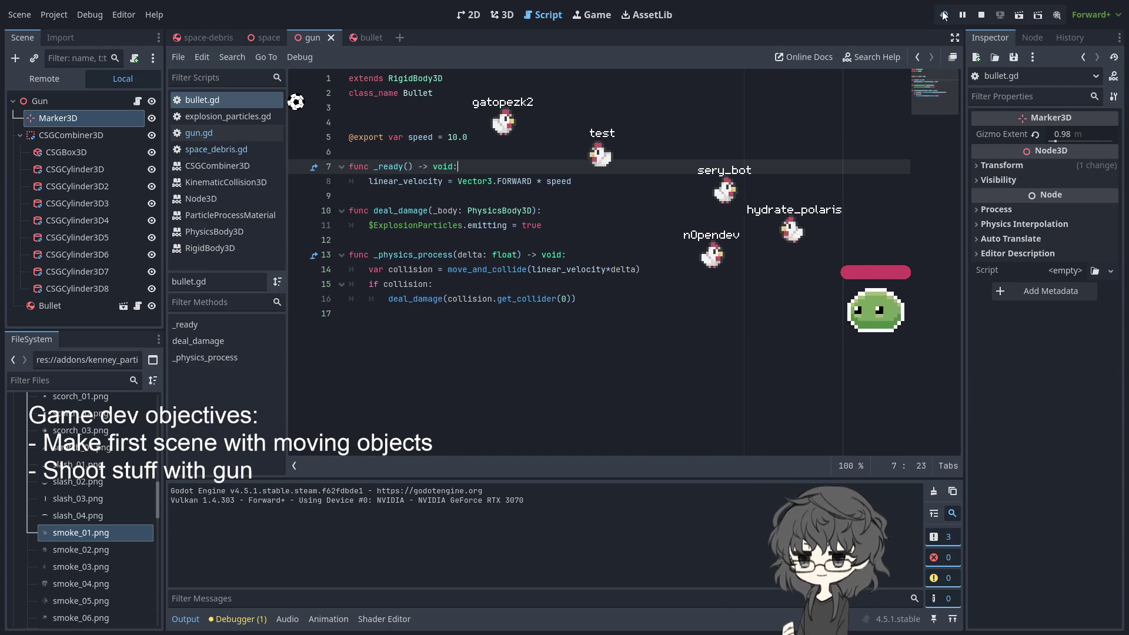
key(F6)
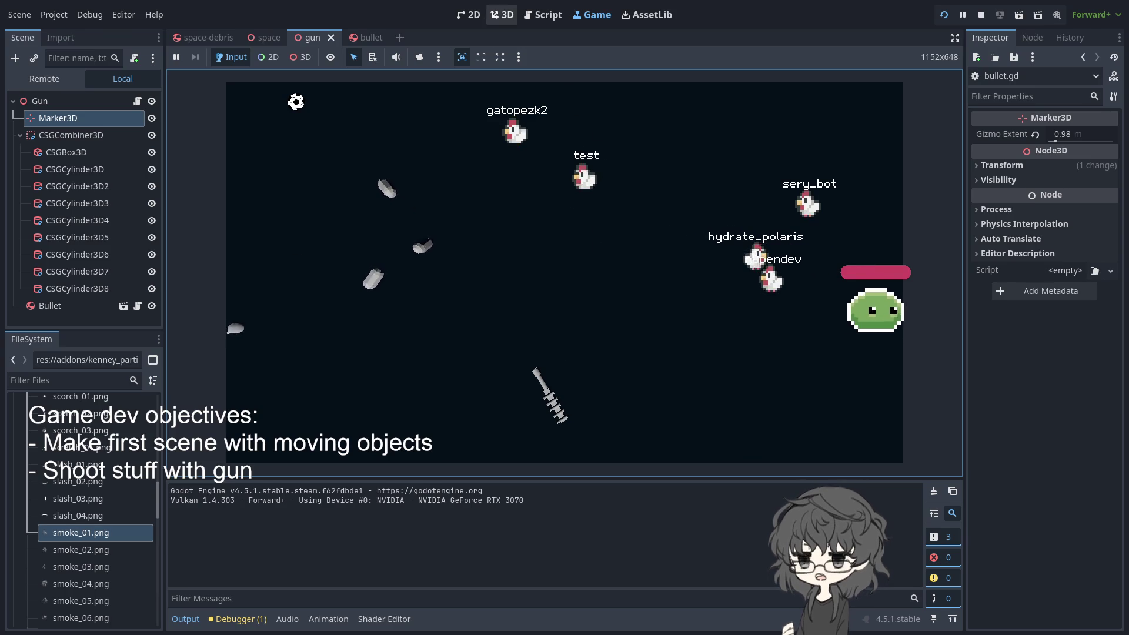
Select the DirectionalLight3D in the space scene's 3D view
click(501, 15)
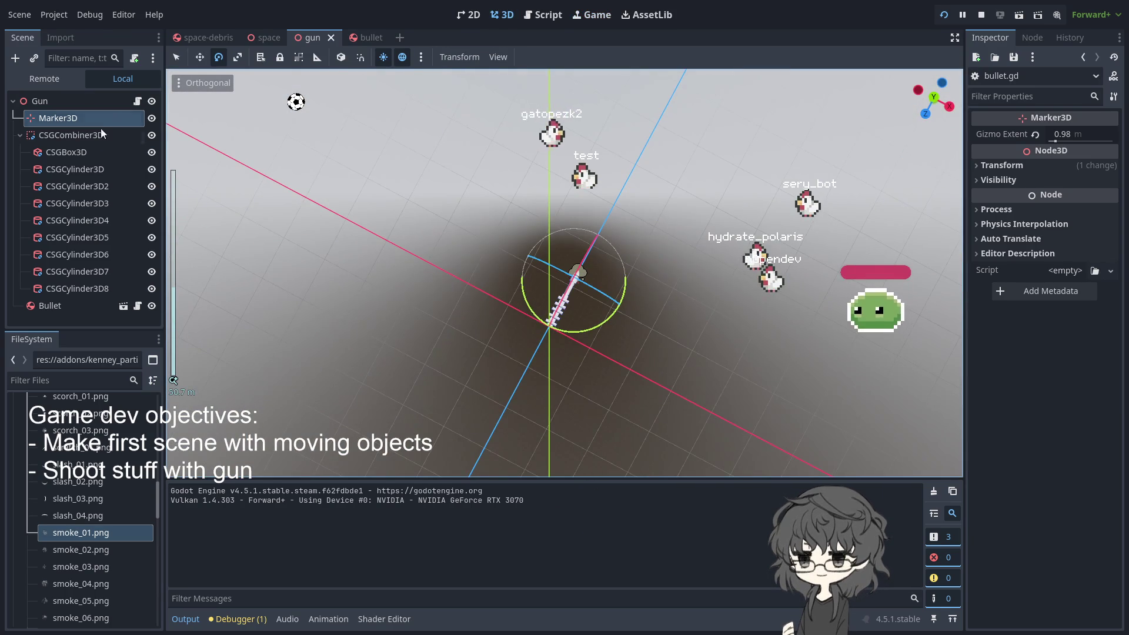
click(266, 39)
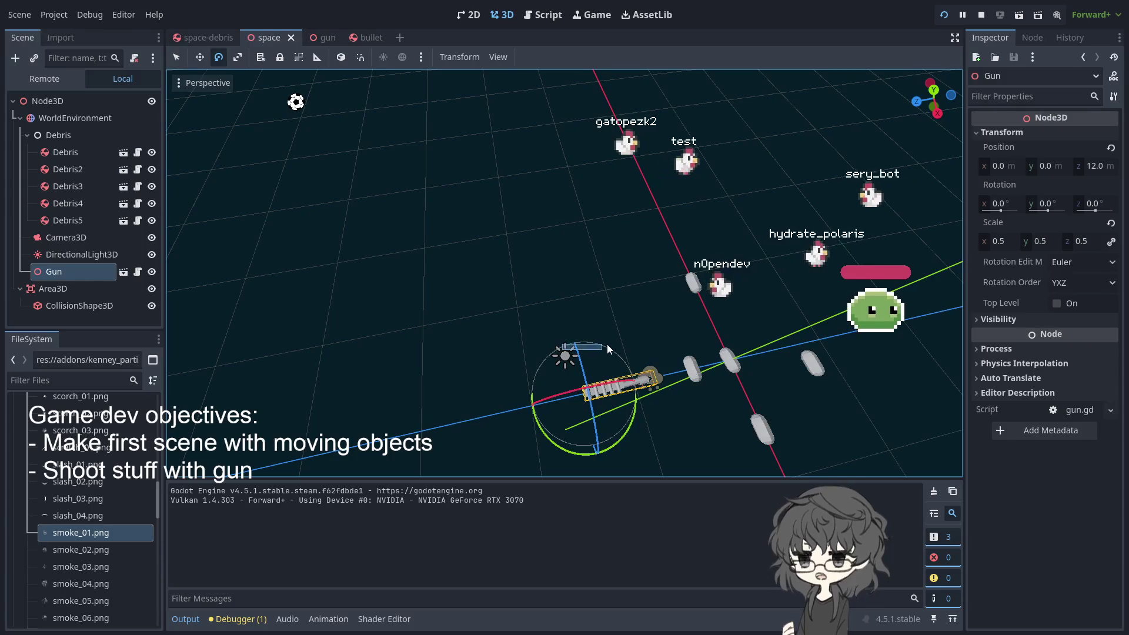
click(573, 347)
click(566, 359)
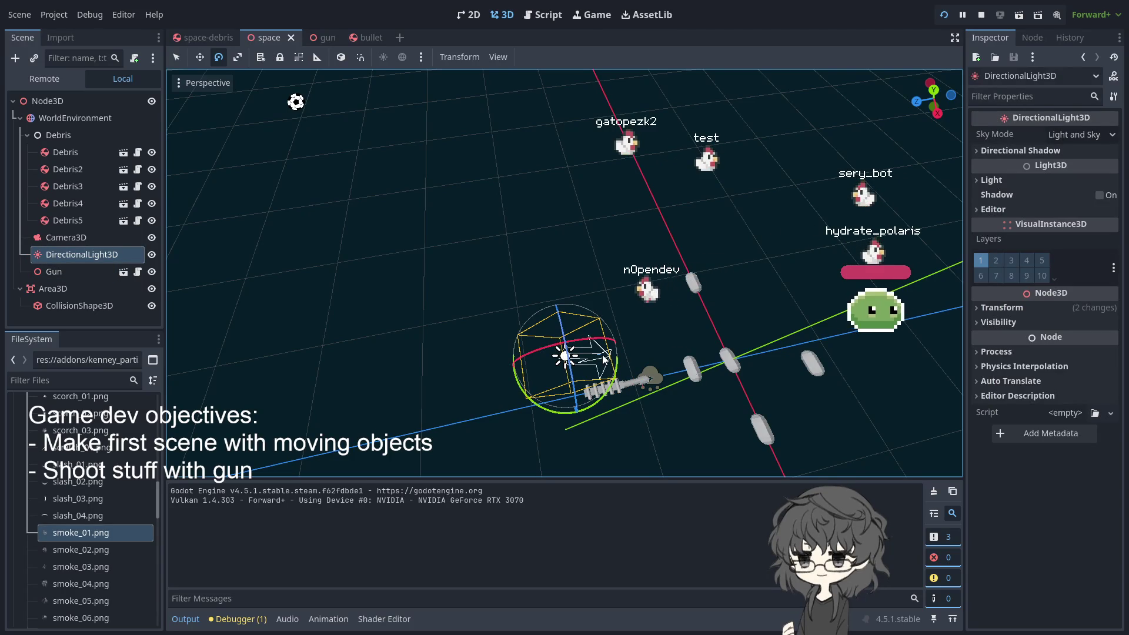
click(602, 356)
click(566, 357)
Rotate the directional light to a new angle and run the game
mouse_move(605, 365)
mouse_down()
mouse_move(650, 376)
mouse_move(597, 234)
mouse_move(567, 235)
mouse_move(574, 218)
mouse_move(659, 304)
mouse_up()
key(ctrl+z)
key(F5)
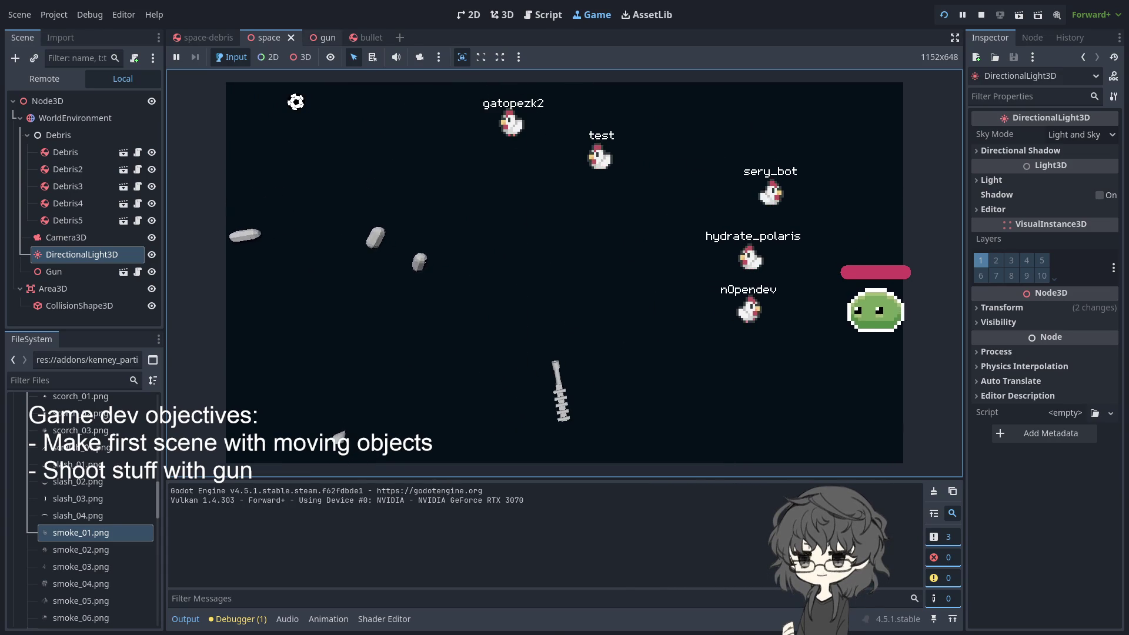
Select bullet.gd's linear_velocity line, then bring up the gun scene's gun.gd script
click(314, 38)
click(365, 38)
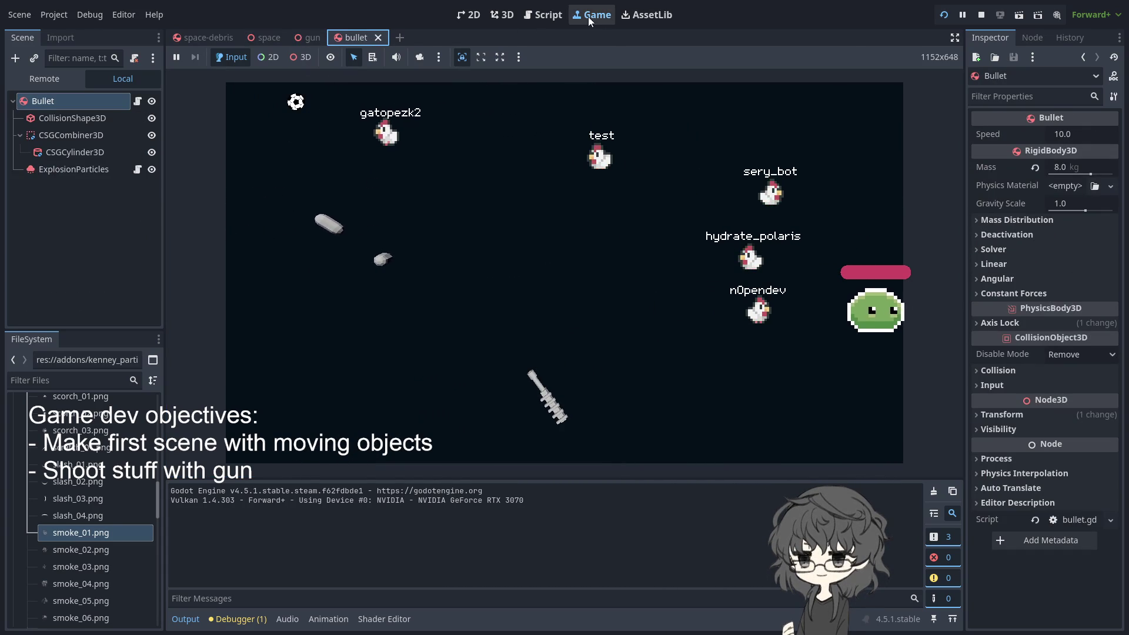
click(137, 102)
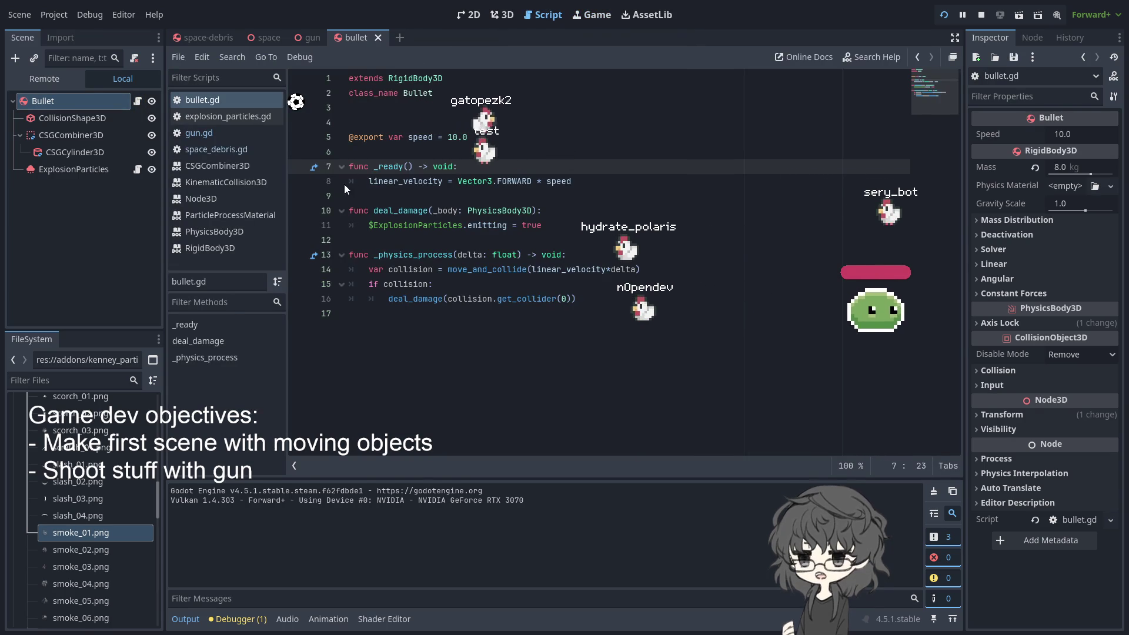
drag(367, 178, 685, 188)
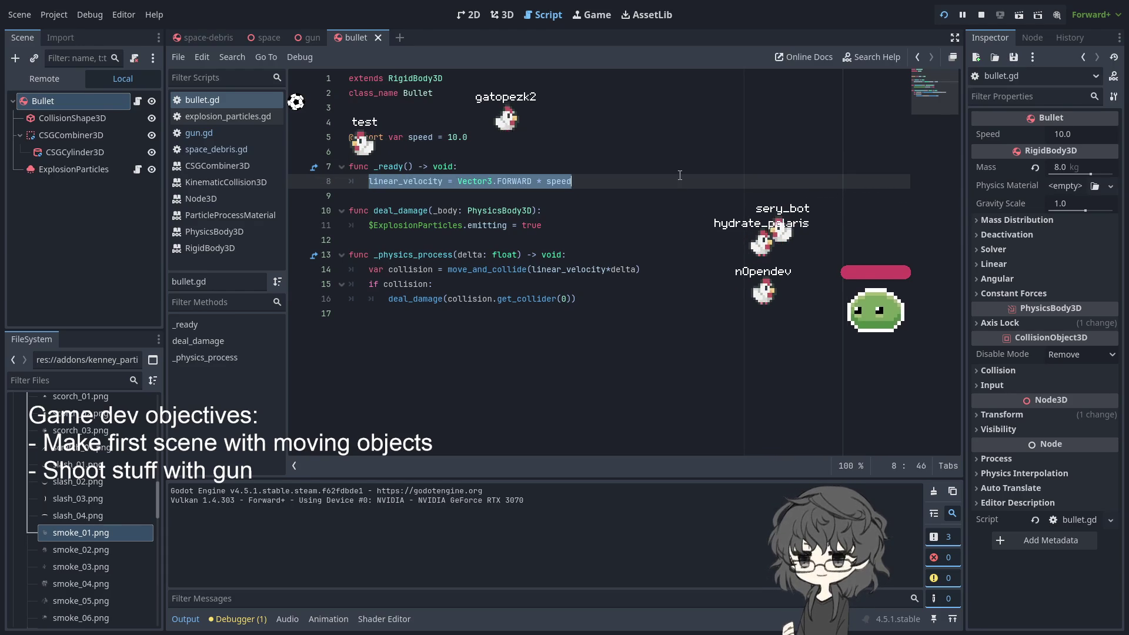
mouse_move(289, 34)
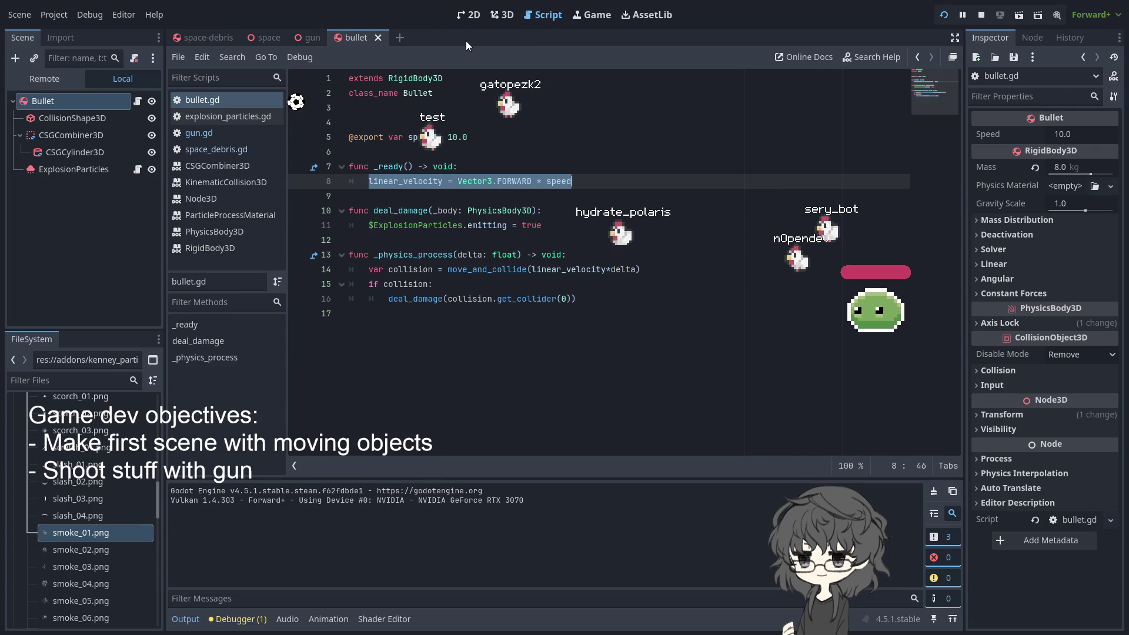
click(298, 37)
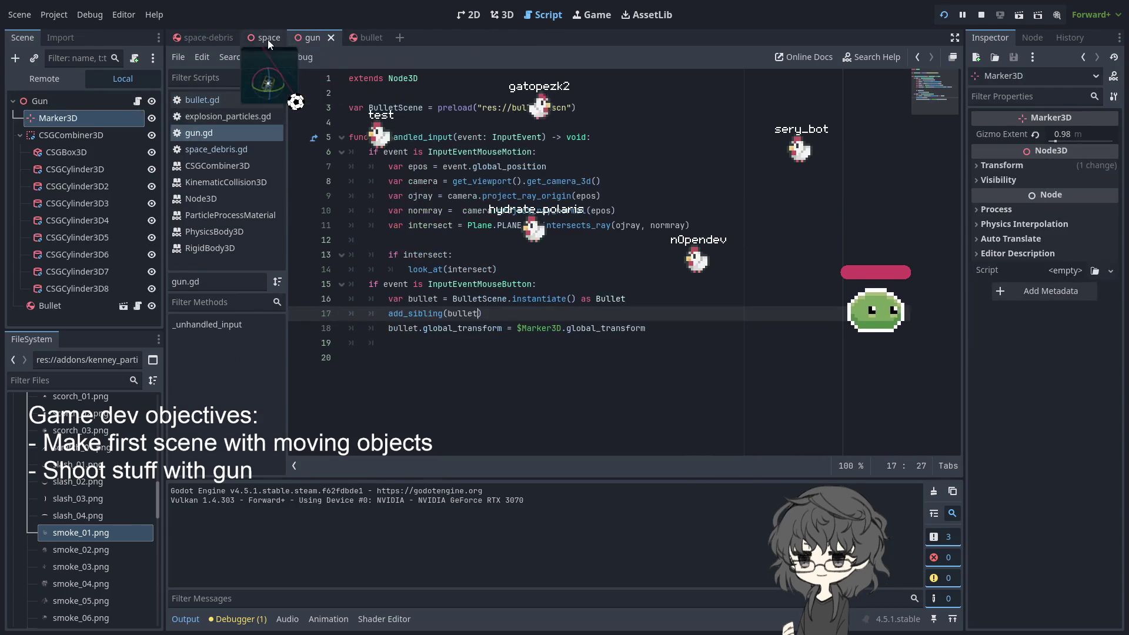
Look over the space and space-debris scenes, then return to the bullet scene
click(267, 40)
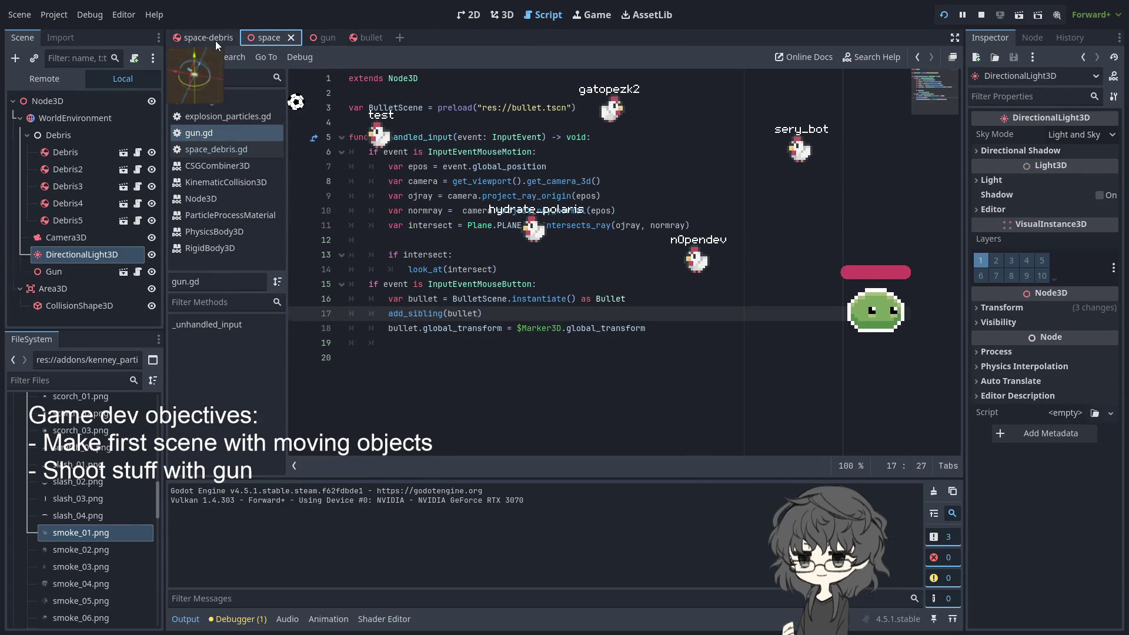
click(216, 39)
click(281, 36)
click(326, 36)
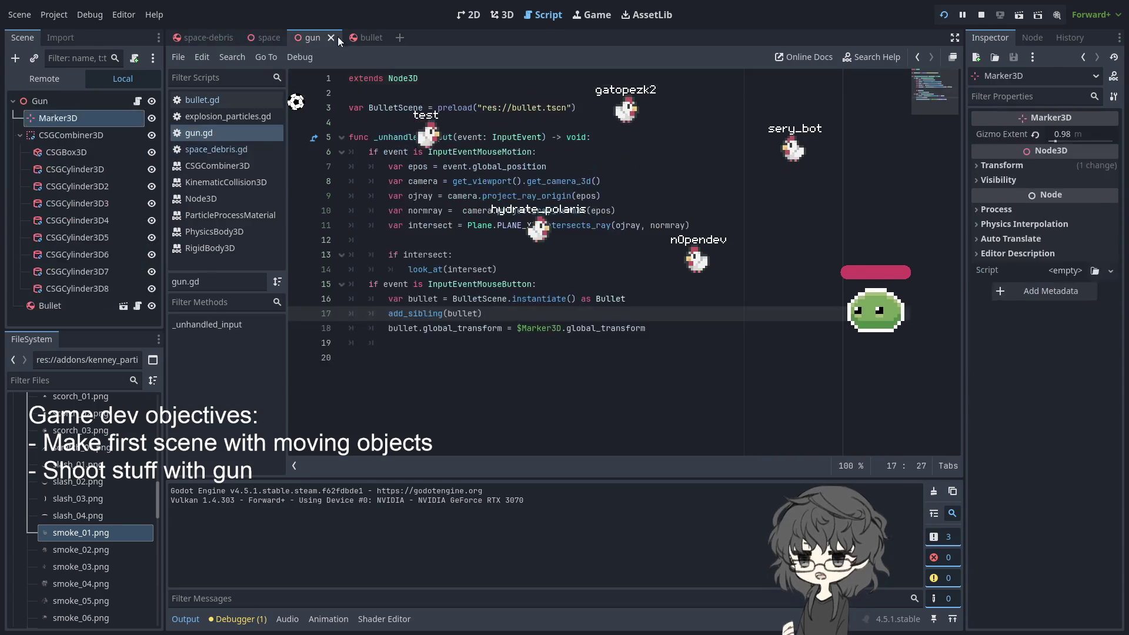
click(358, 36)
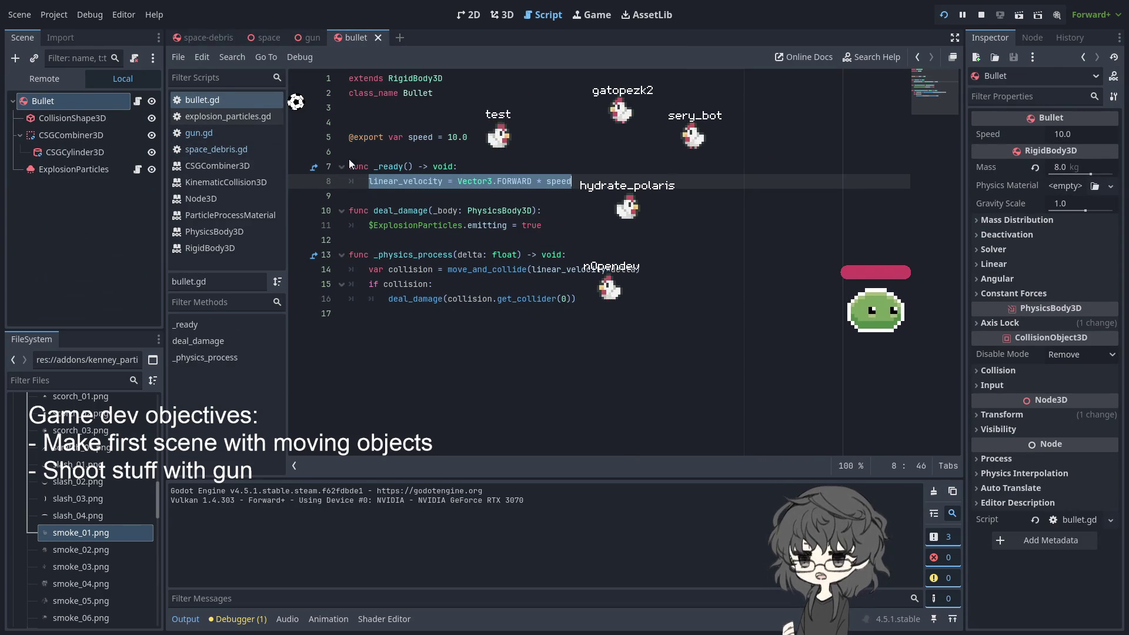
Select the linear_velocity line in bullet.gd's _ready and run the game again
click(427, 196)
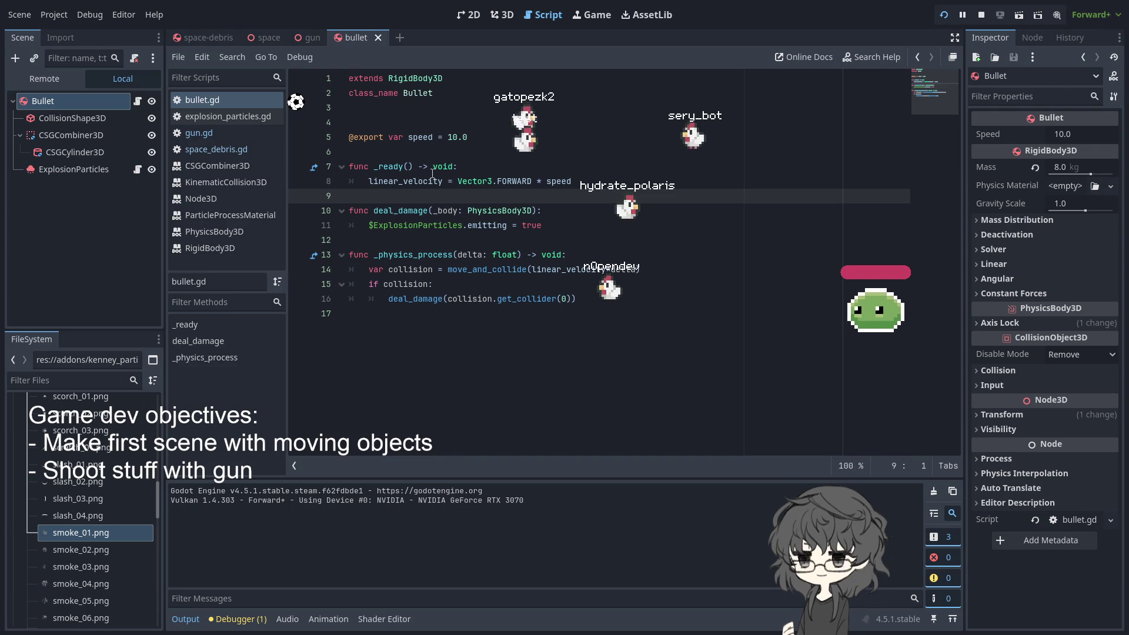
double_click(396, 182)
click(371, 179)
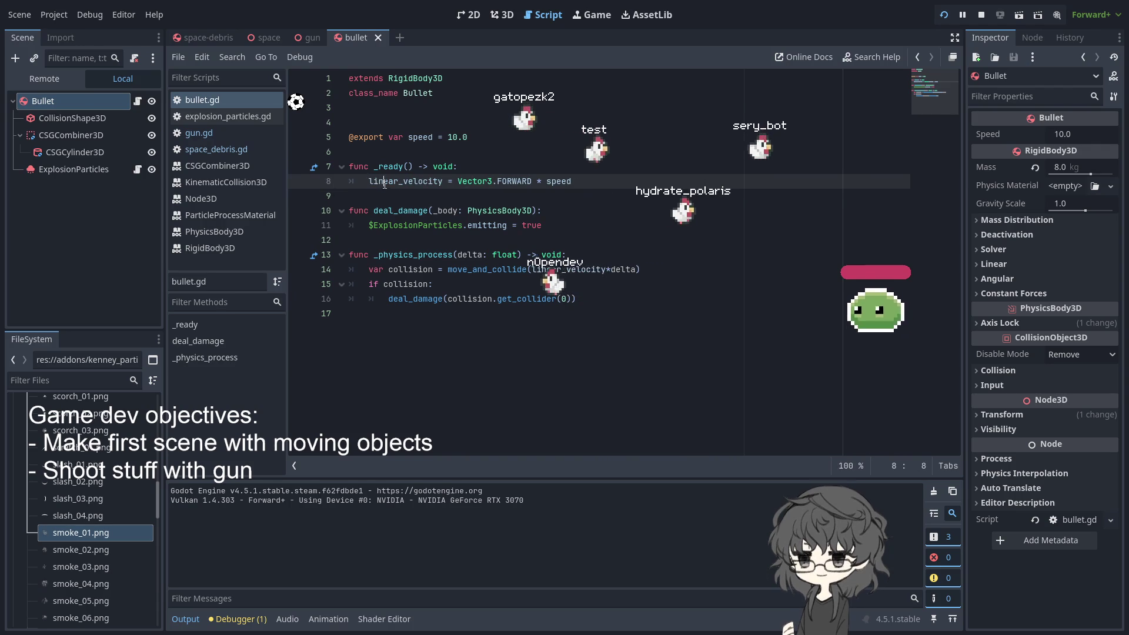
mouse_move(371, 180)
mouse_down()
mouse_move(646, 181)
mouse_move(667, 166)
mouse_up()
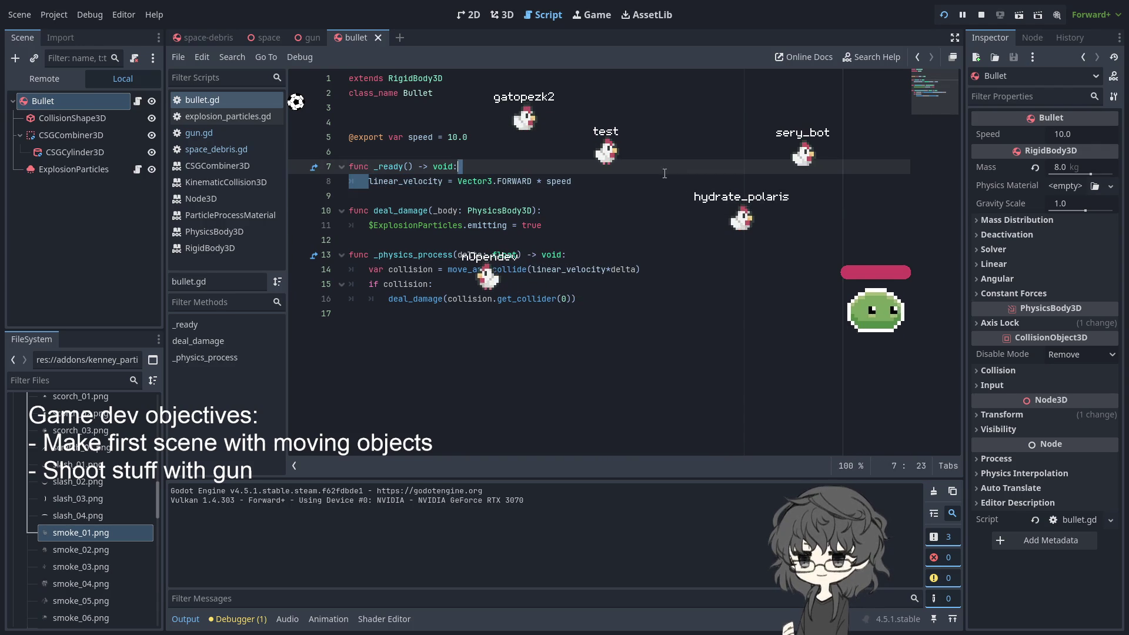
click(633, 188)
drag(465, 167, 666, 186)
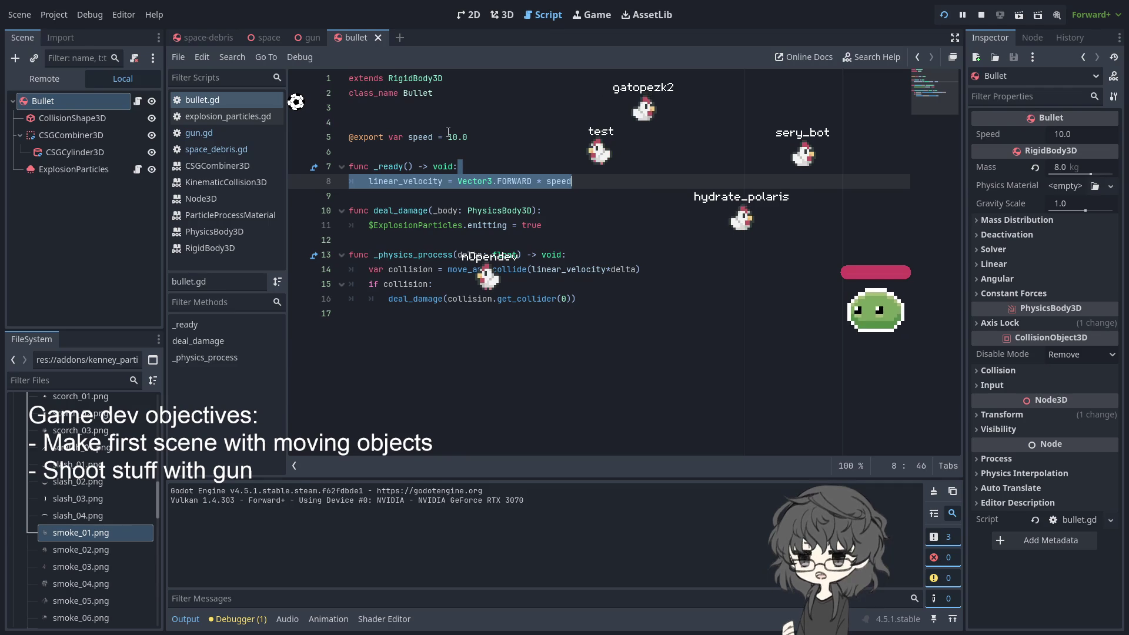
click(943, 15)
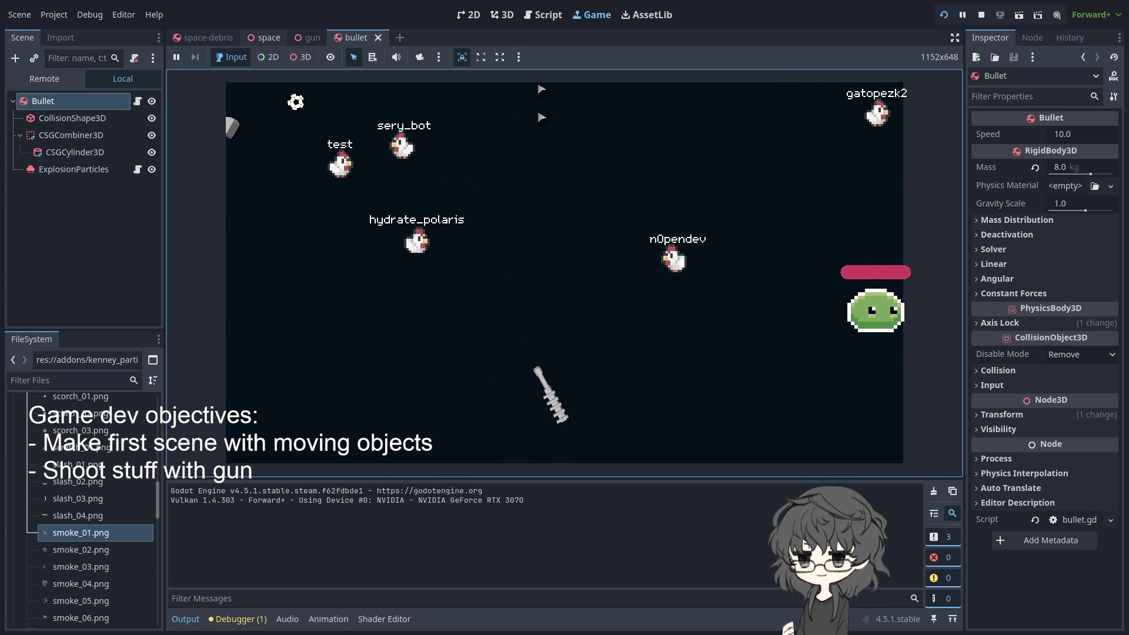
Show the bullet scene in the 3D editing view
click(264, 37)
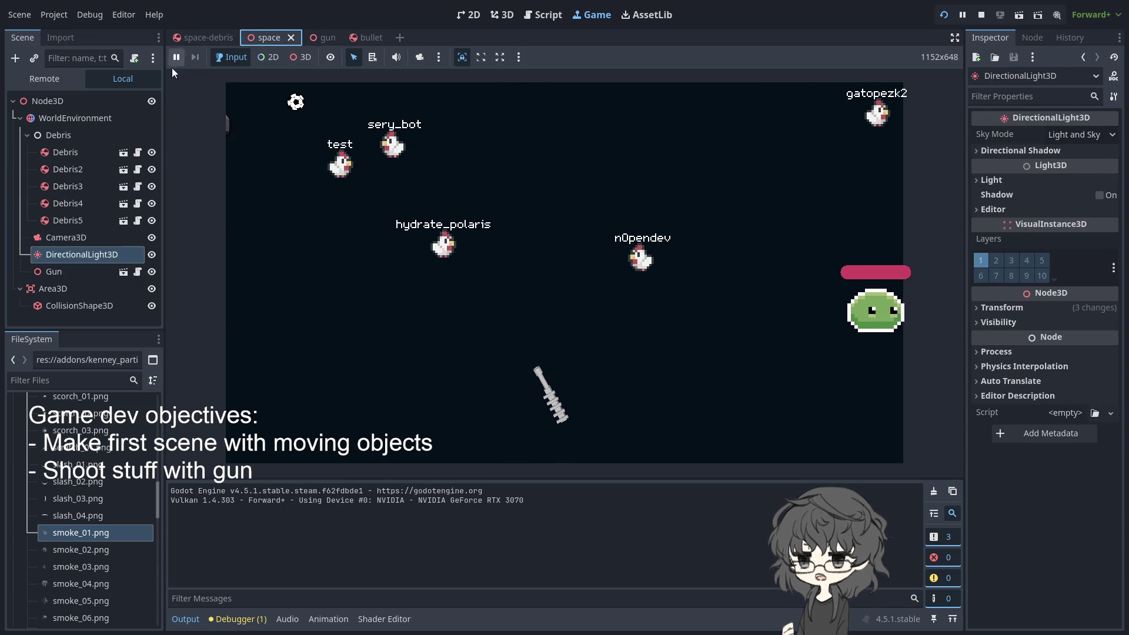
click(313, 37)
click(502, 14)
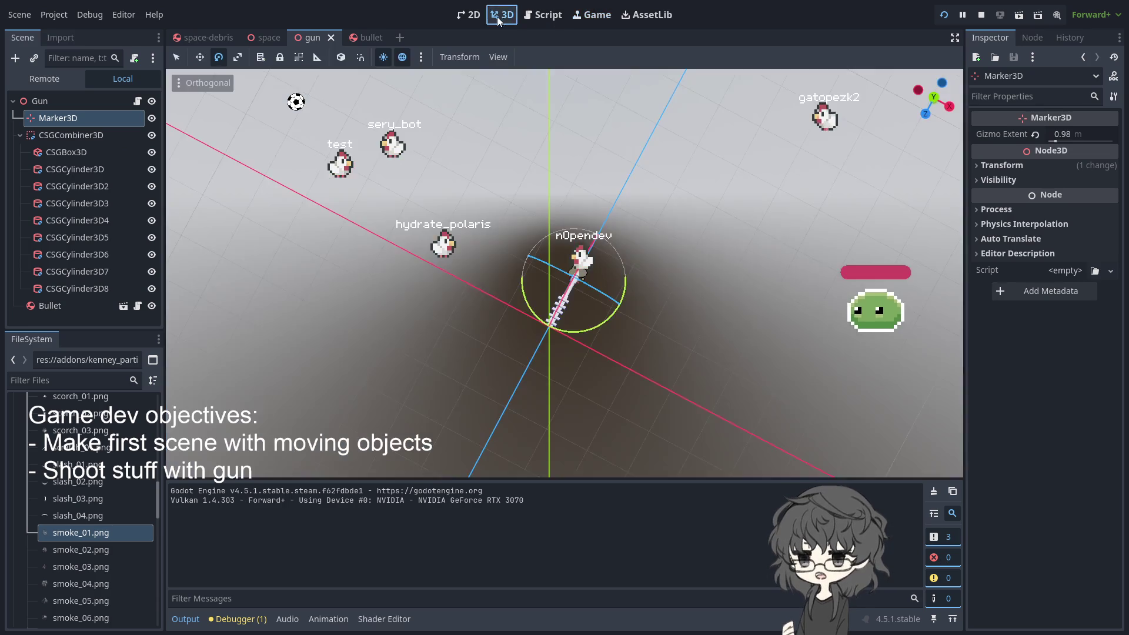
drag(592, 343, 548, 328)
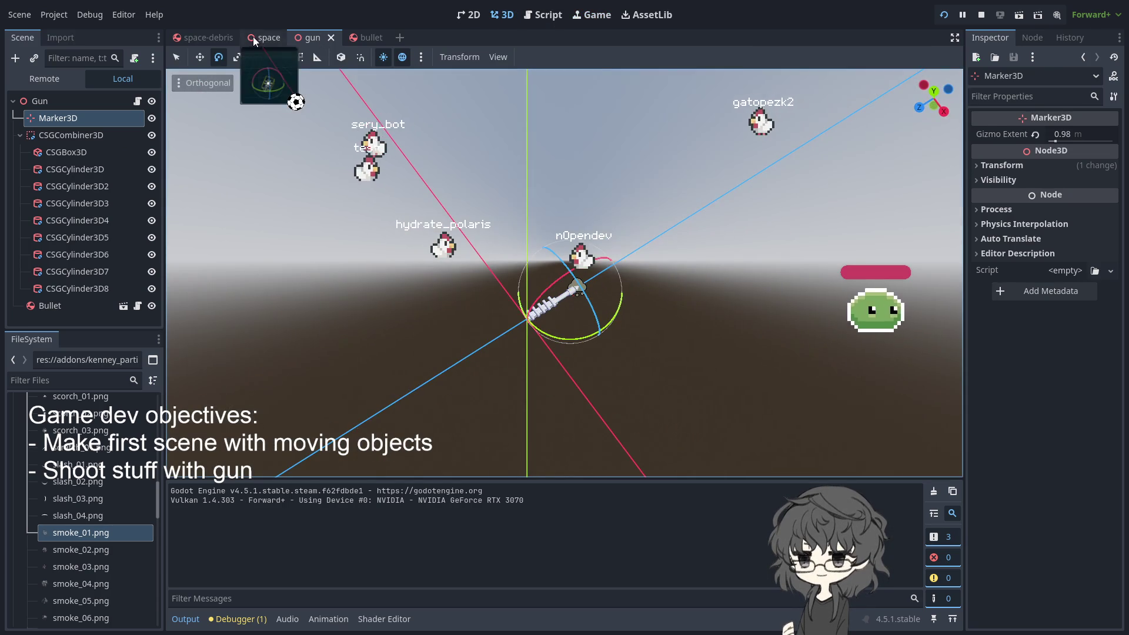
click(264, 37)
click(365, 37)
Lengthen the bullet's CSGCylinder3D cone from height 0.91 to 1.541 and run the game
scroll(559, 317, up, 1)
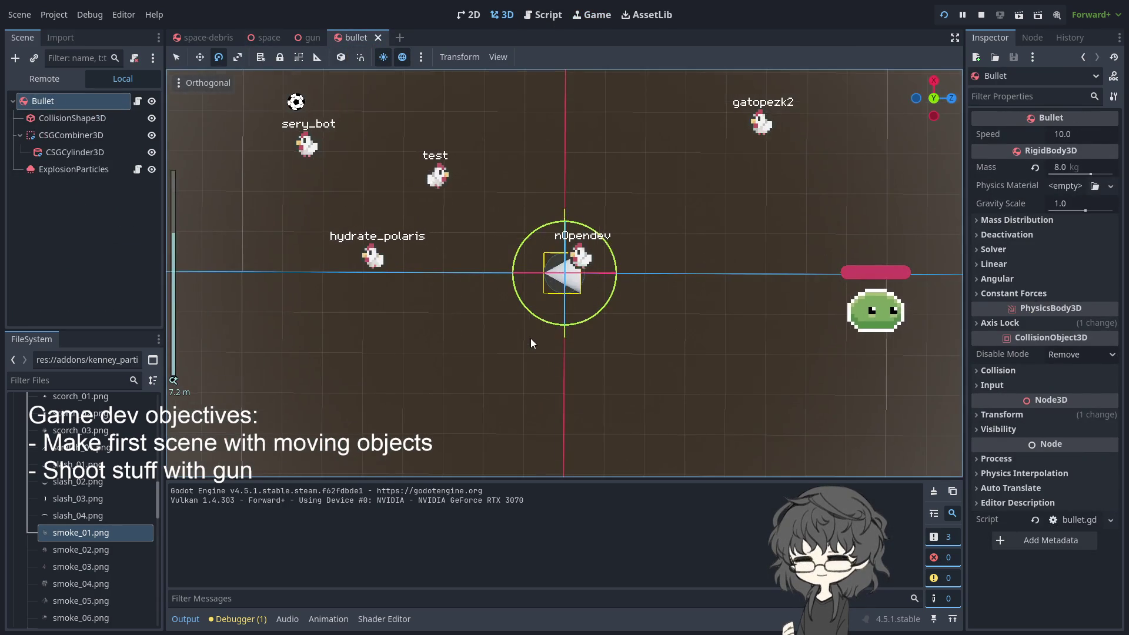
drag(531, 344, 574, 273)
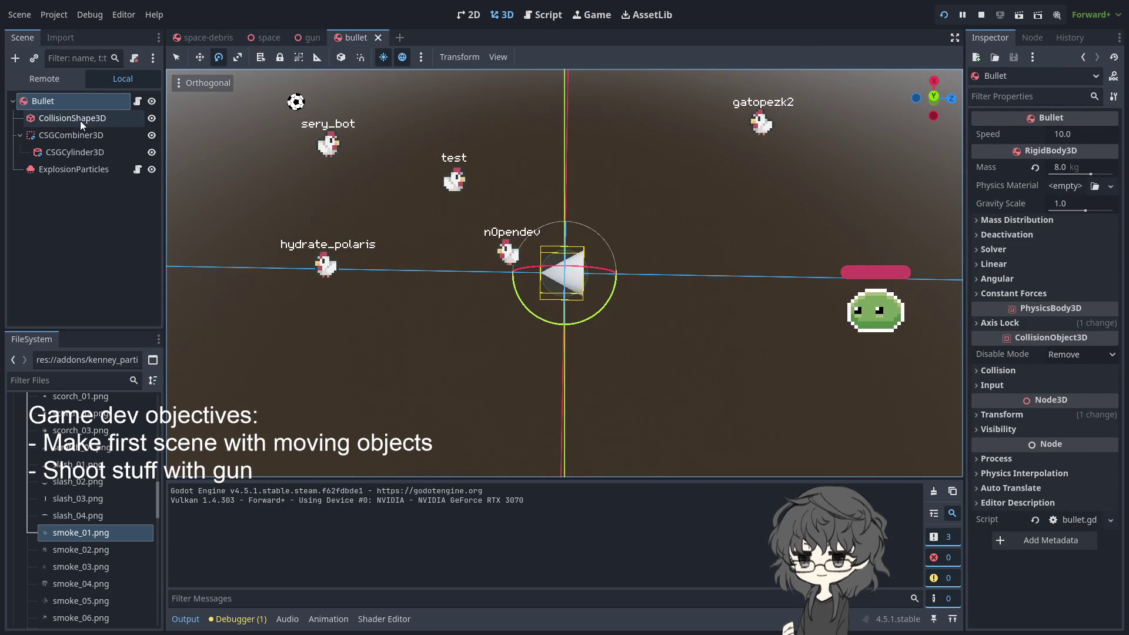
click(79, 147)
drag(542, 275, 511, 272)
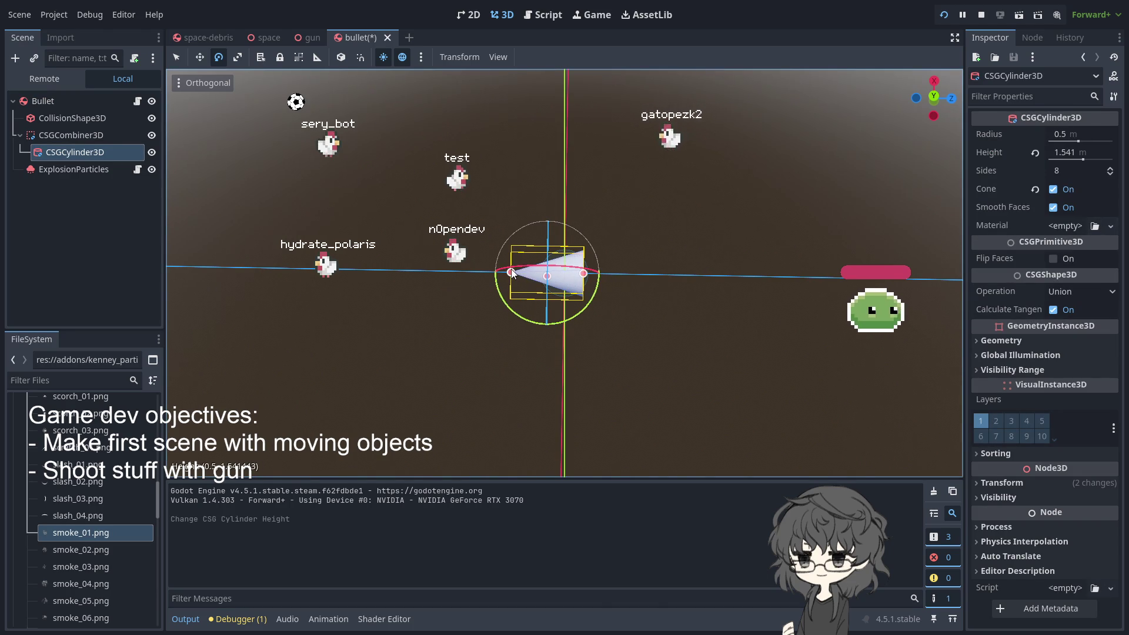
key(F5)
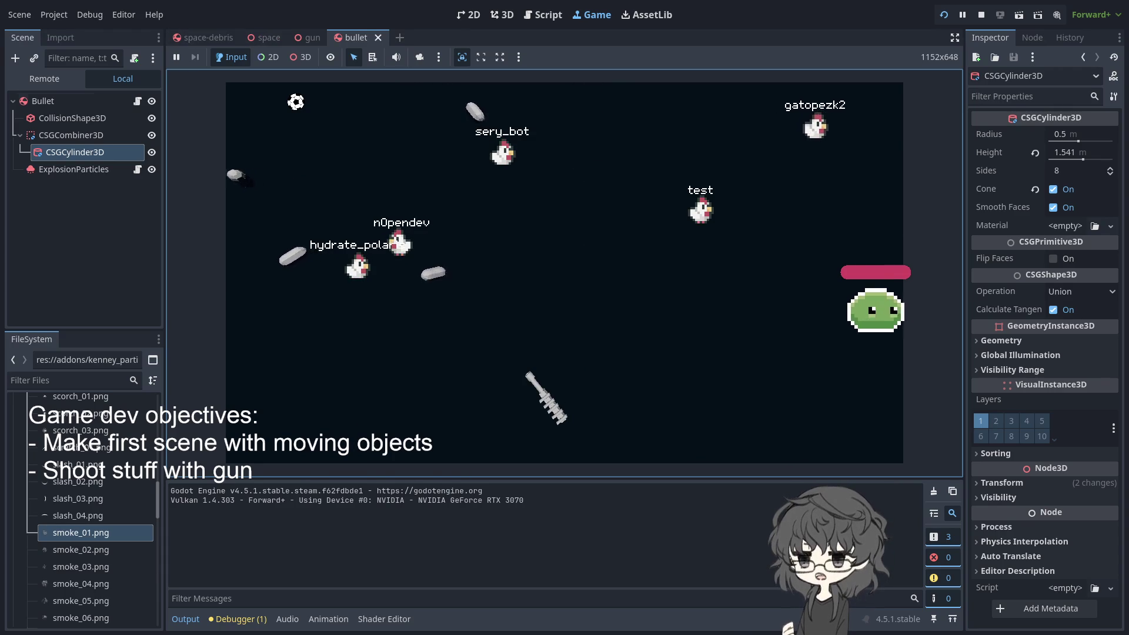
Open bullet.gd from the Bullet node and look up linear_velocity in the RigidBody3D docs
click(125, 103)
click(135, 101)
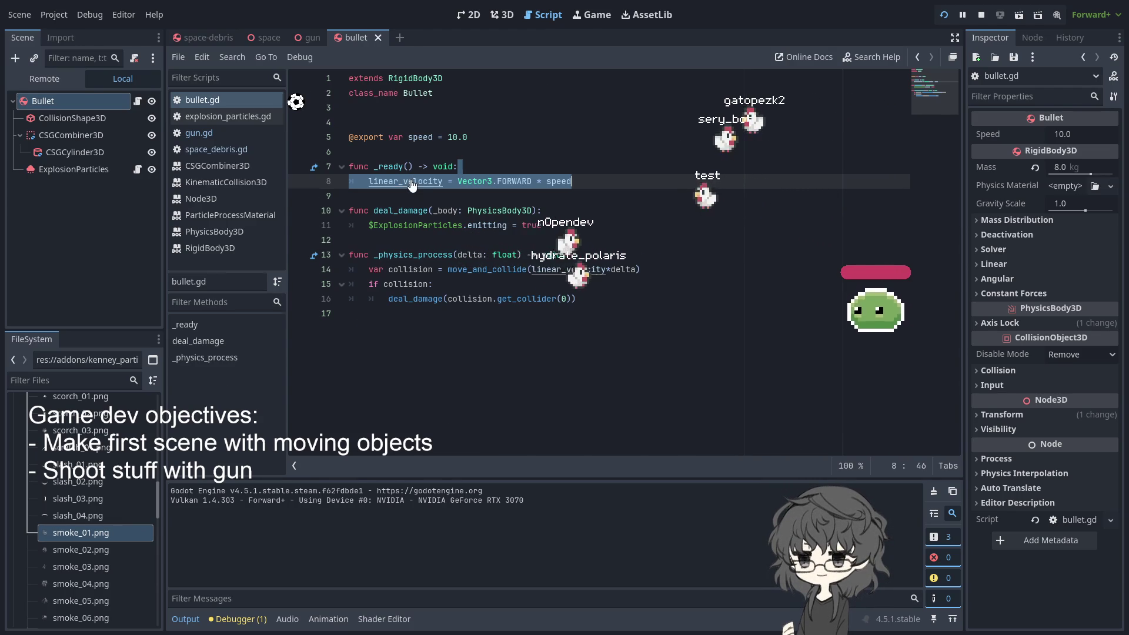
ctrl+click(412, 186)
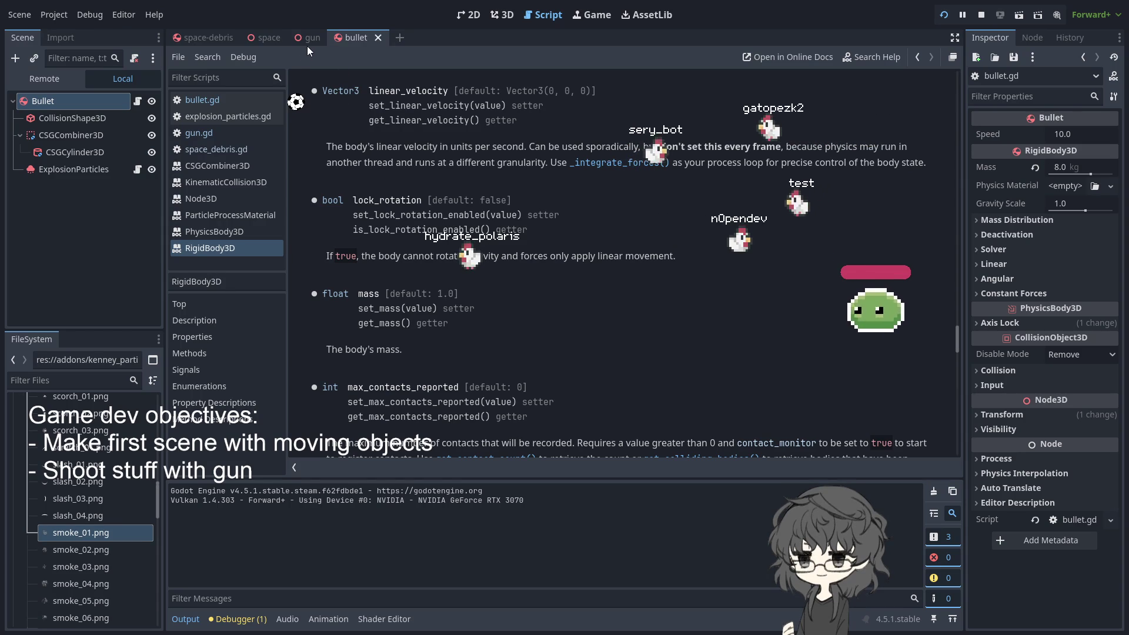
Inspect the gun scene's Bullet node and the bullet scene's ExplosionParticles node
click(267, 37)
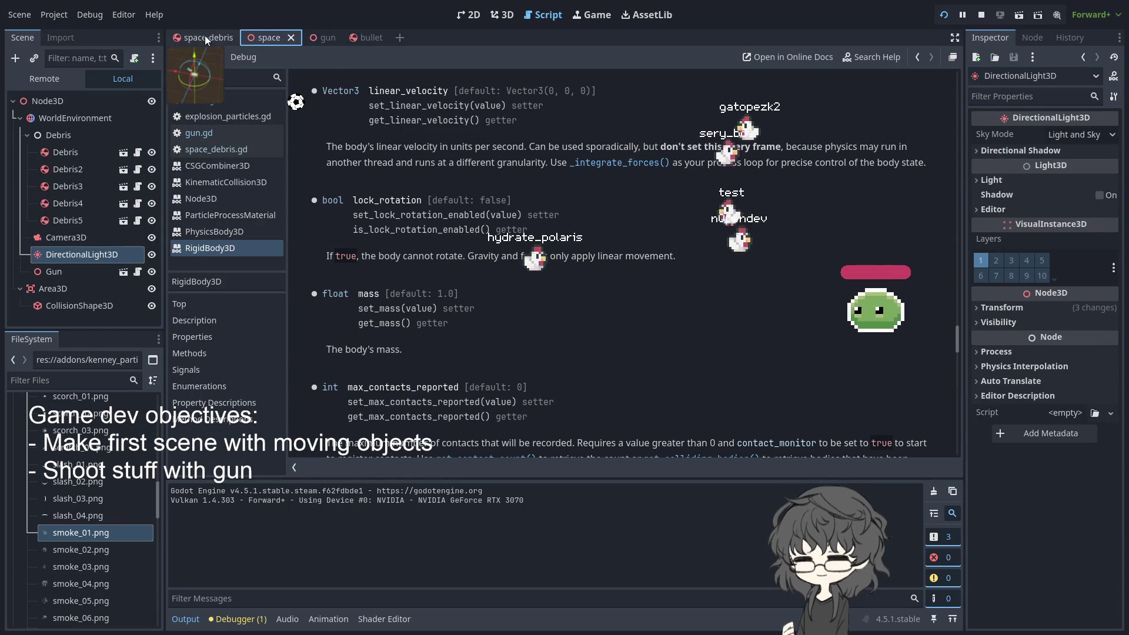
click(312, 37)
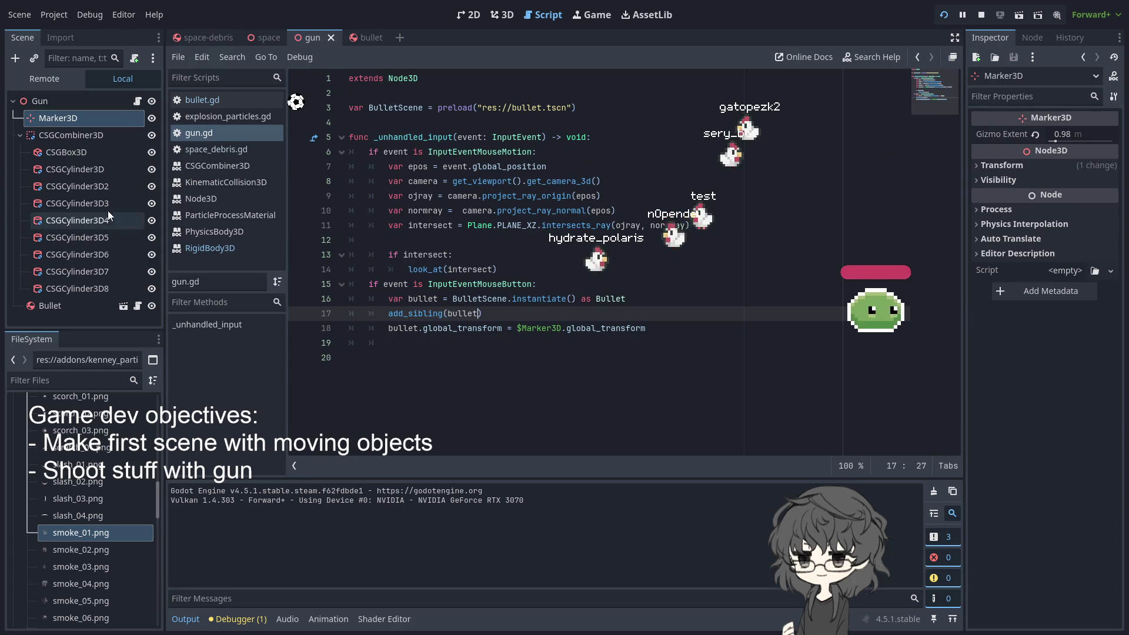
click(69, 305)
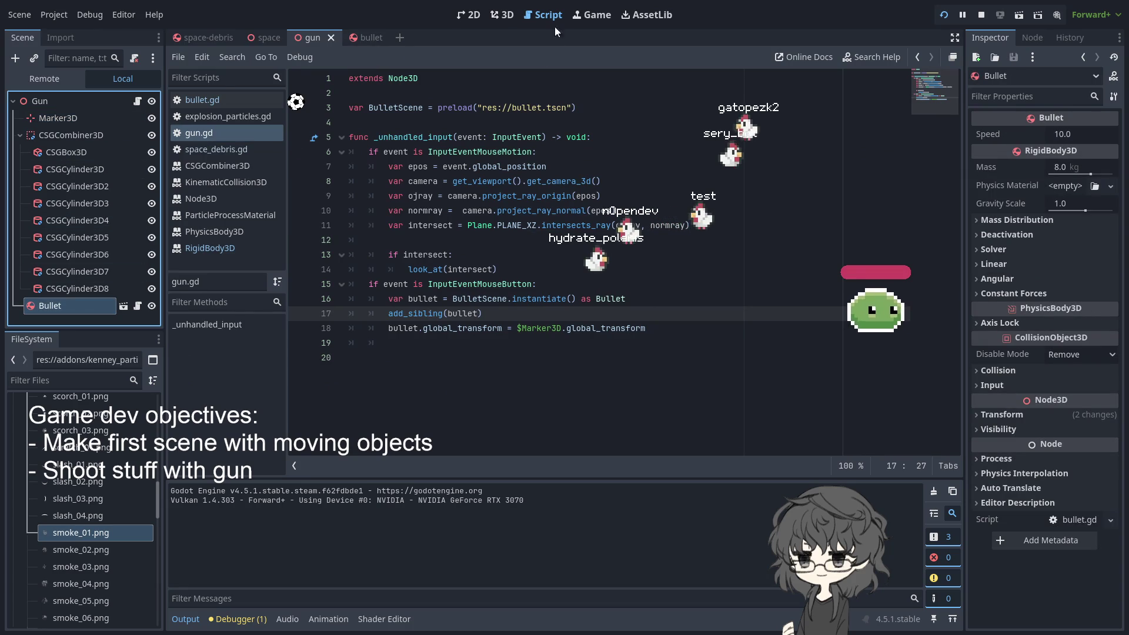
click(257, 37)
click(189, 37)
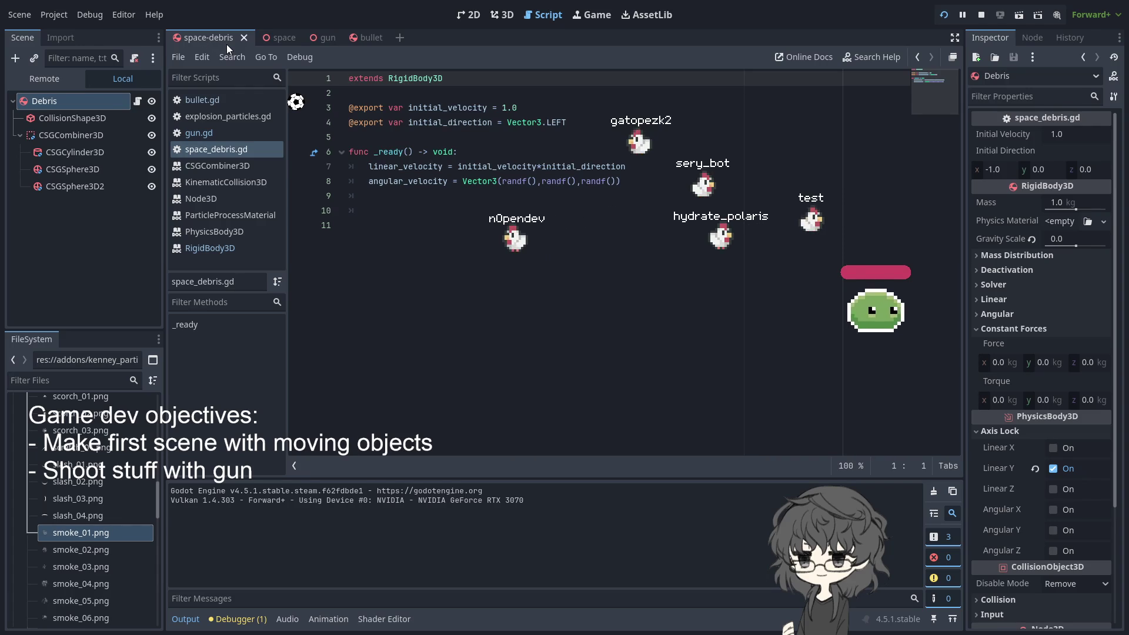
click(370, 34)
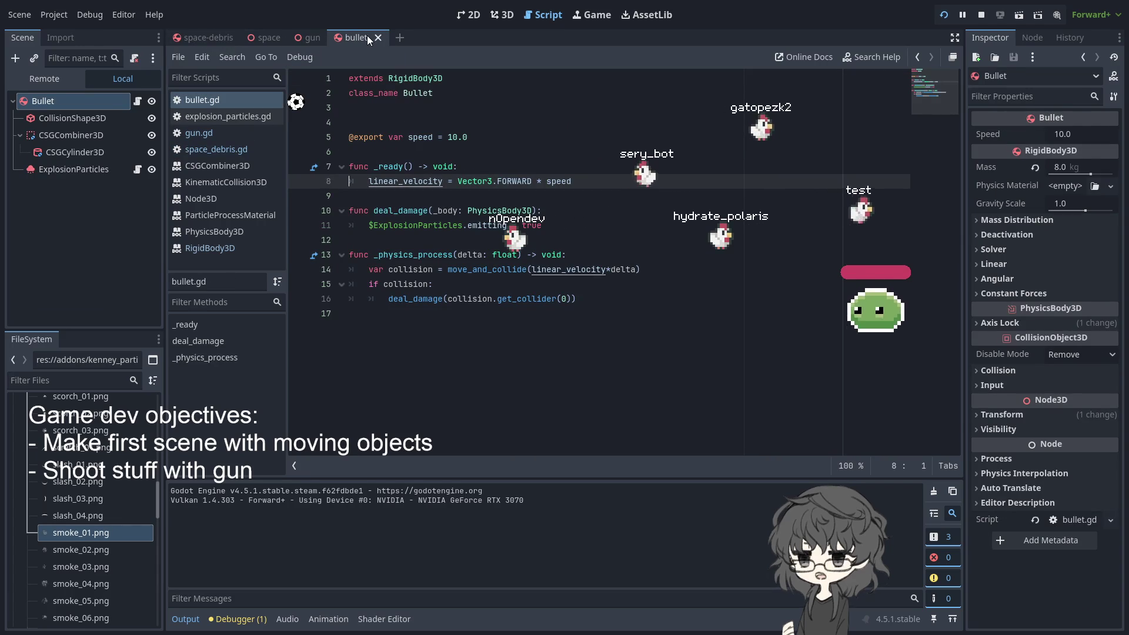
click(77, 168)
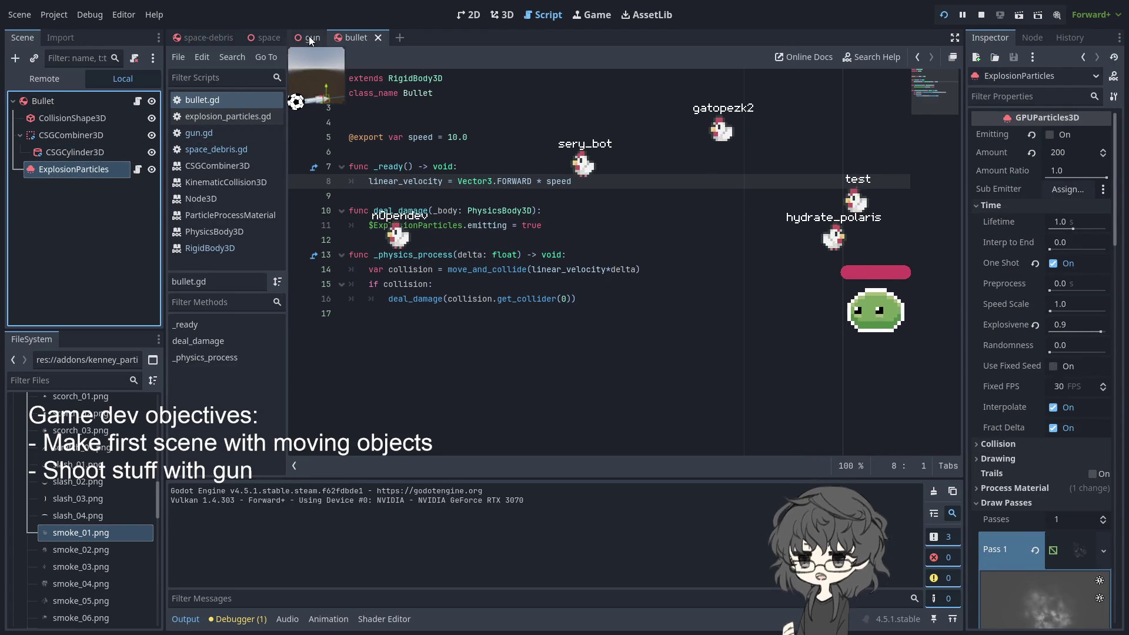
Cycle through the gun, space, space-debris and bullet scenes, ending on space-debris
click(310, 37)
click(263, 37)
click(202, 39)
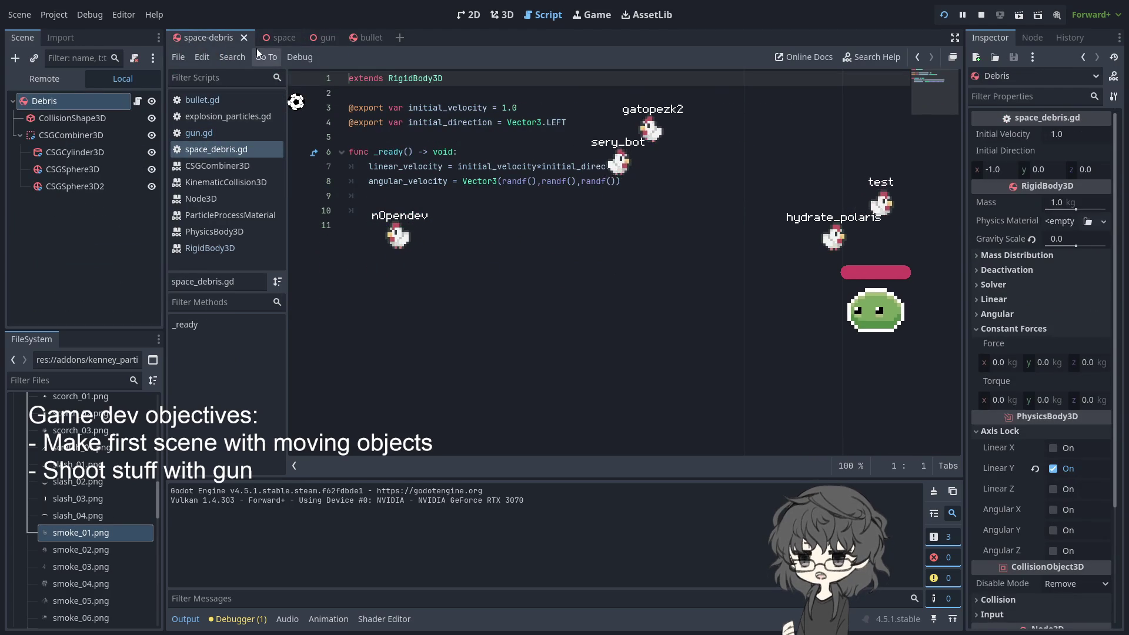
click(333, 34)
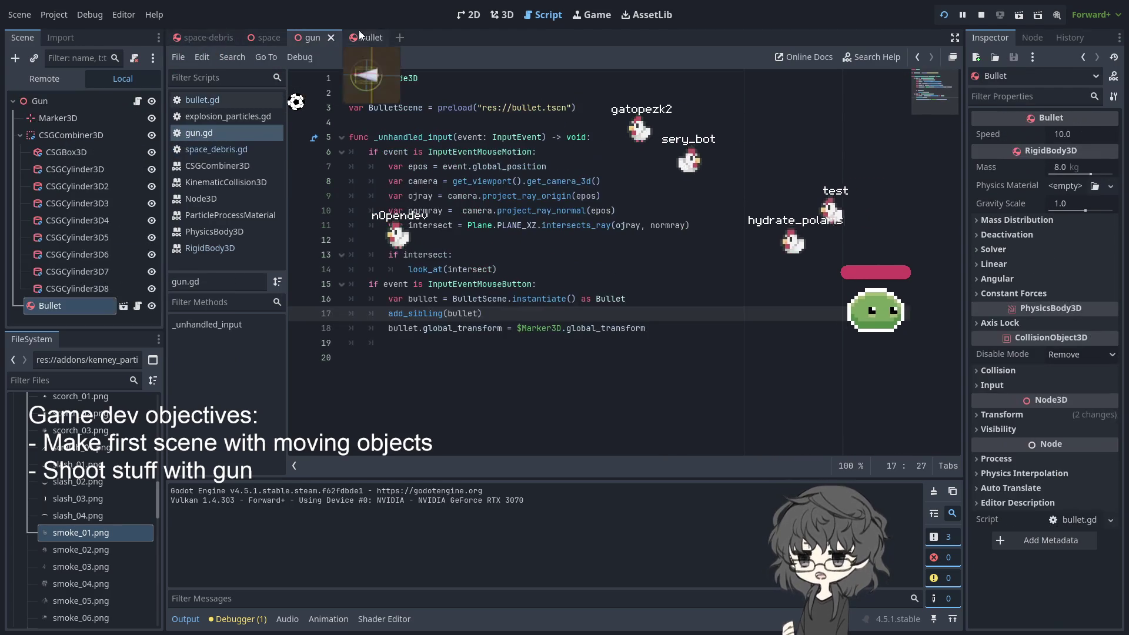
click(369, 31)
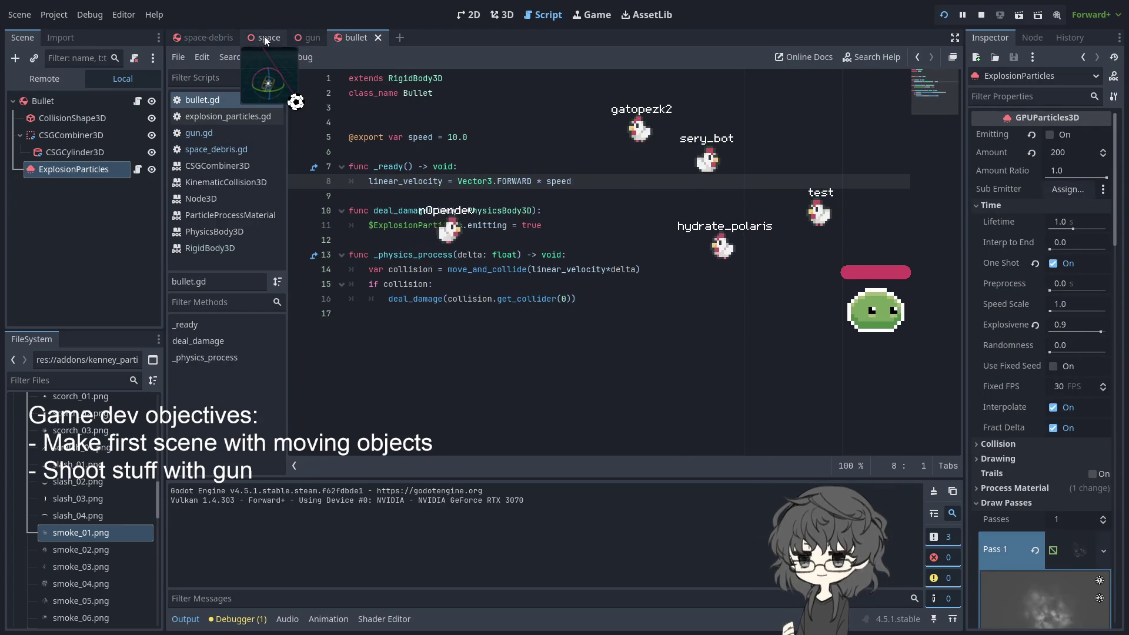
click(263, 37)
click(319, 37)
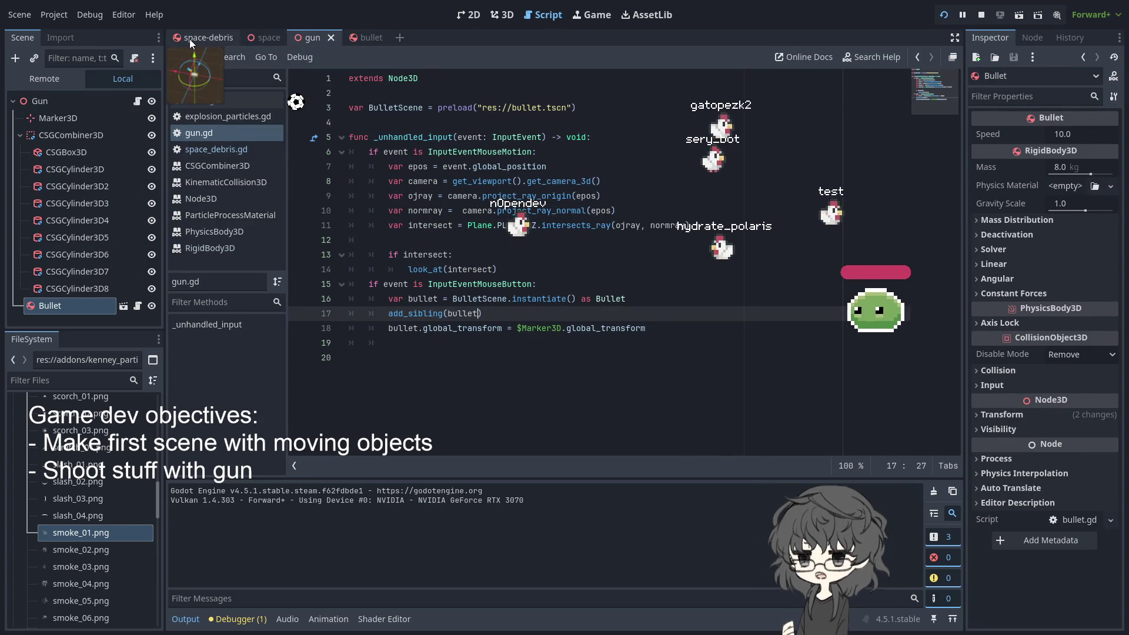
click(189, 39)
click(272, 38)
click(322, 35)
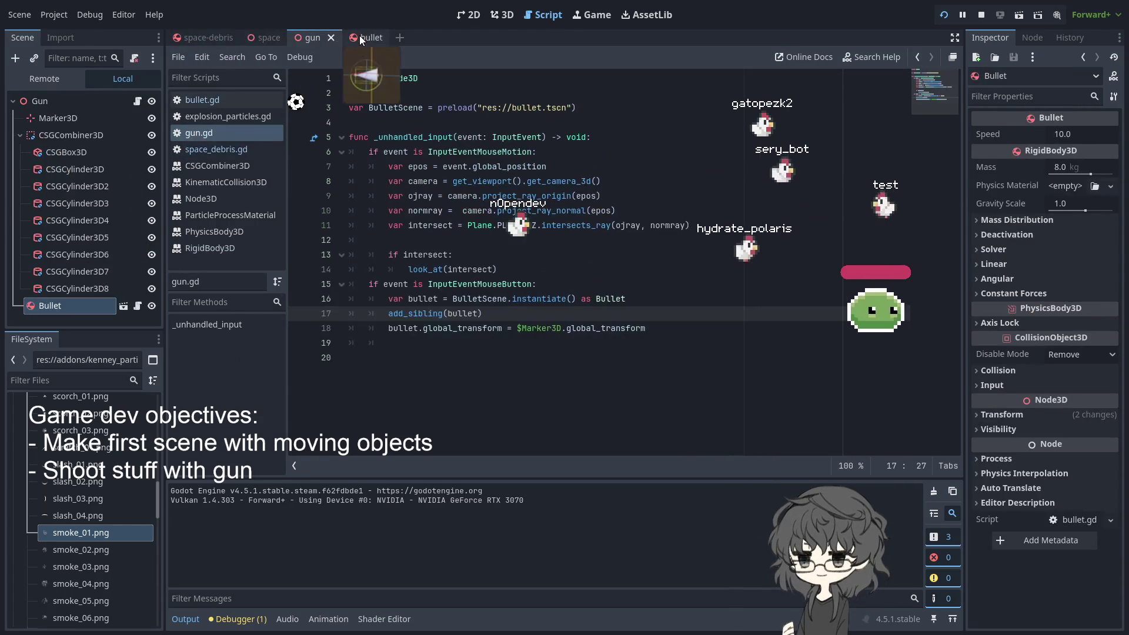
click(356, 37)
mouse_move(325, 37)
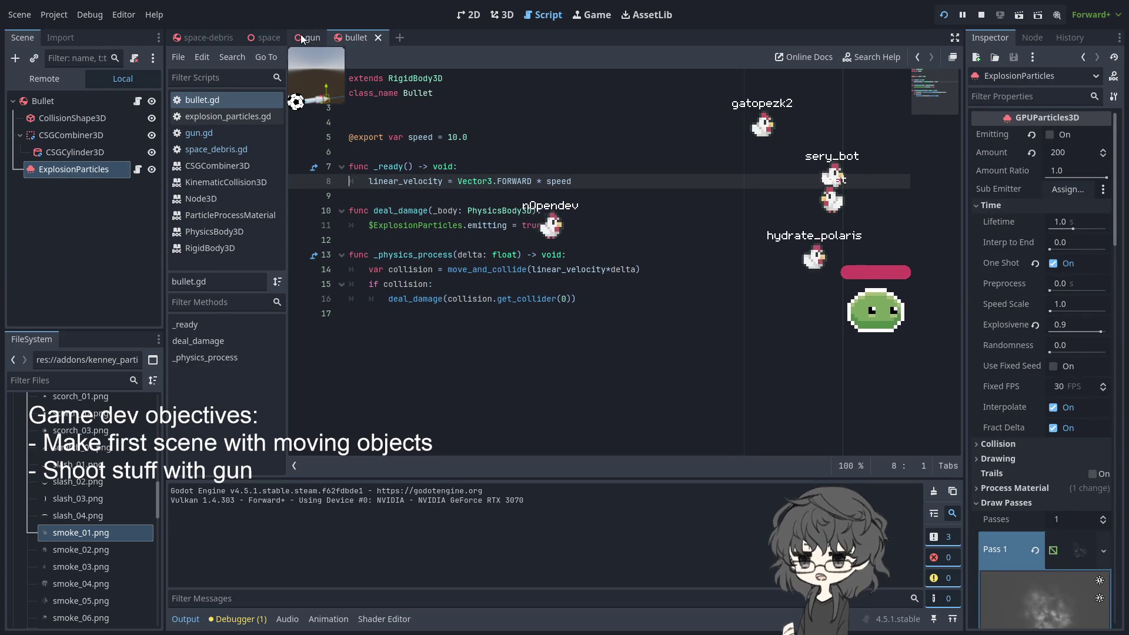
mouse_move(249, 40)
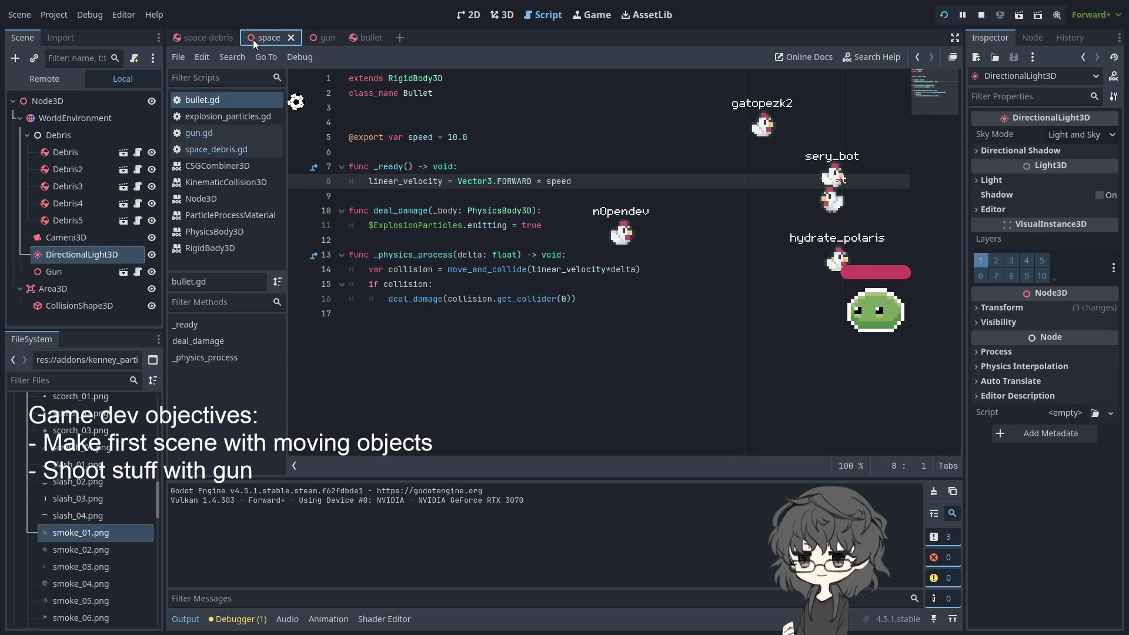
click(196, 40)
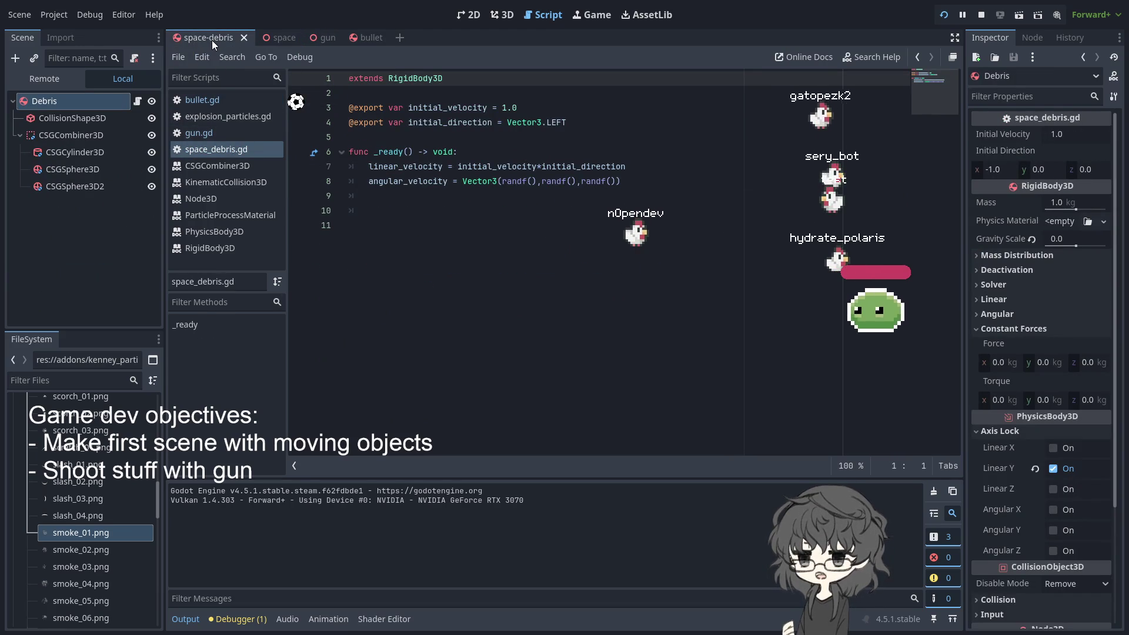
Inspect the debris's CSGSphere3D2, CSGCylinder3D, CSGCombiner3D and CollisionShape3D, then return to bullet.gd
click(92, 187)
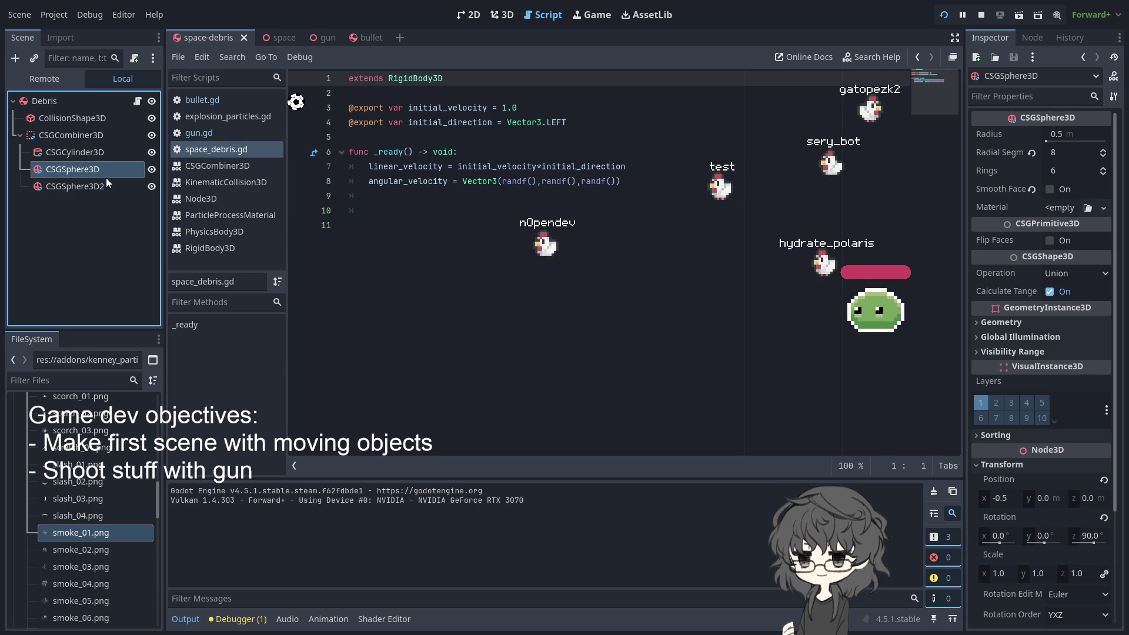
click(94, 152)
click(89, 136)
click(84, 119)
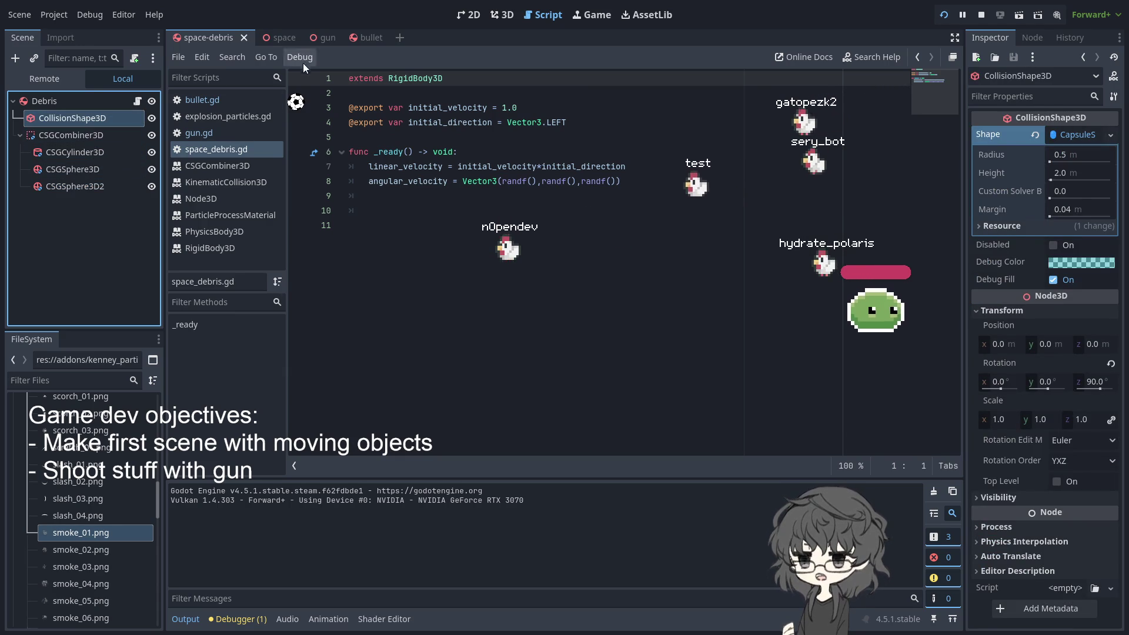
click(310, 46)
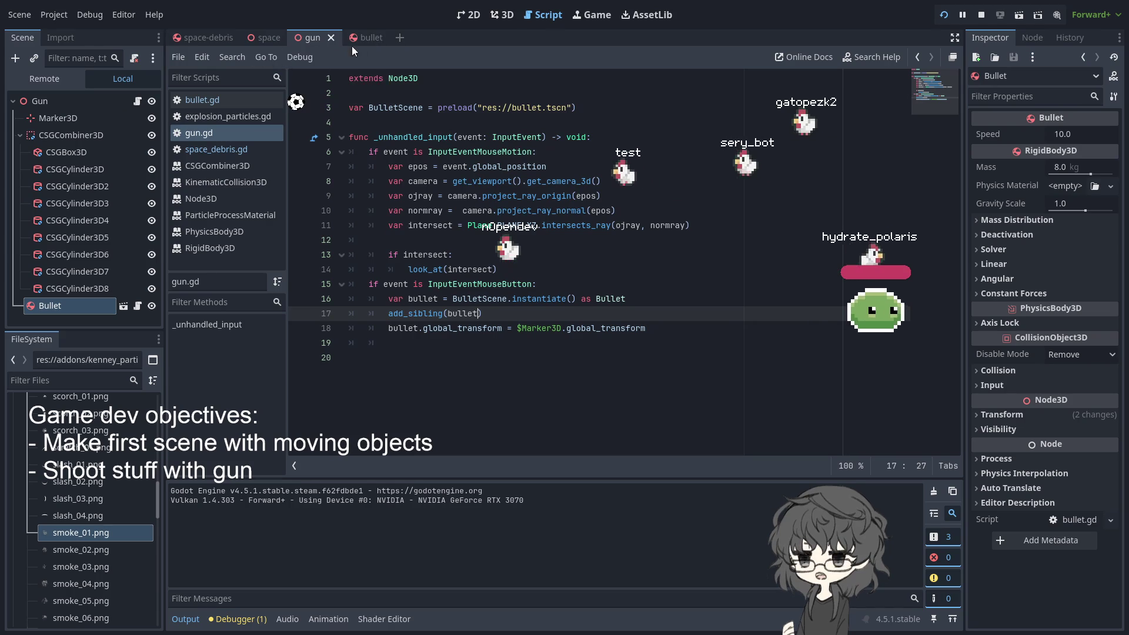
click(365, 38)
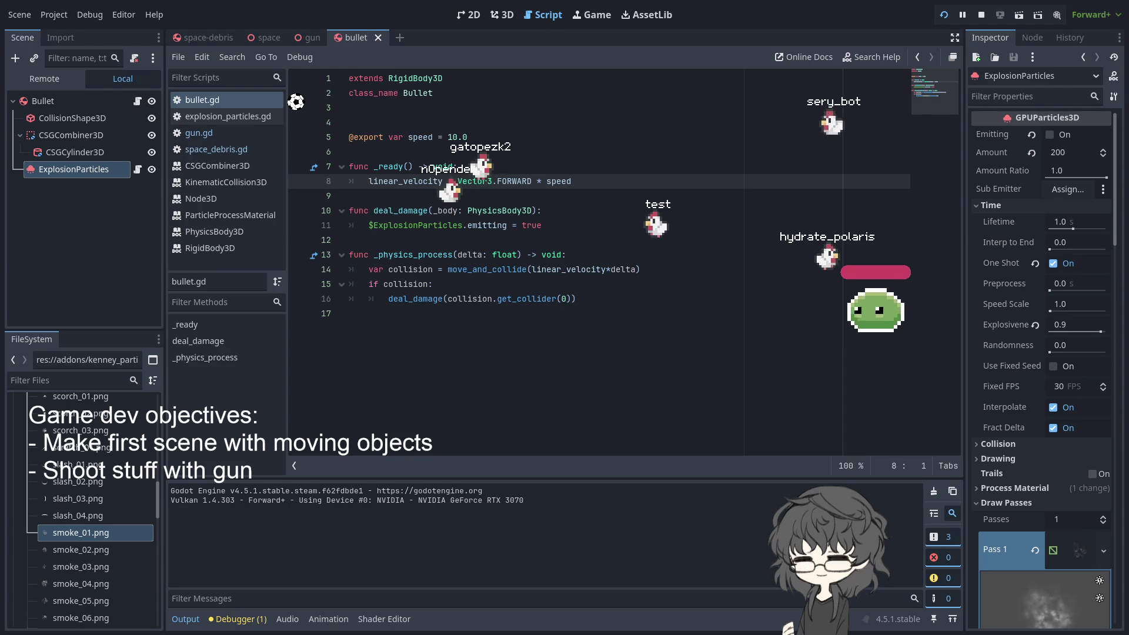
click(226, 382)
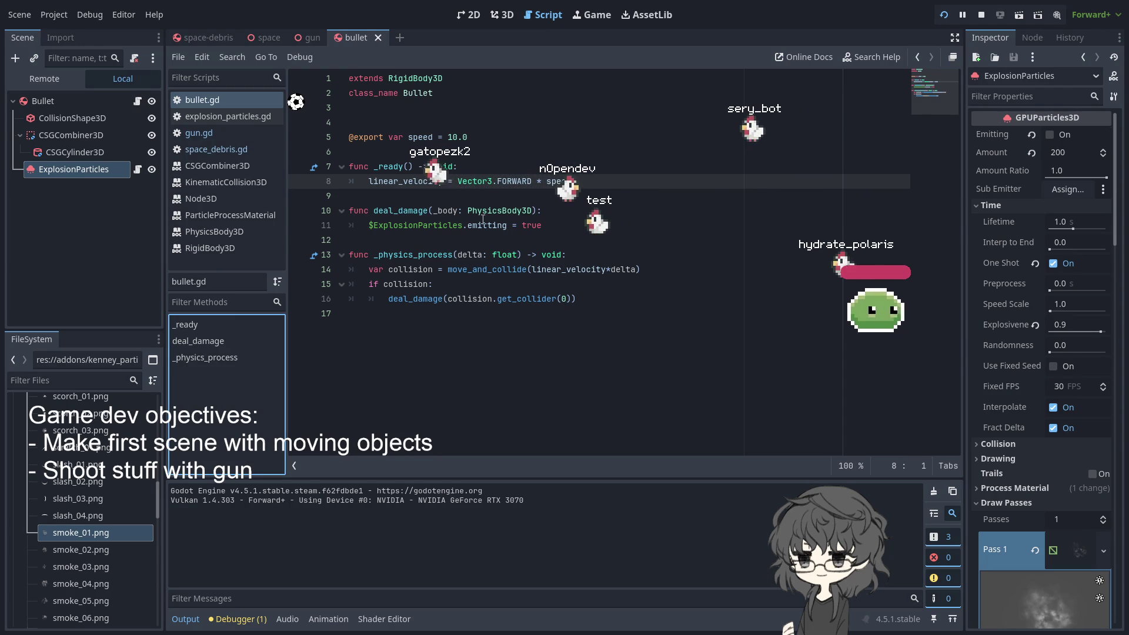
click(425, 225)
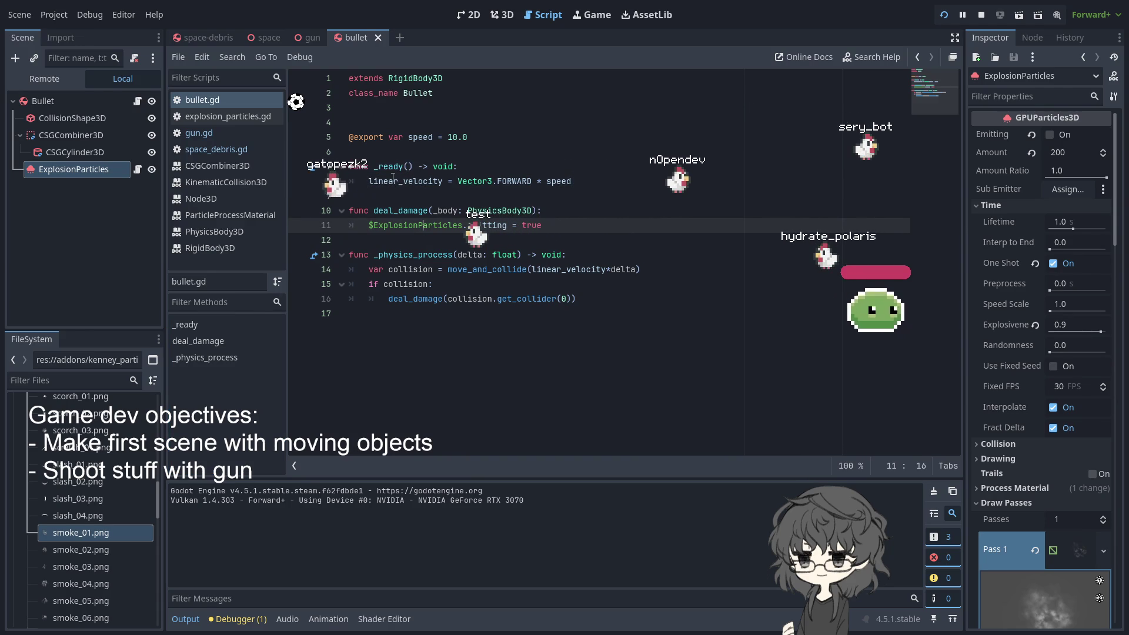
click(273, 36)
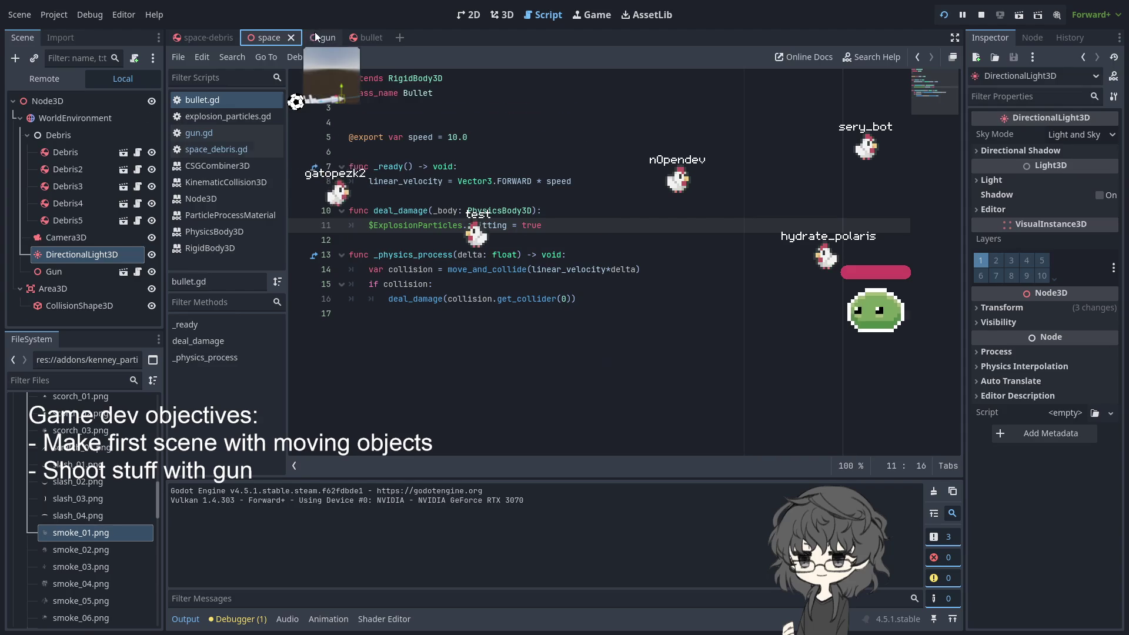
click(314, 36)
click(221, 41)
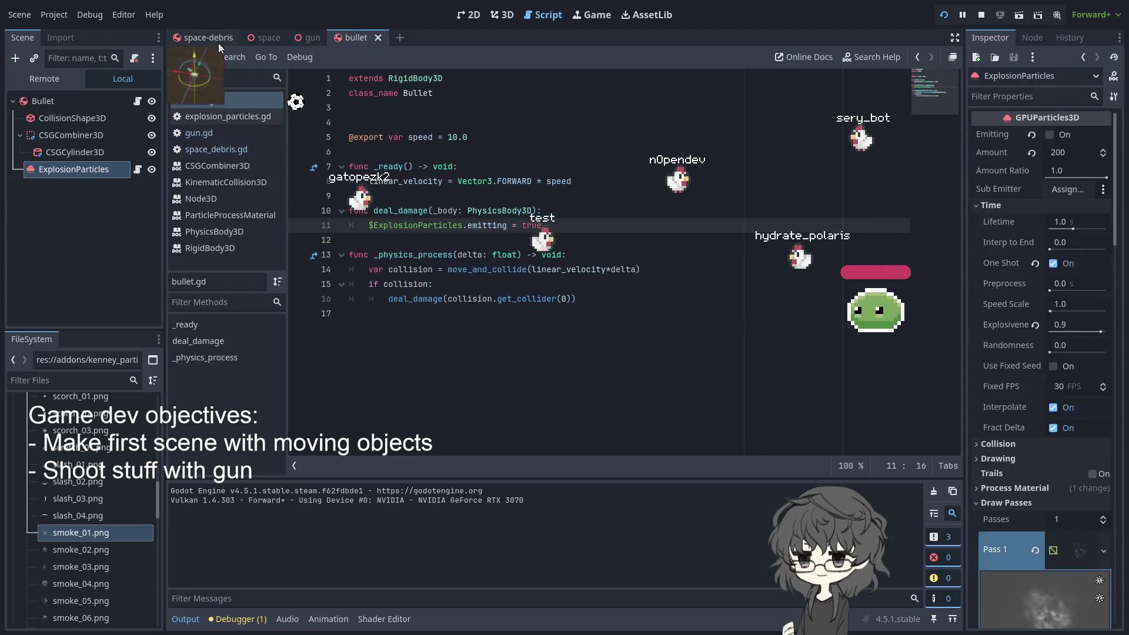
click(73, 188)
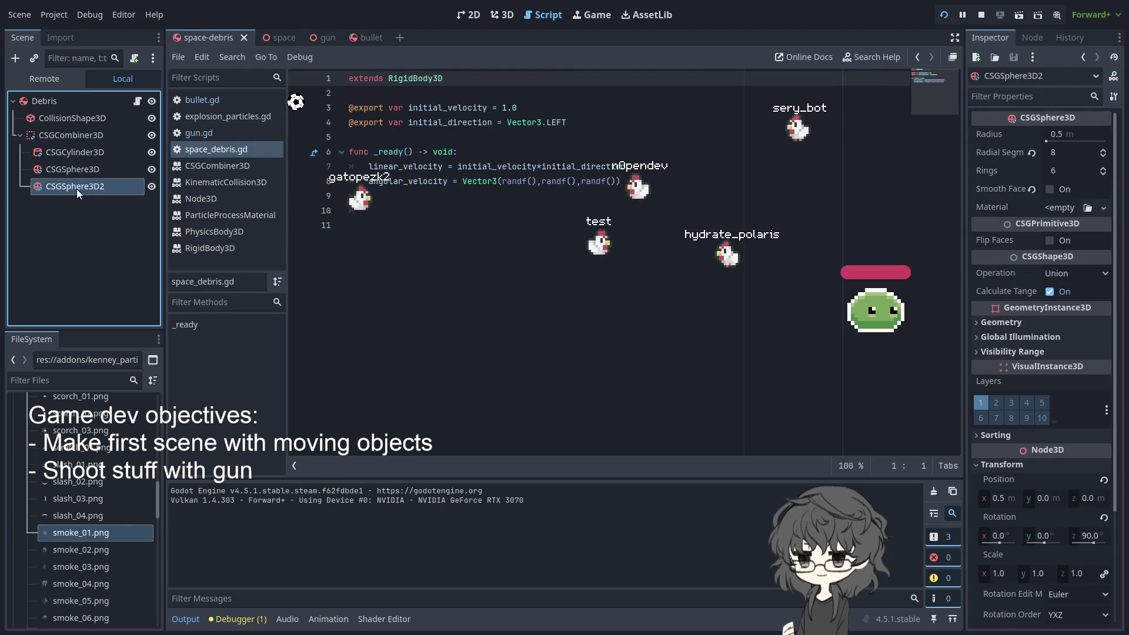
click(273, 37)
click(326, 38)
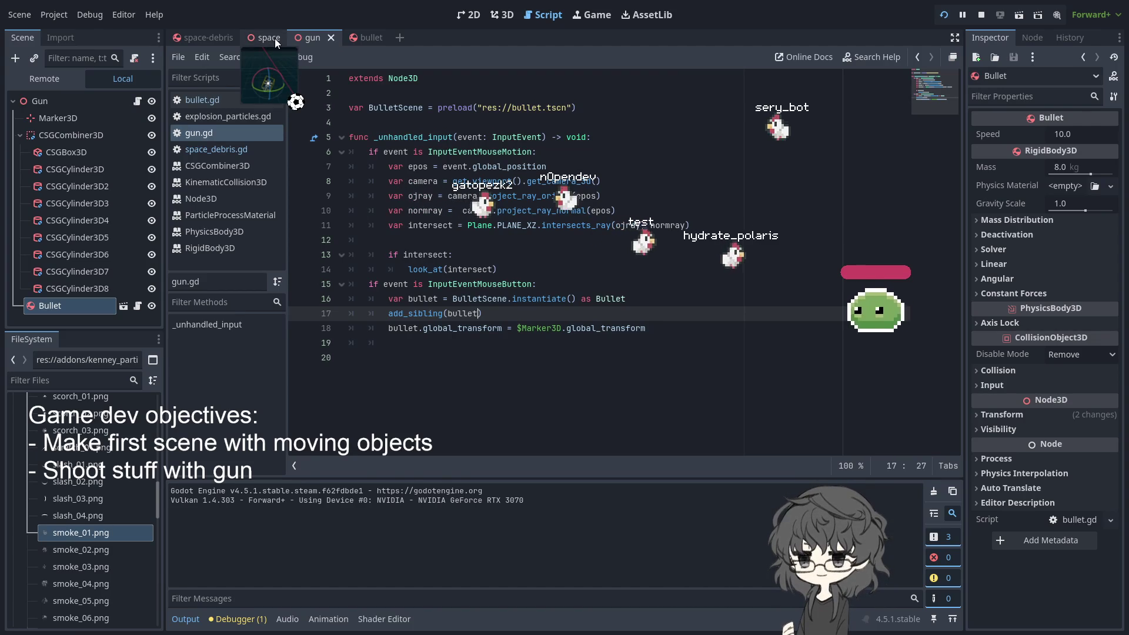
click(363, 37)
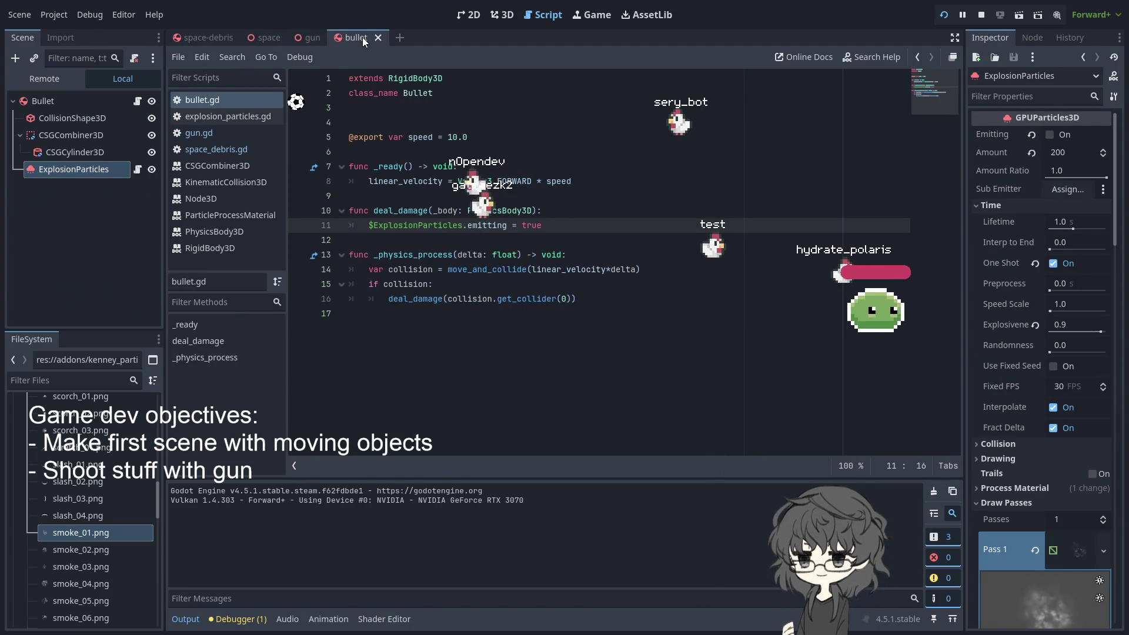
click(387, 166)
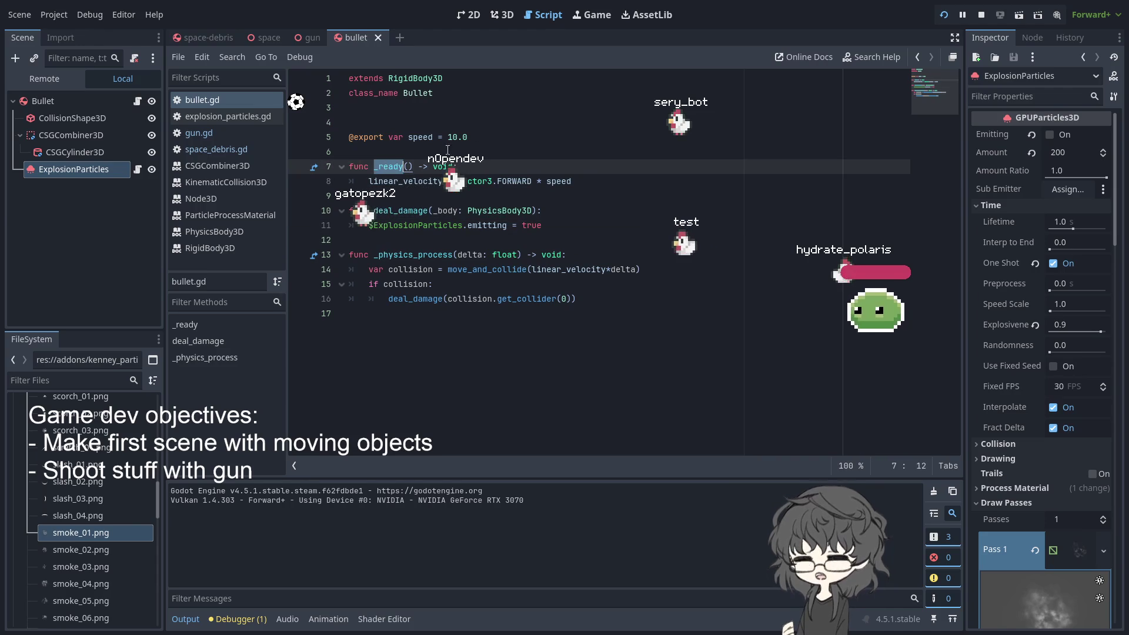
click(511, 136)
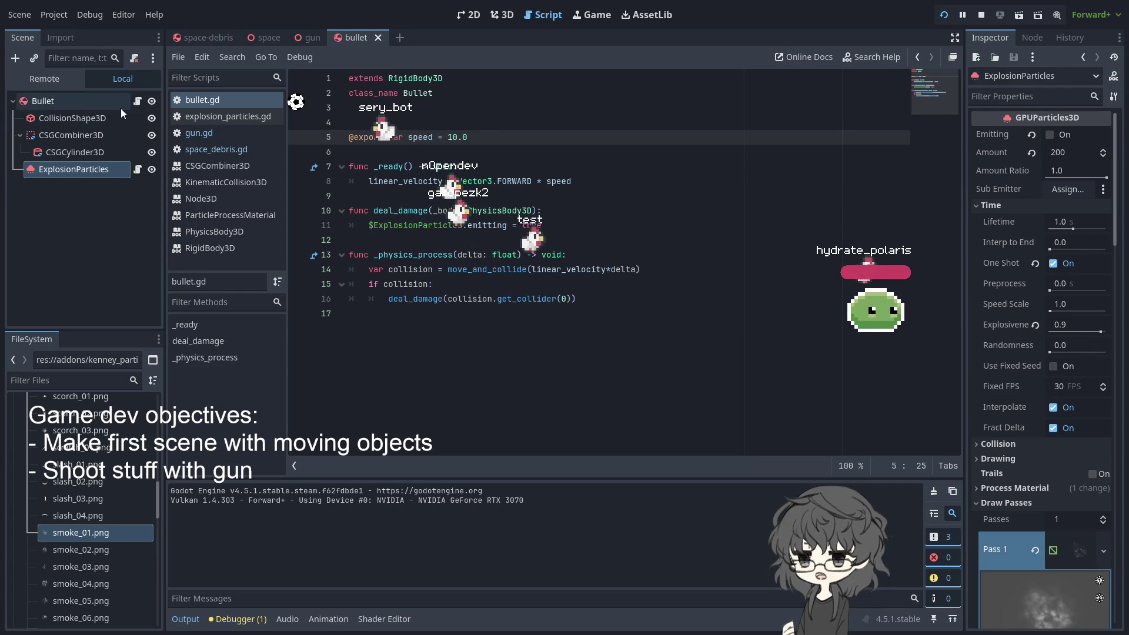
Look over the bullet script, then the space-debris scene and its script
click(137, 101)
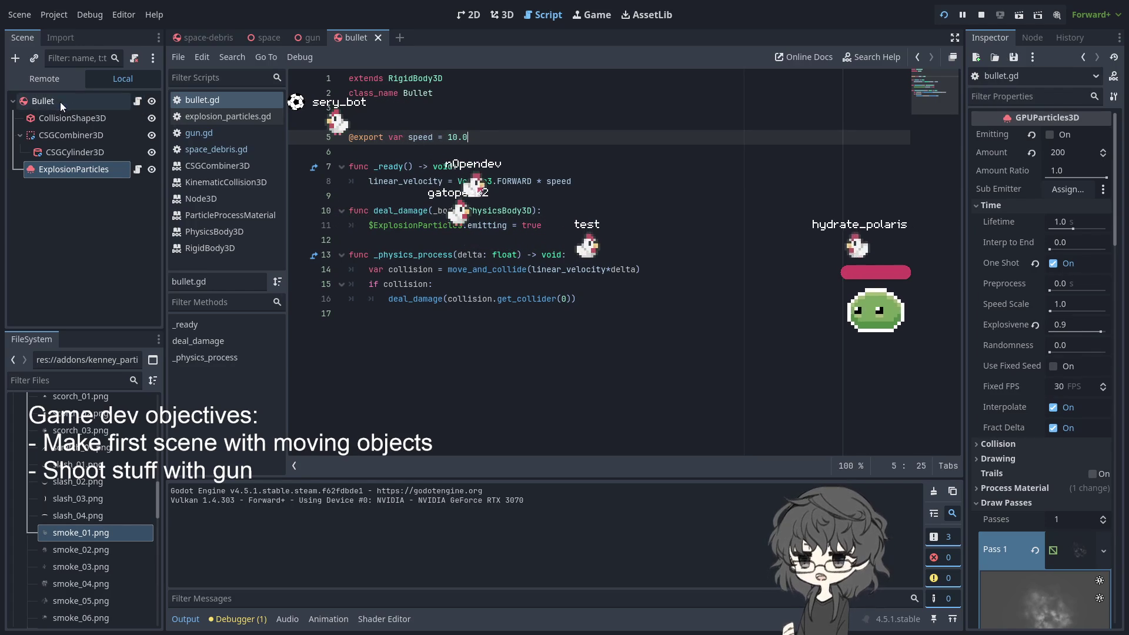
click(285, 36)
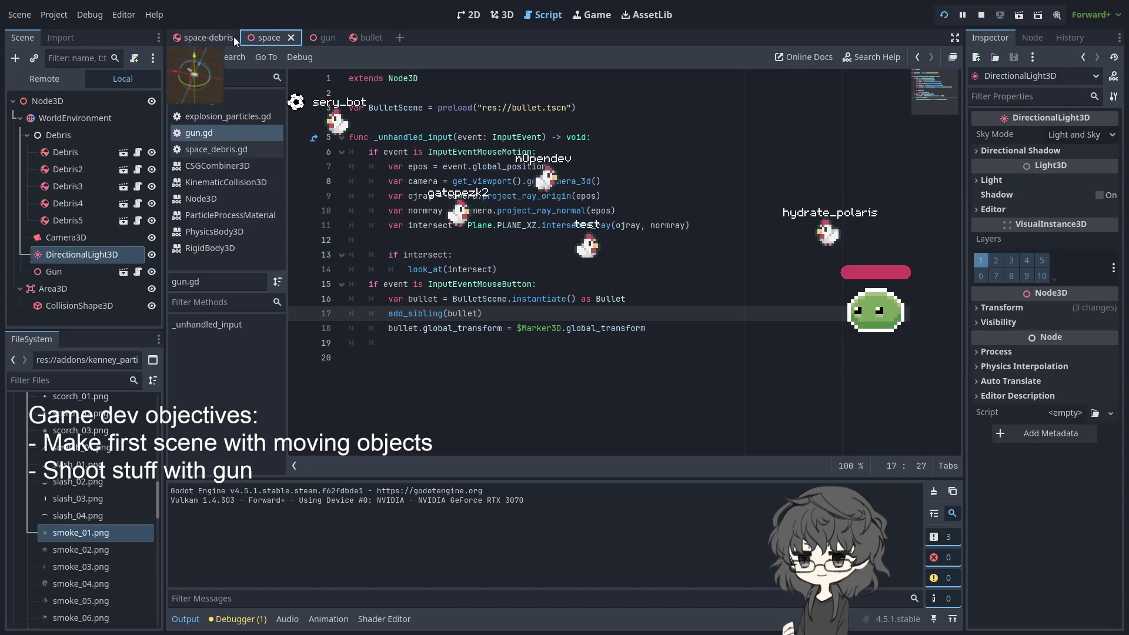
click(223, 37)
click(135, 100)
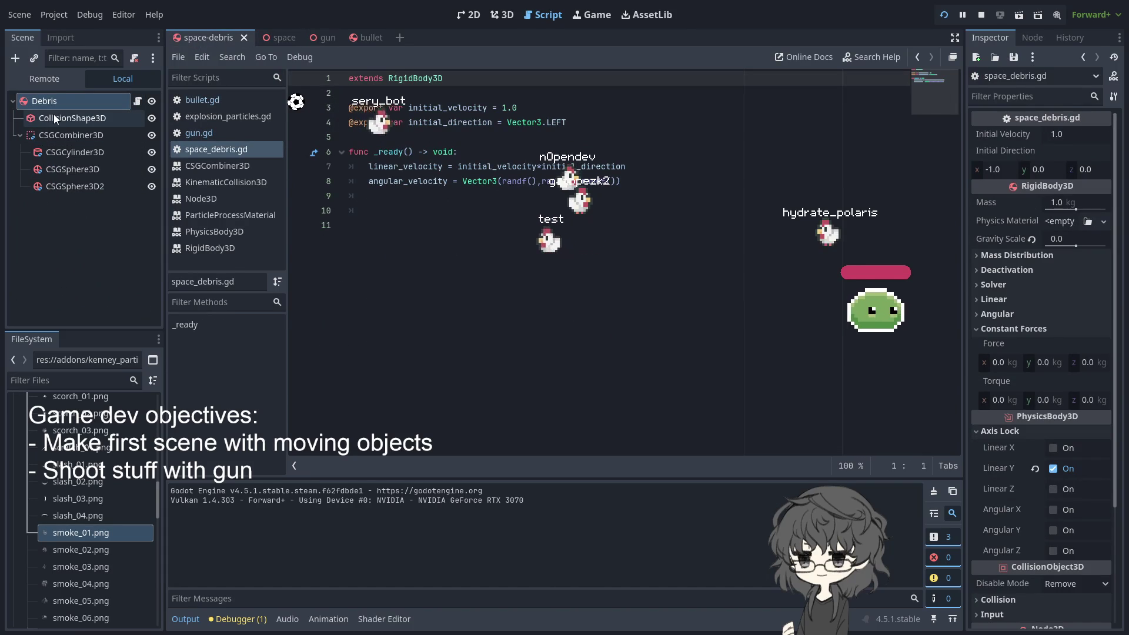
In the gun scene, open the Bullet instance's bullet.gd and select that instance
click(281, 34)
click(325, 36)
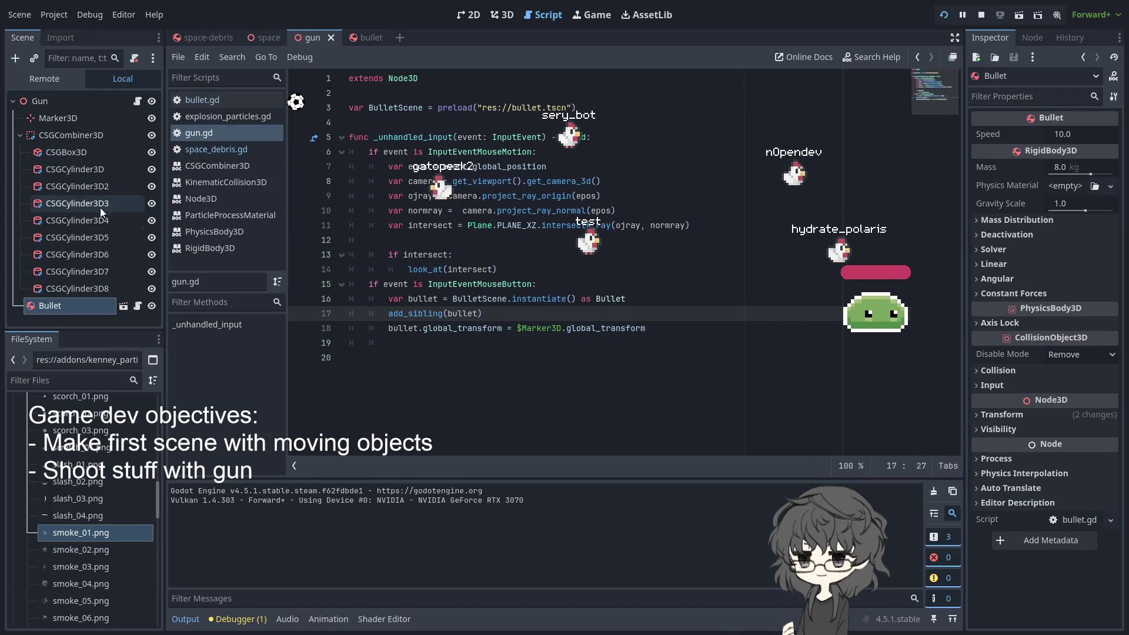
click(137, 305)
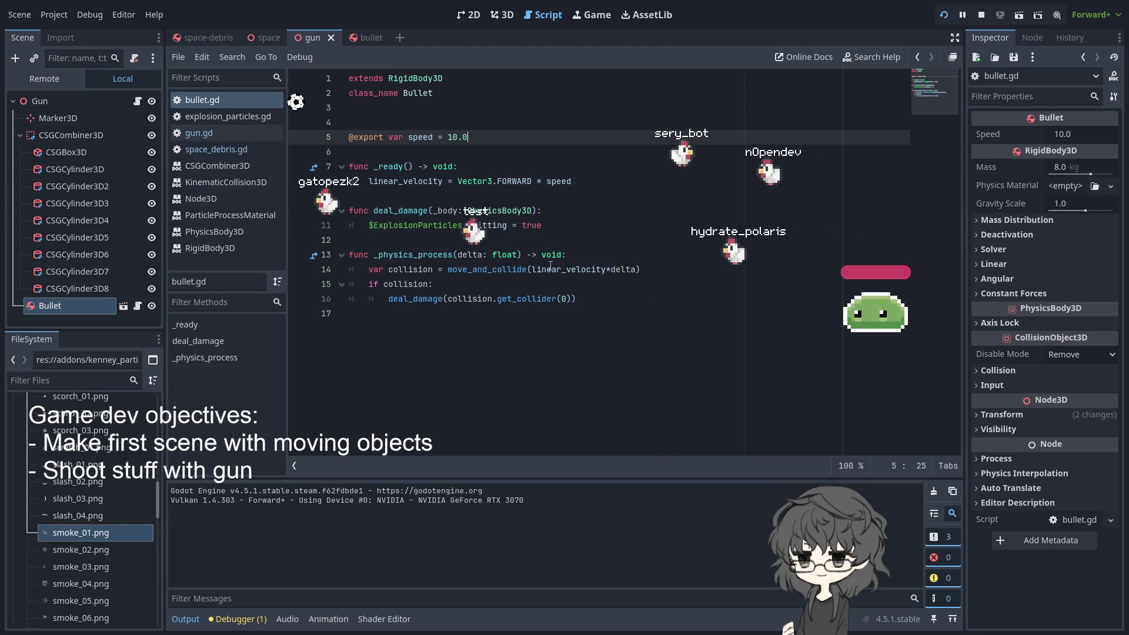
click(79, 294)
click(94, 305)
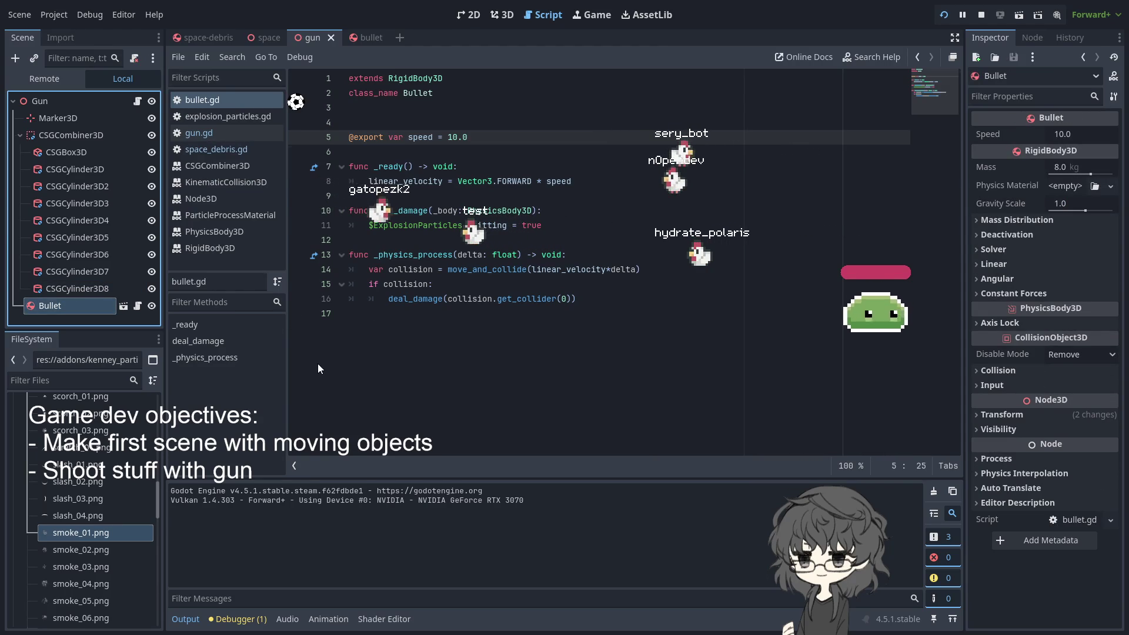
Delete the Bullet instance from the gun scene and run the project to test firing
key(Delete)
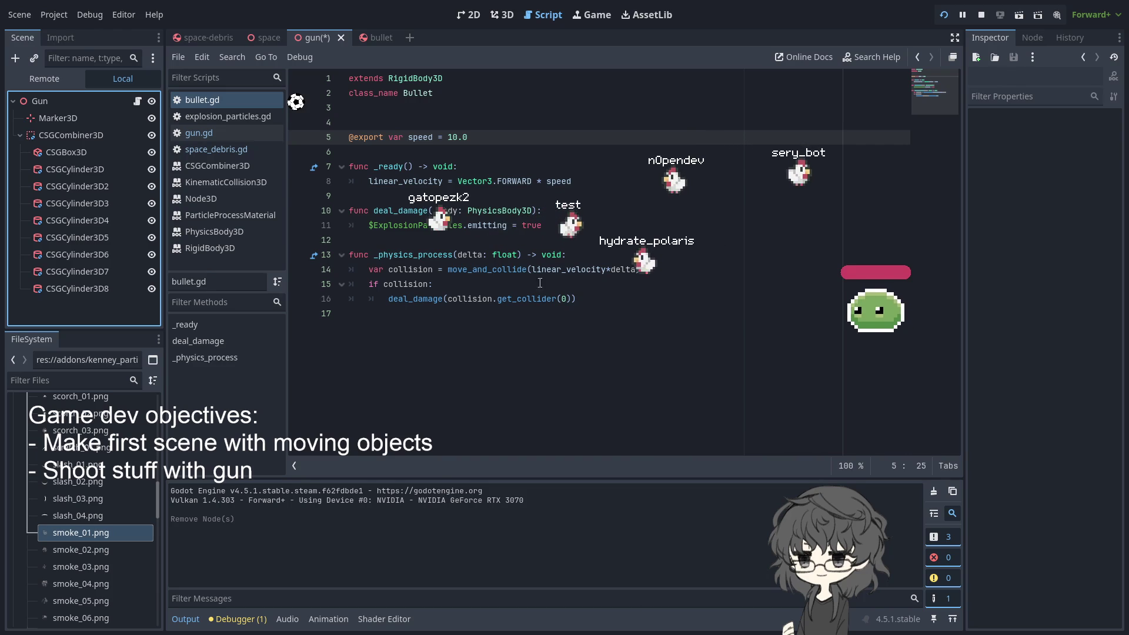
click(566, 269)
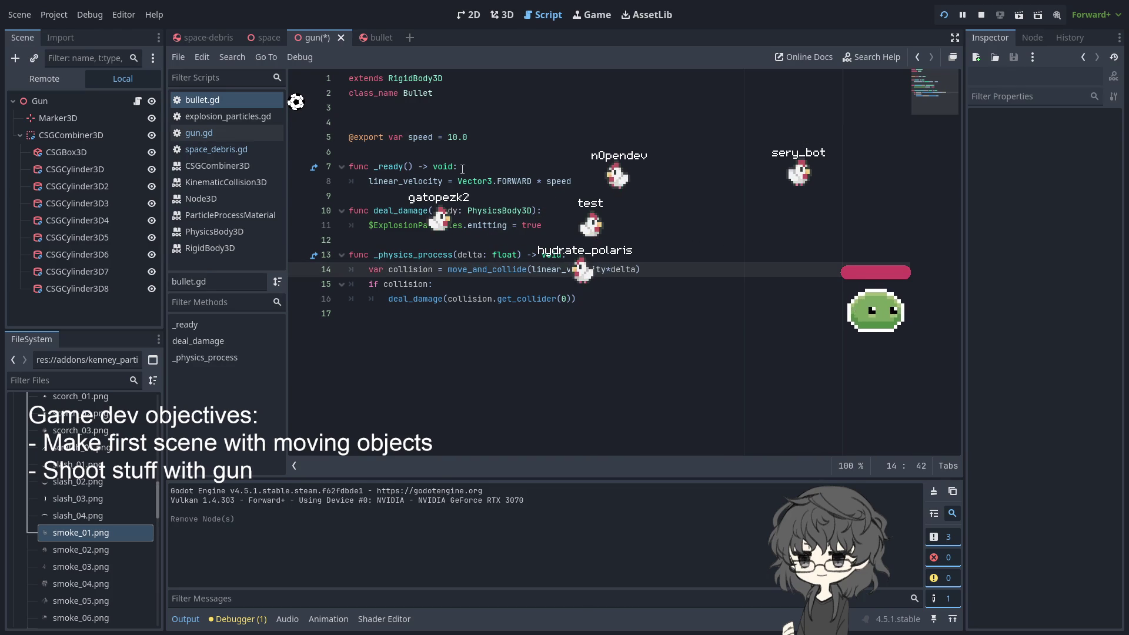
click(653, 255)
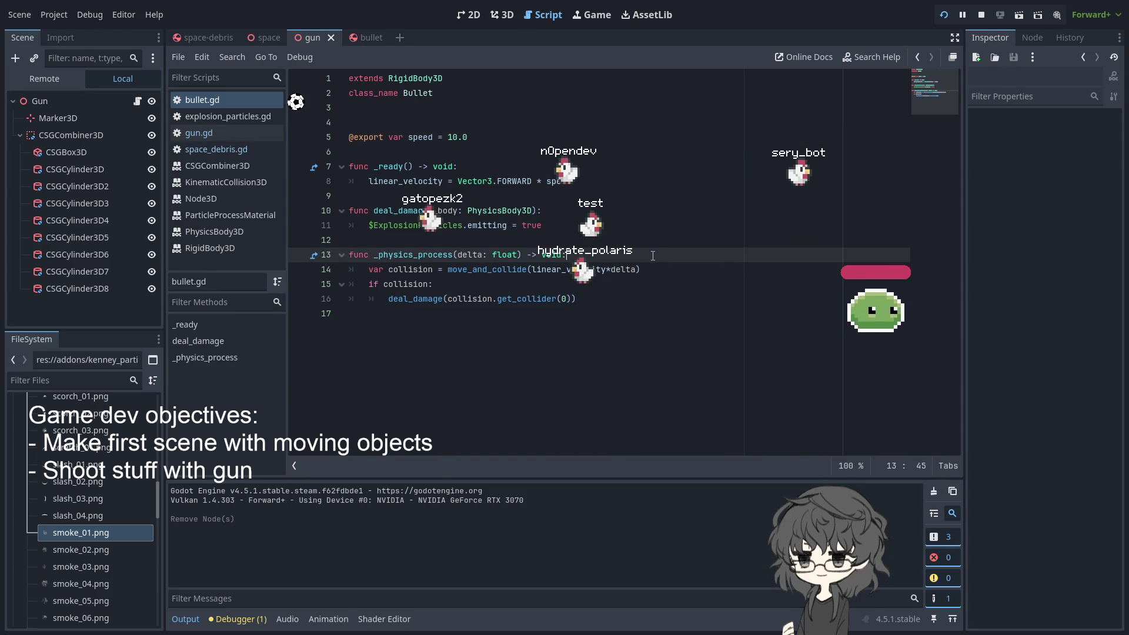
click(942, 16)
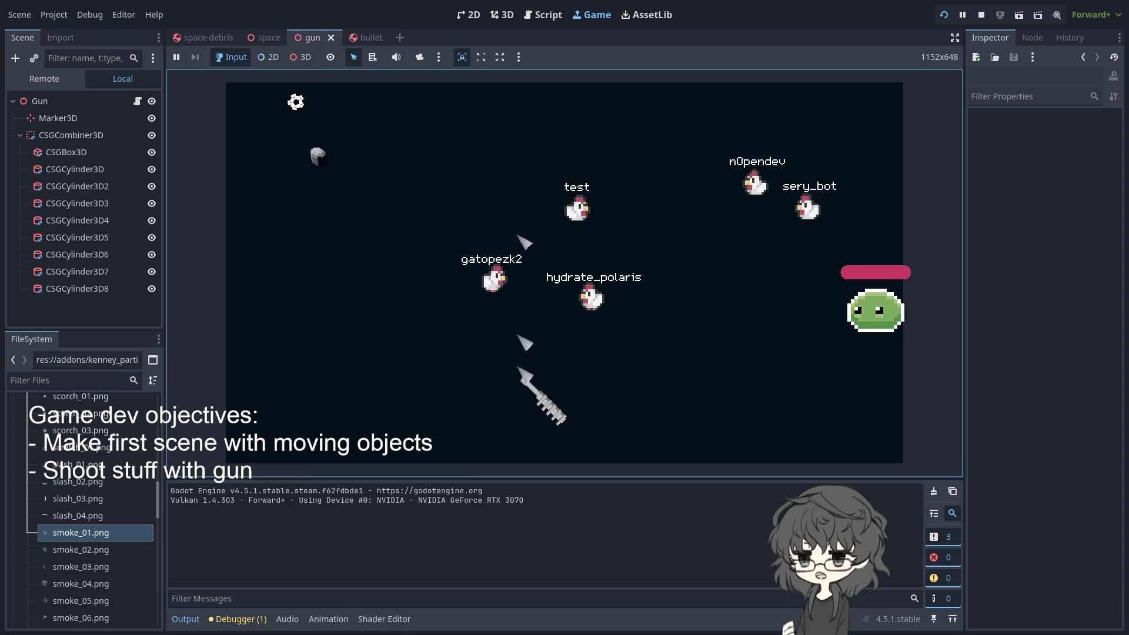
Look through the space, gun and bullet scenes and the explosion_particles.gd script
click(254, 39)
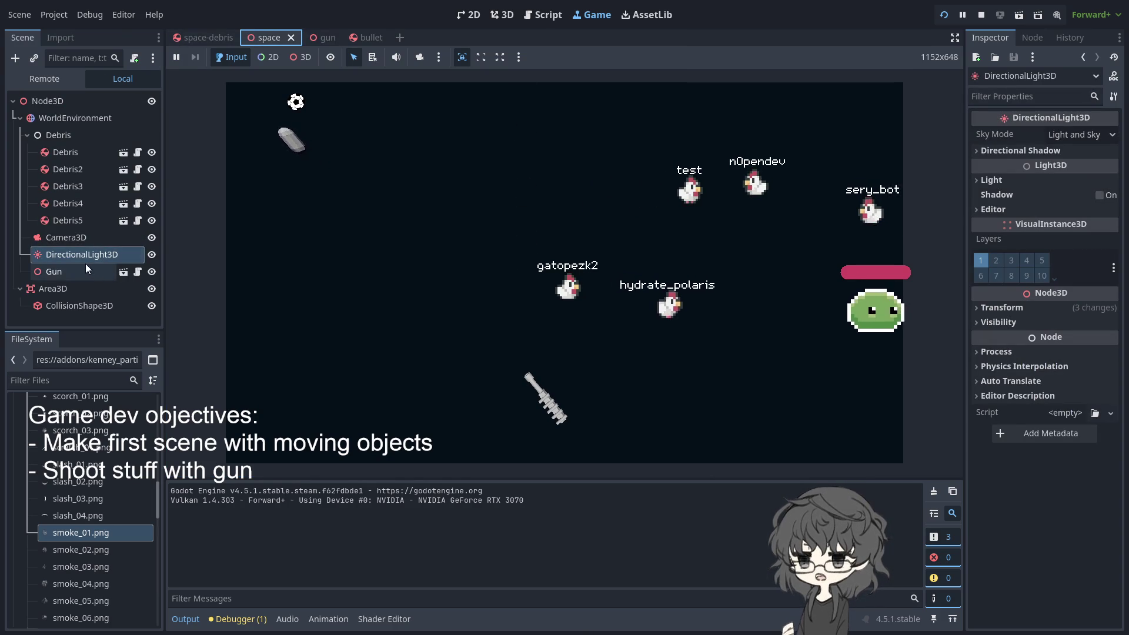
click(313, 37)
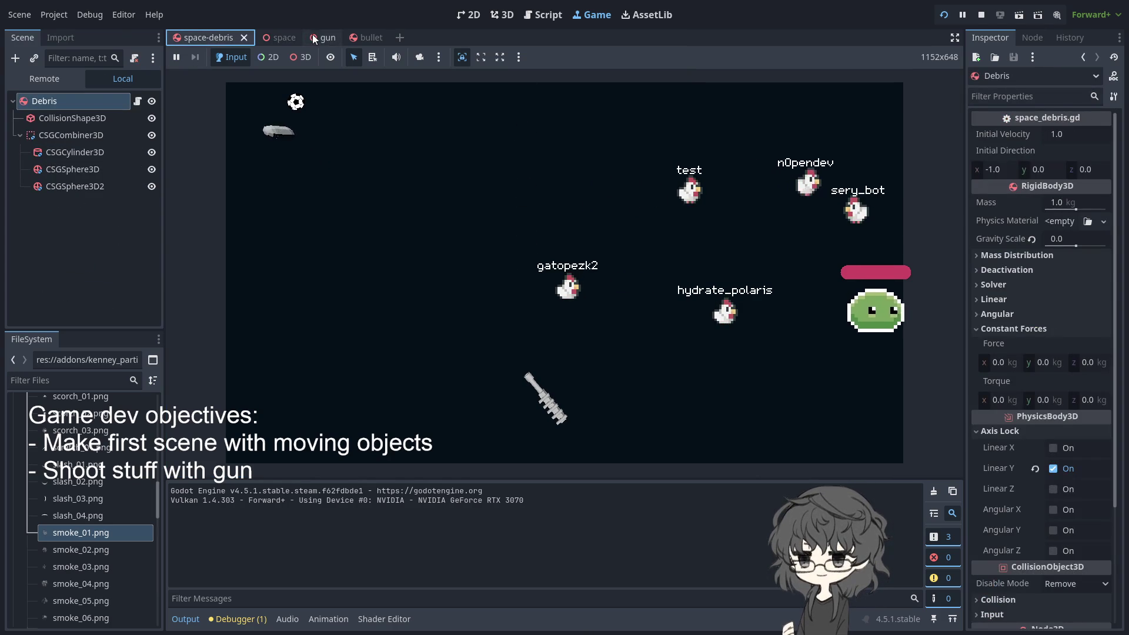
click(366, 37)
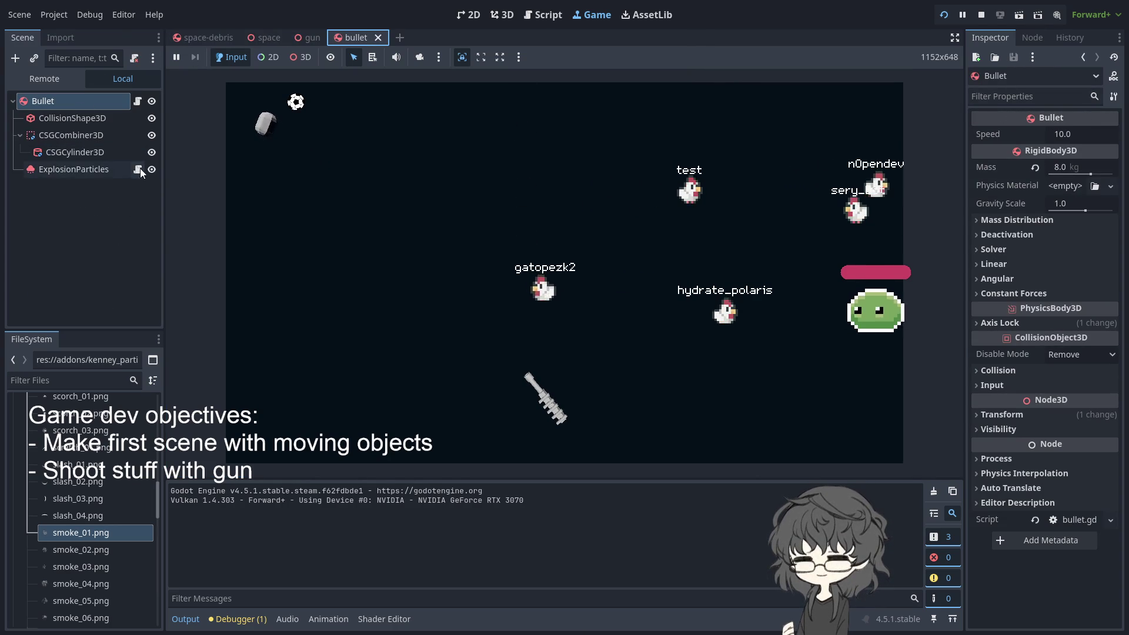
click(138, 169)
click(534, 243)
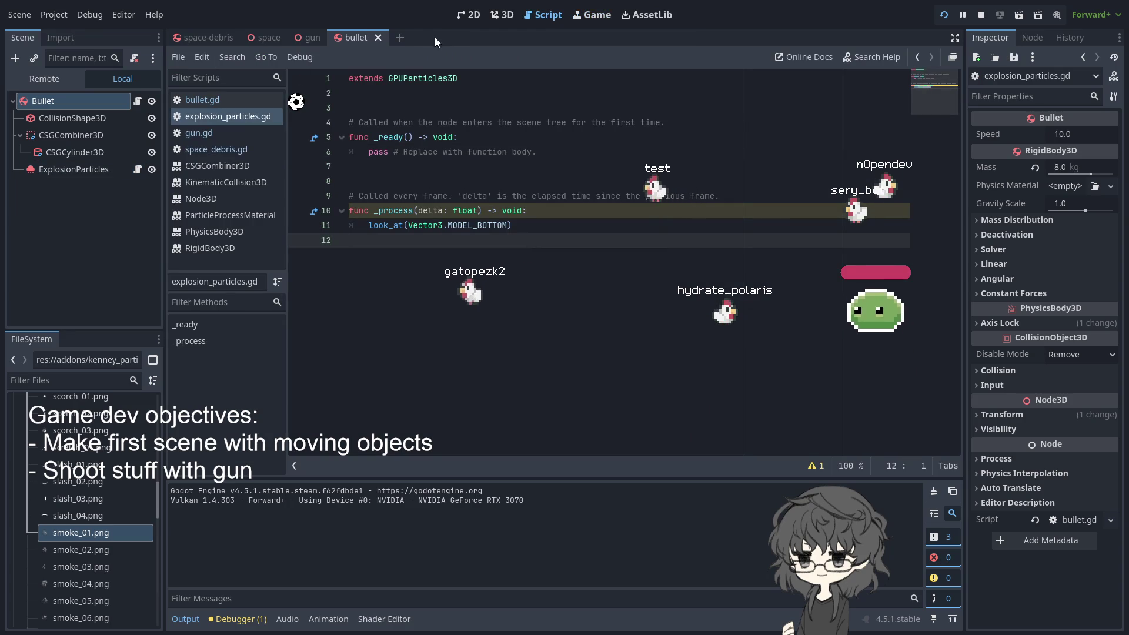
Review gun.gd's _unhandled_input event code, then return to bullet.gd's speed declaration
click(316, 38)
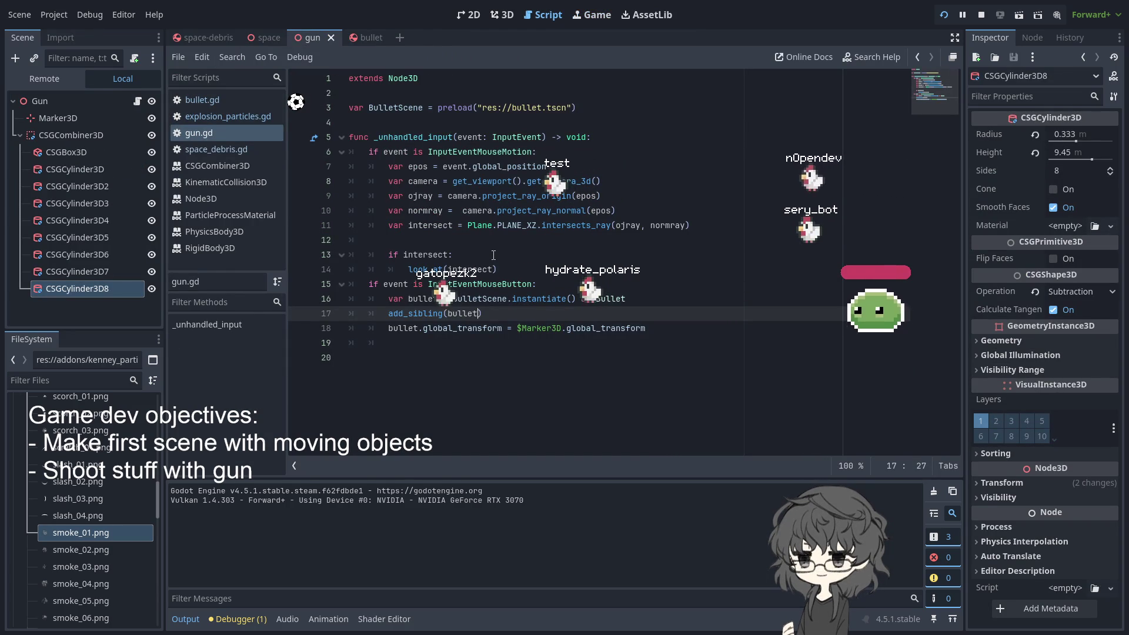
double_click(422, 137)
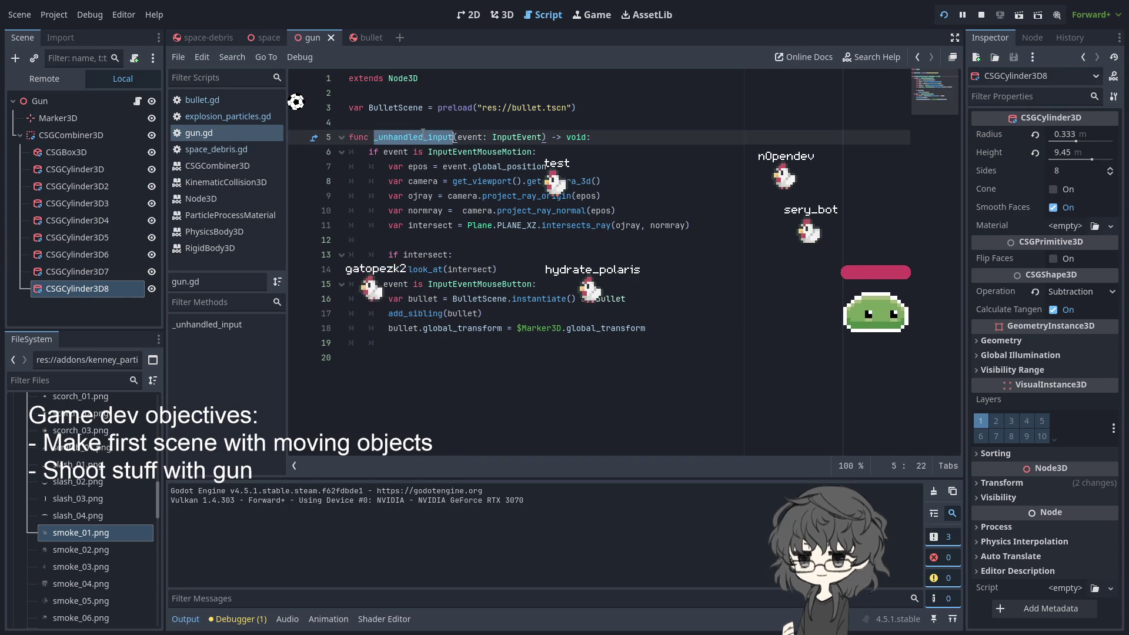
double_click(386, 285)
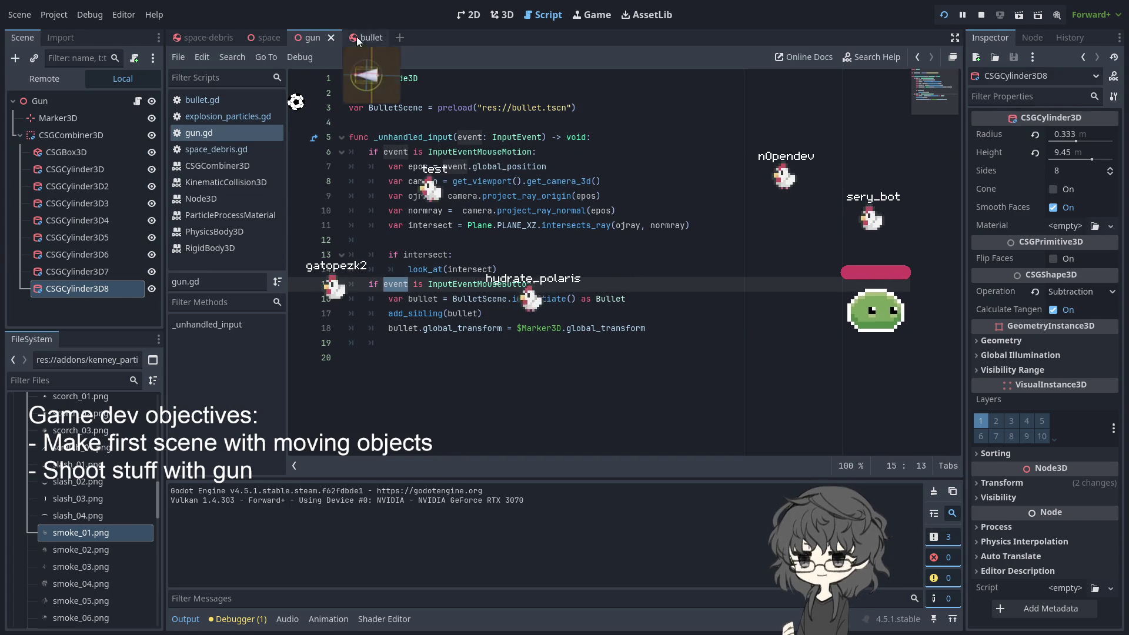
click(360, 37)
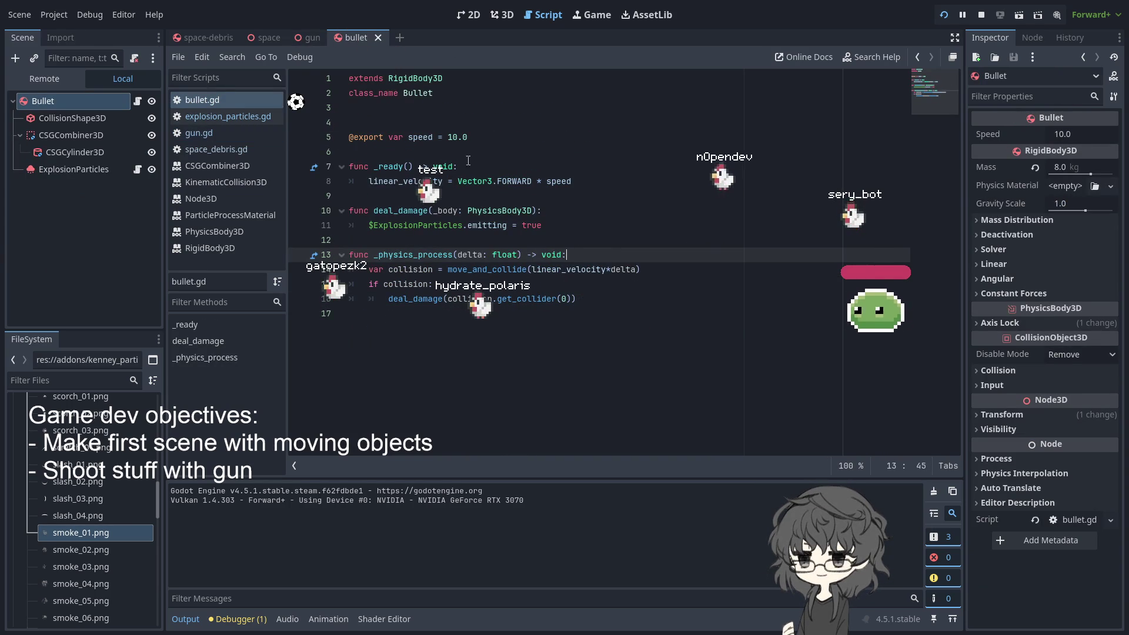
click(522, 142)
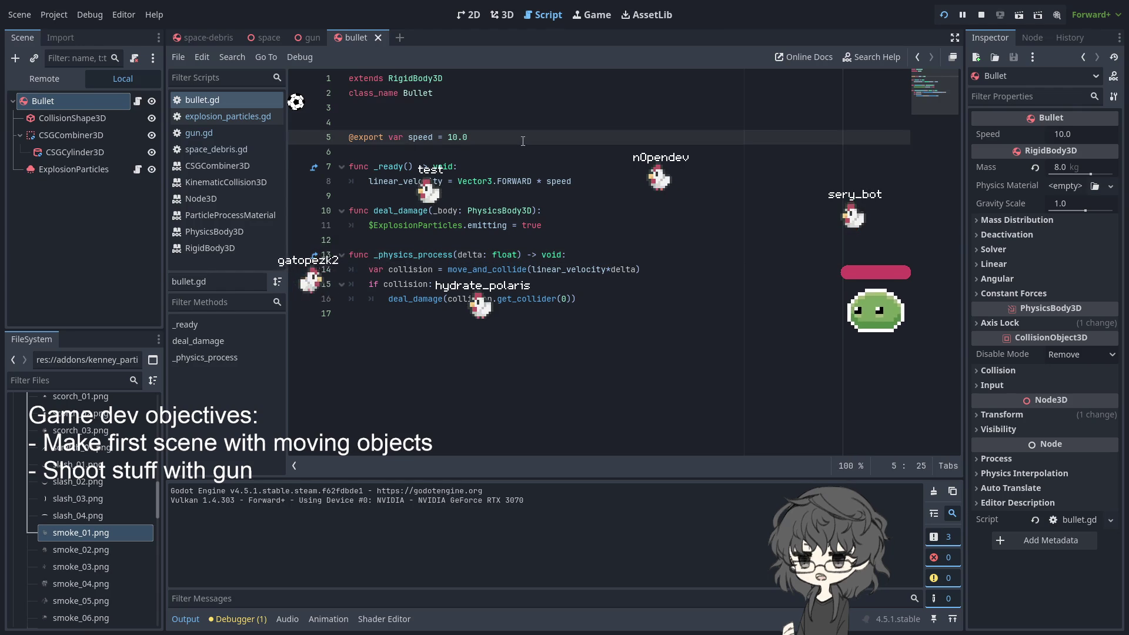
Add a new func set_velocity(): declaration in bullet.gd below the speed variable
key(Return)
key(Return)
text(func )
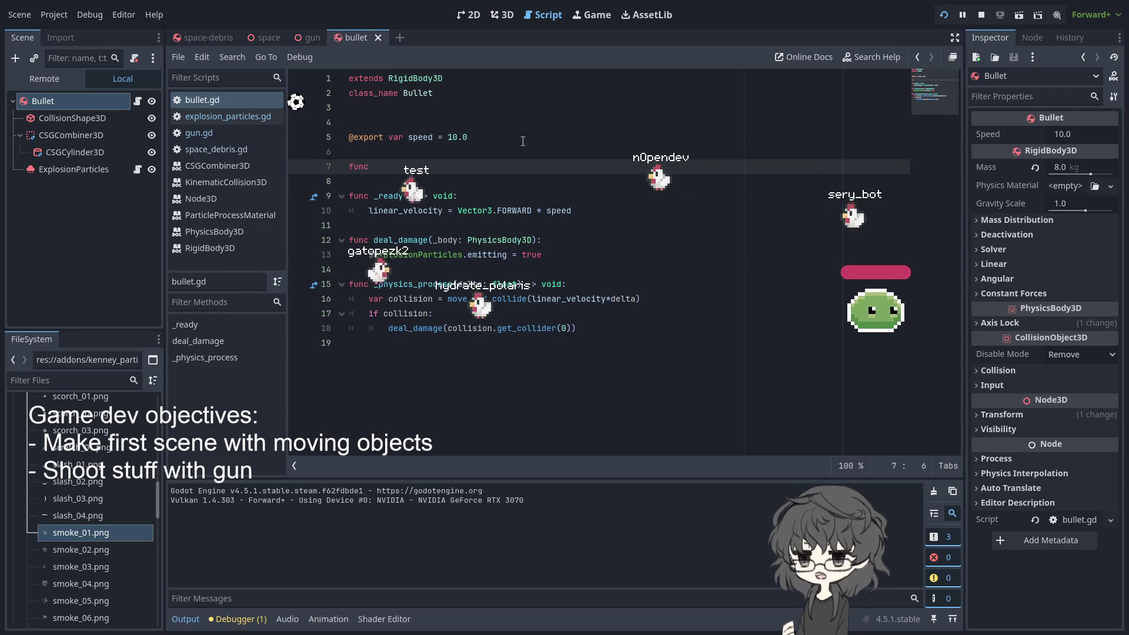
text(se)
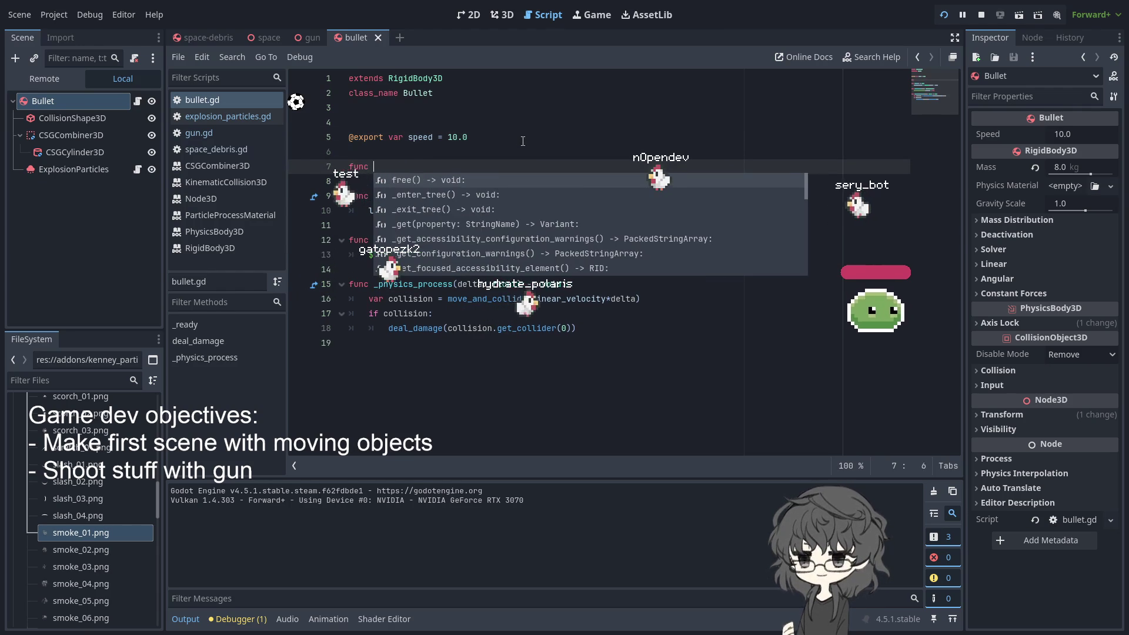
text(t:_)
text(_)
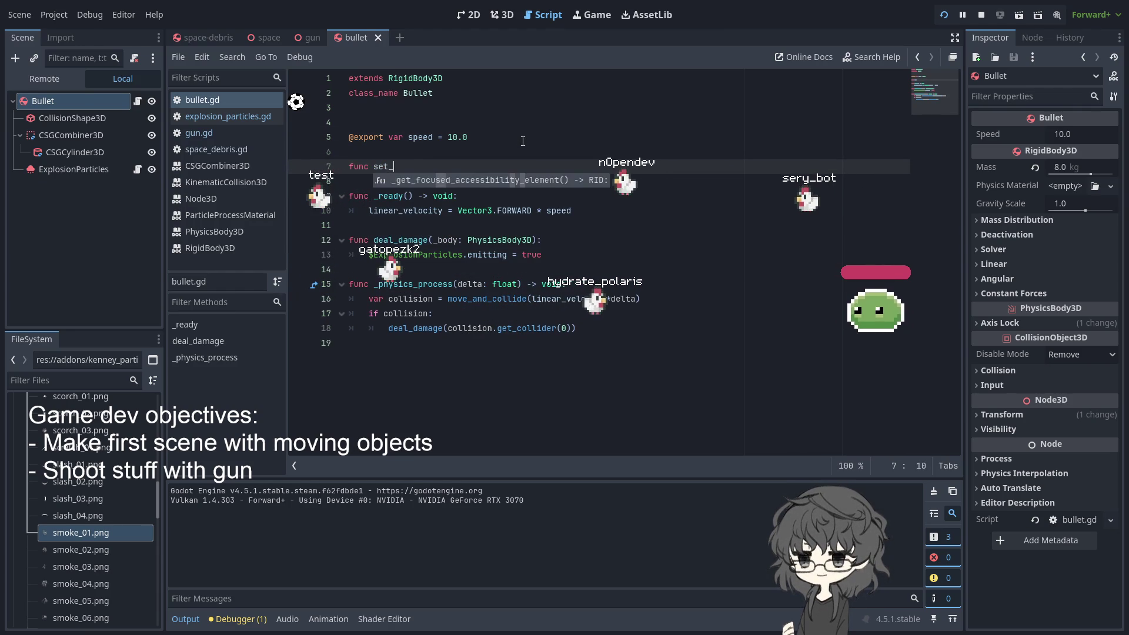
key(BackSpace)
key(BackSpace)
key(BackSpace)
text(tart_v)
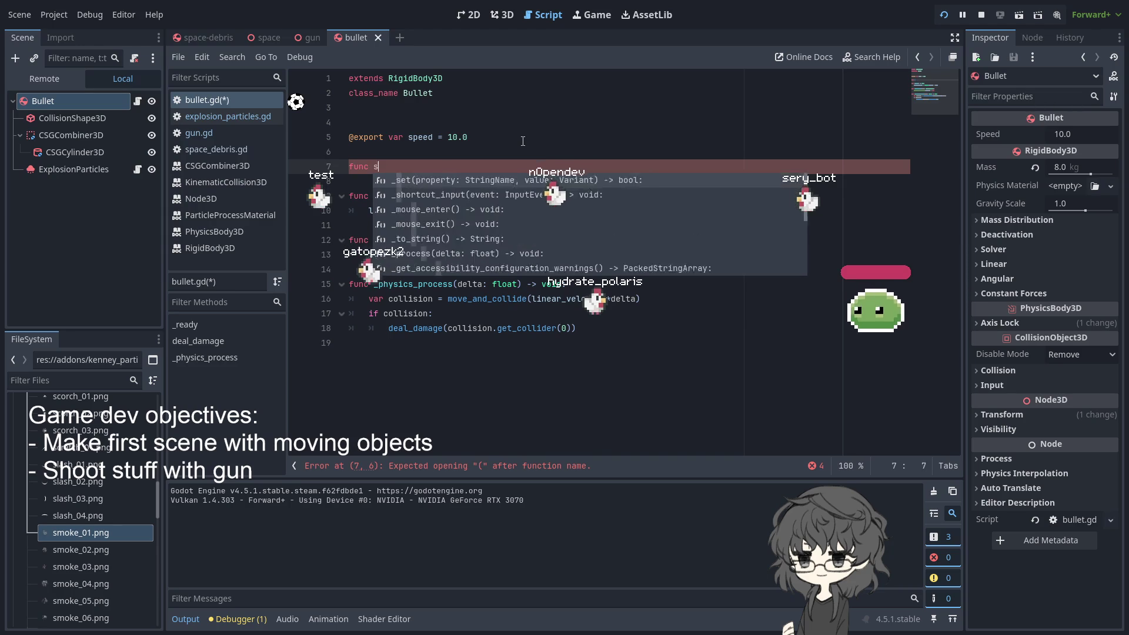
key(ctrl+BackSpace)
text(set_vel)
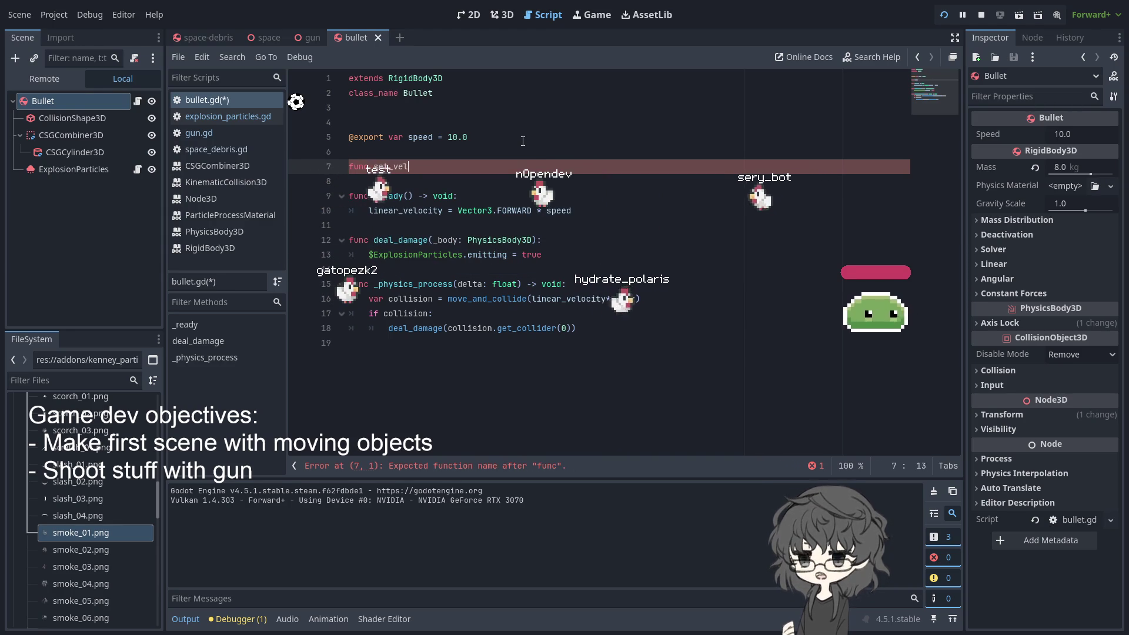
text(ocity())
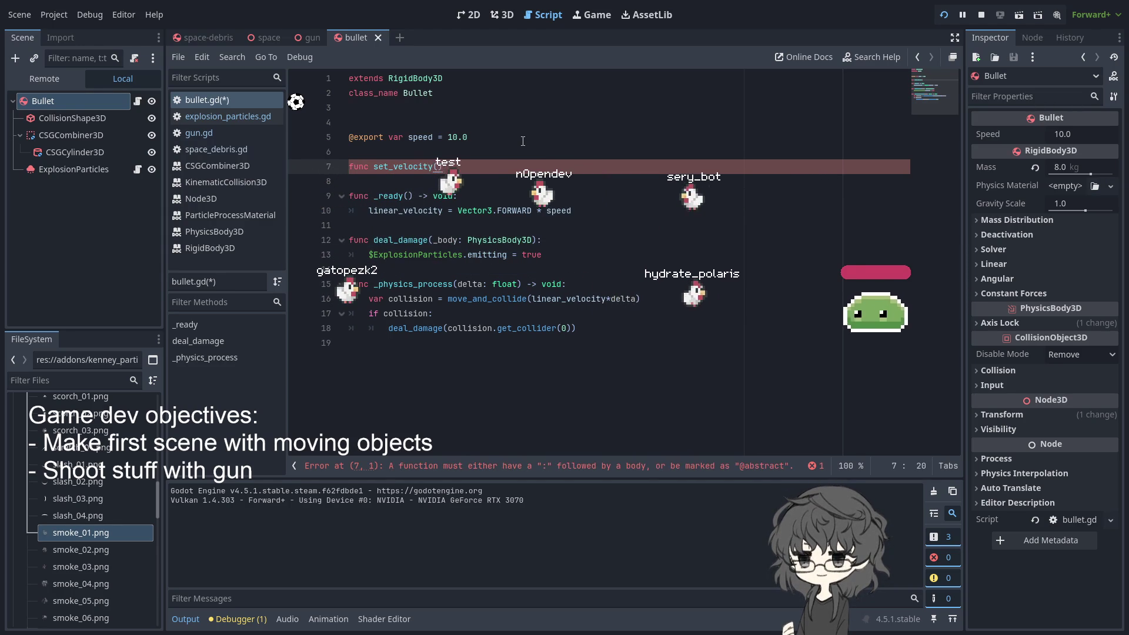
text(:)
key(Return)
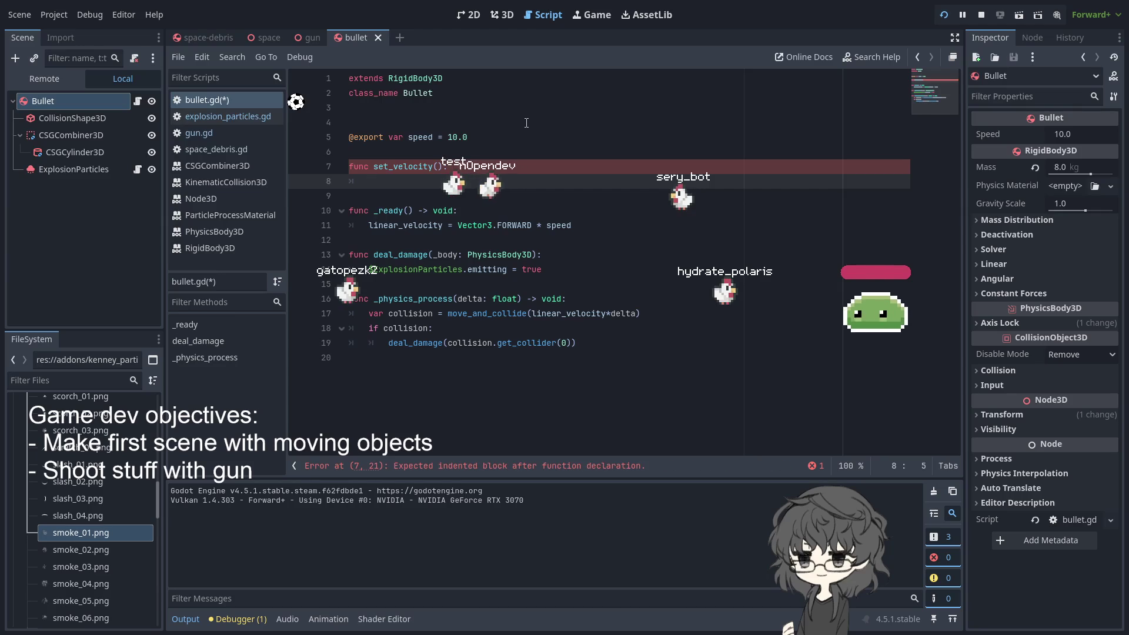
Move the linear_velocity line into set_velocity() and call set_velocity() from _ready
drag(369, 225, 571, 225)
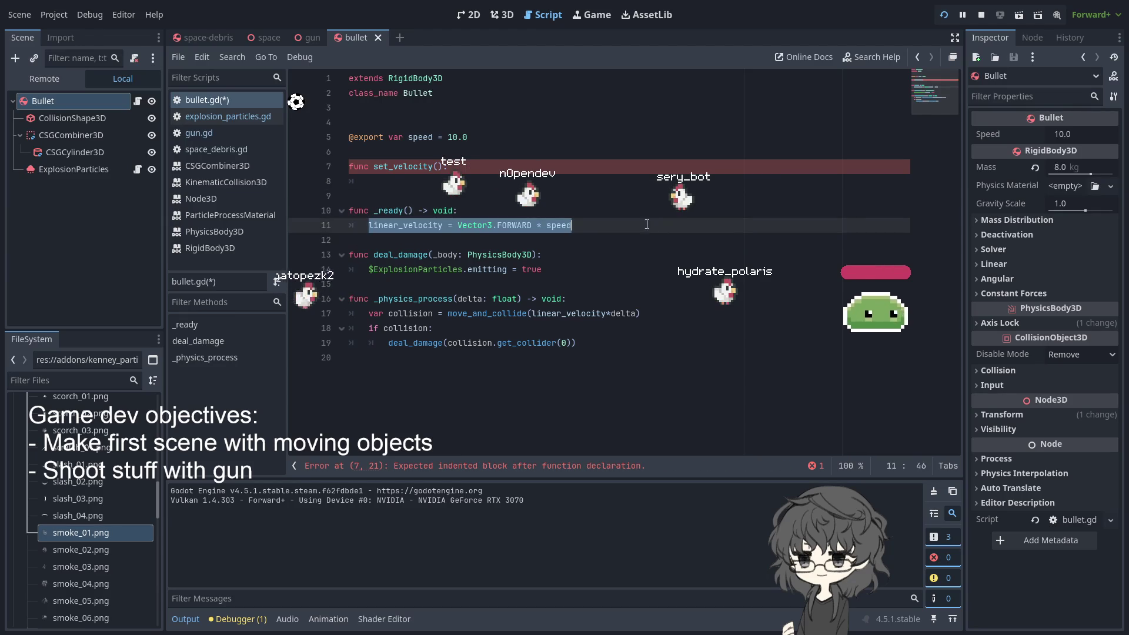
key(ctrl+x)
click(418, 181)
key(ctrl+v)
click(458, 231)
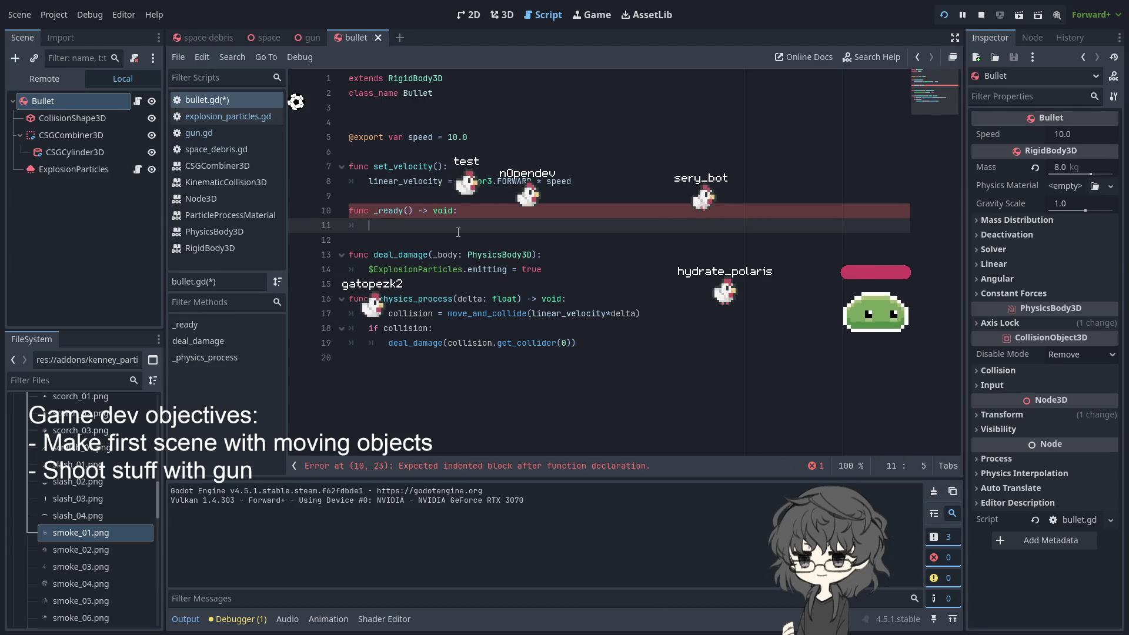
text(set:)
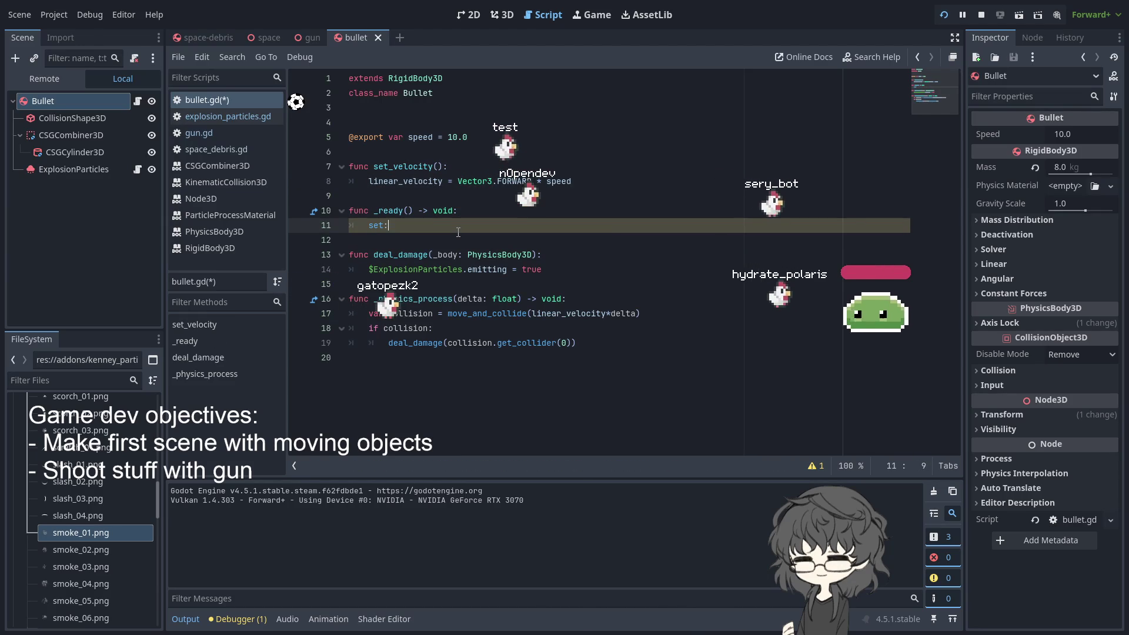
key(Return)
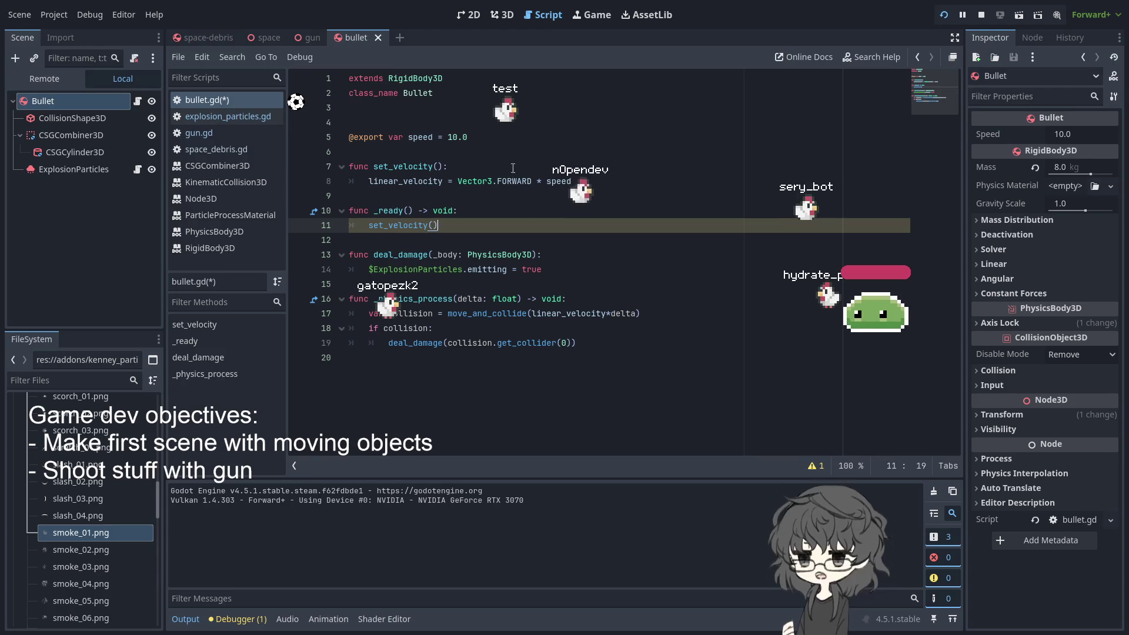
click(310, 37)
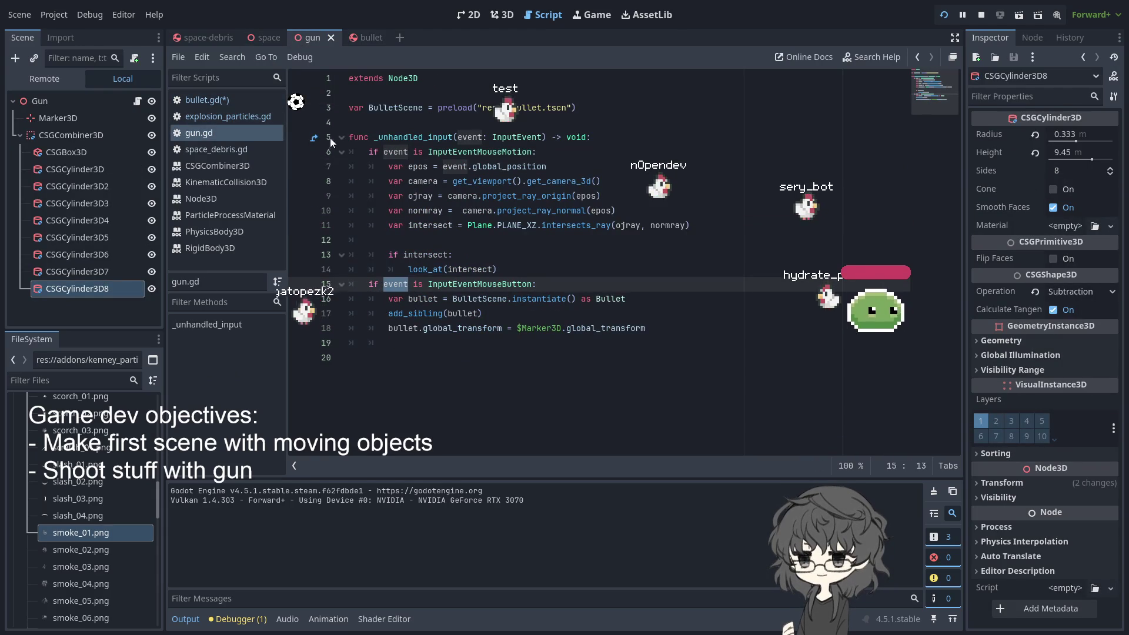
Inspect the add_sibling(bullet) call in gun.gd, briefly checking the bullet scene
double_click(463, 314)
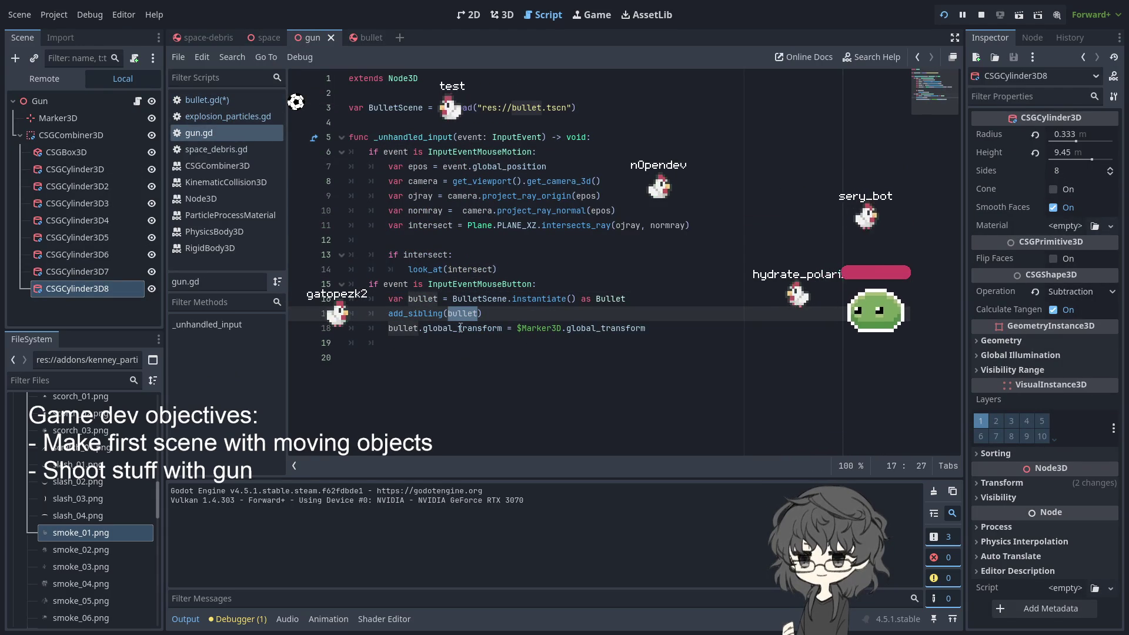
click(402, 314)
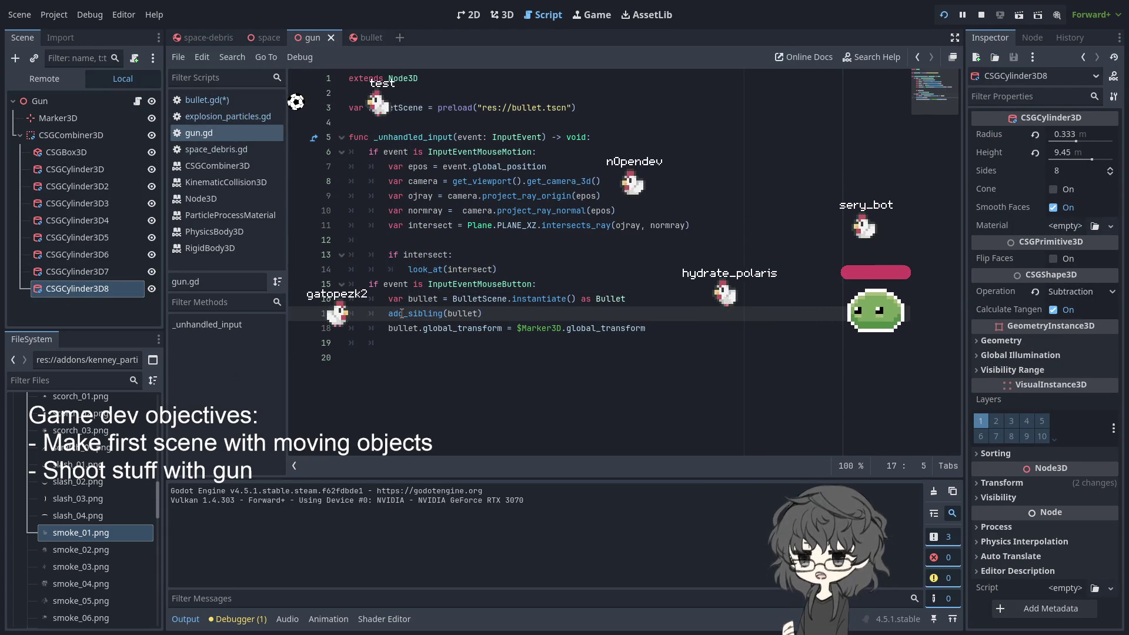
drag(390, 311, 511, 320)
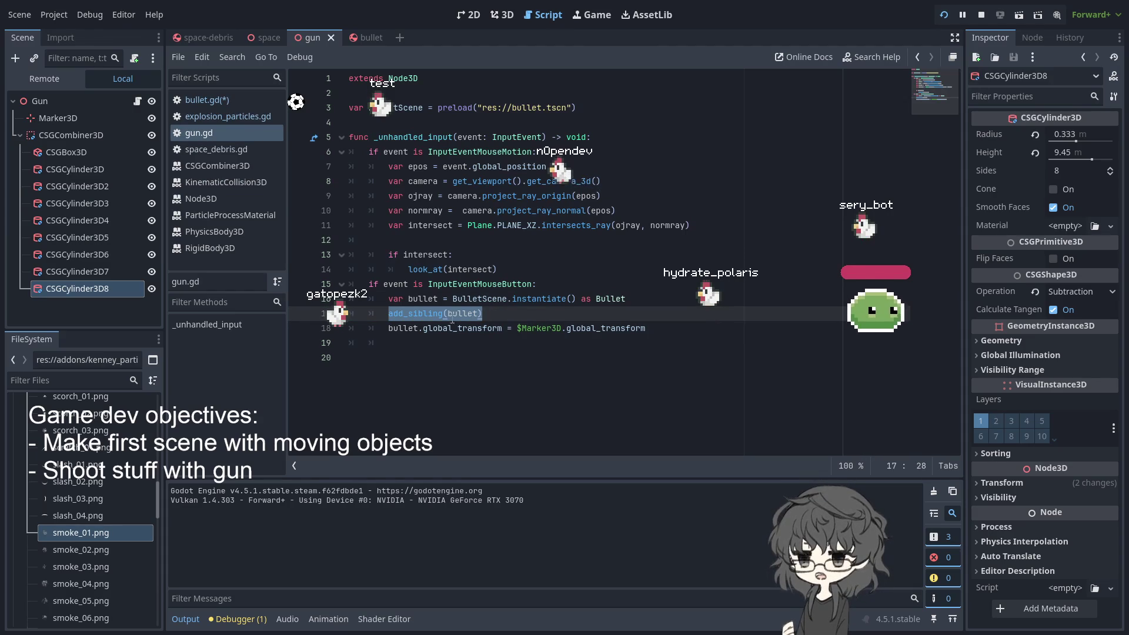
click(473, 314)
double_click(456, 312)
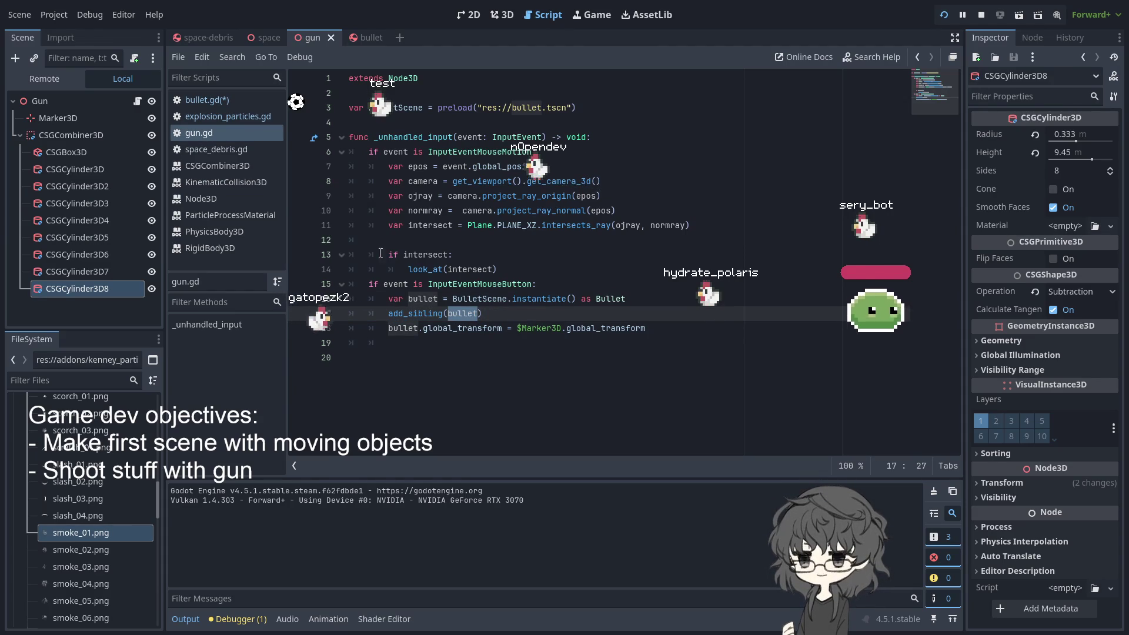
mouse_move(353, 38)
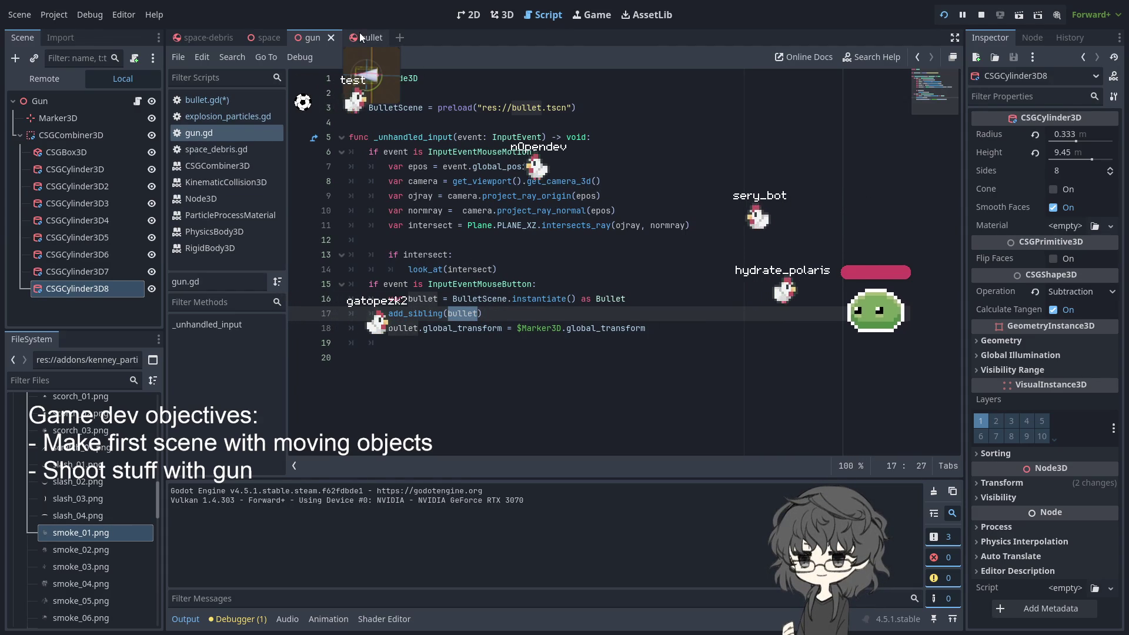
click(363, 37)
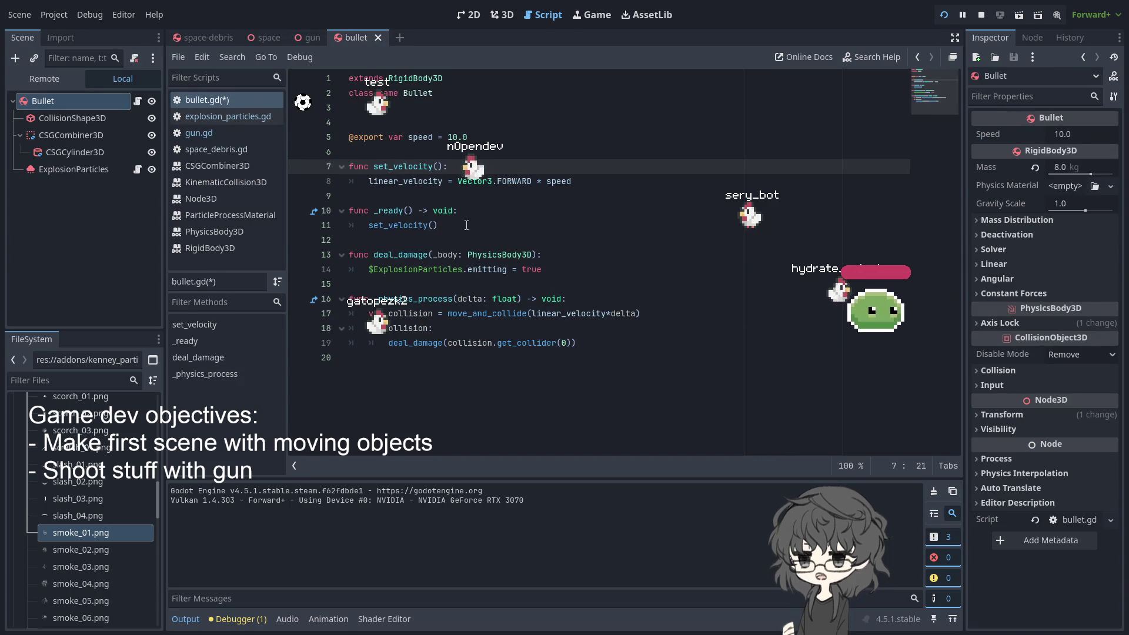
click(309, 35)
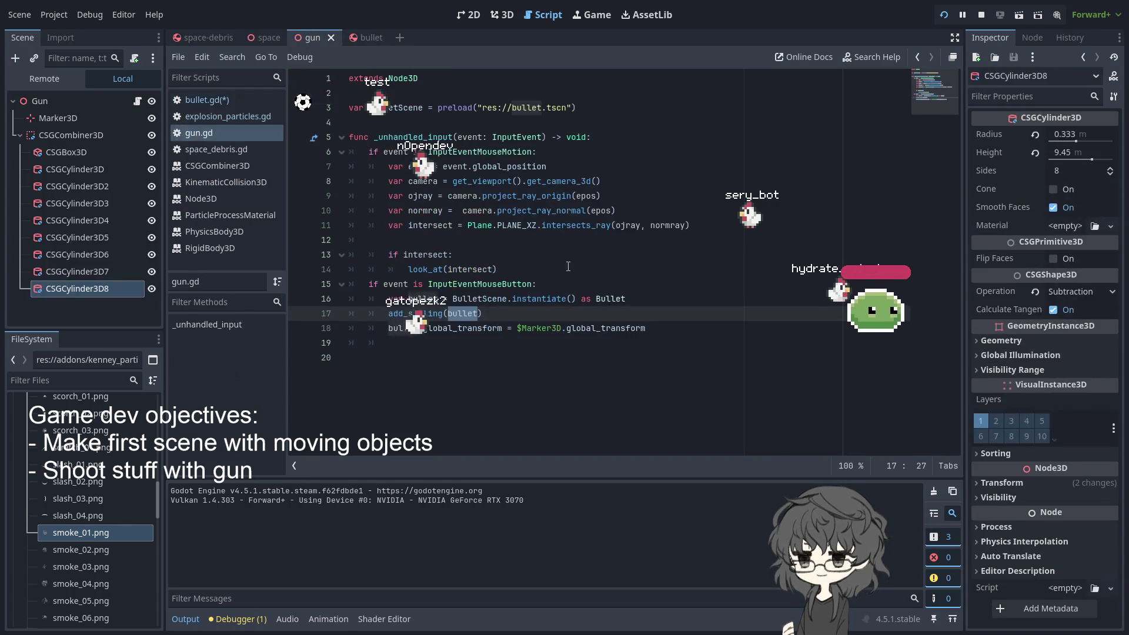
key(End)
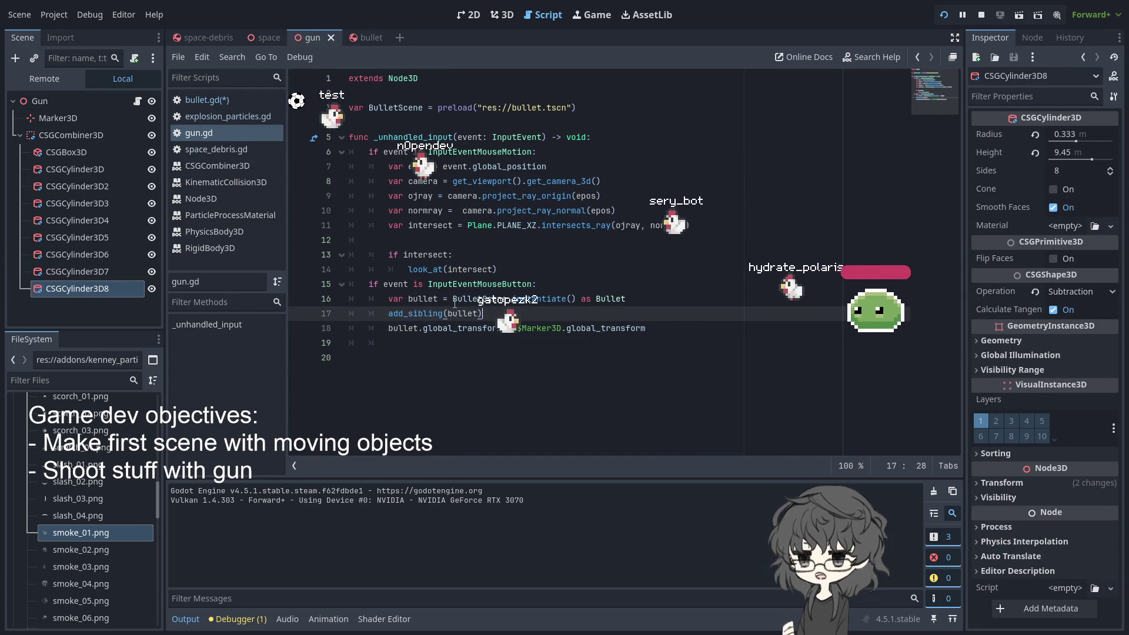
Move the global_transform line above add_sibling(bullet) with Alt+Up and run with F5
mouse_move(388, 328)
mouse_down()
mouse_move(739, 342)
mouse_move(733, 326)
mouse_up()
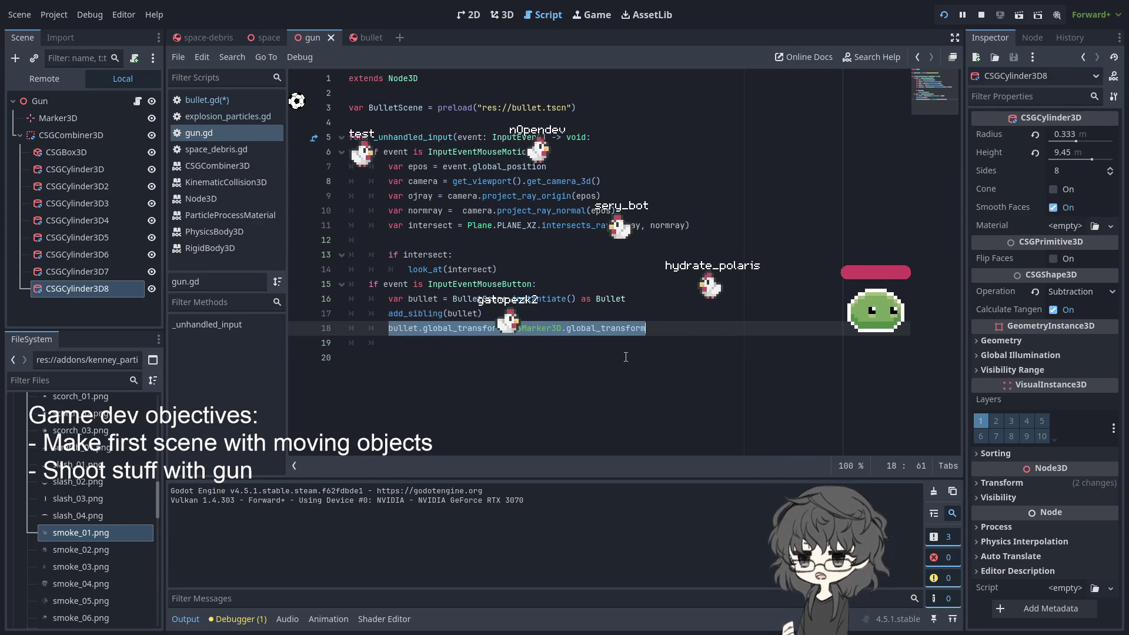
click(663, 323)
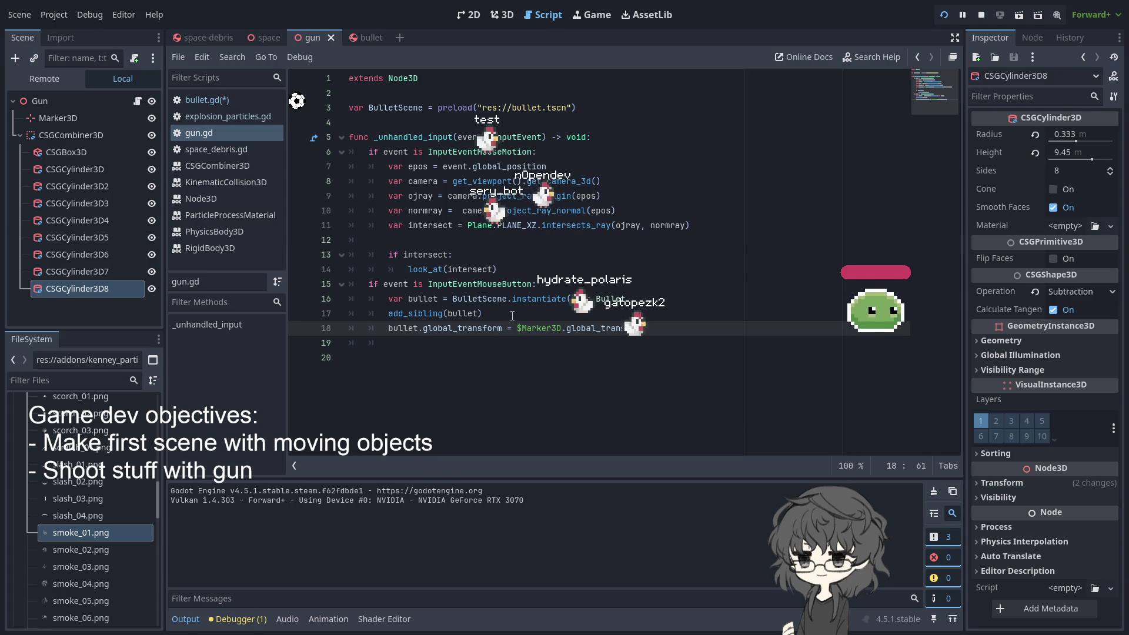
drag(509, 318, 697, 329)
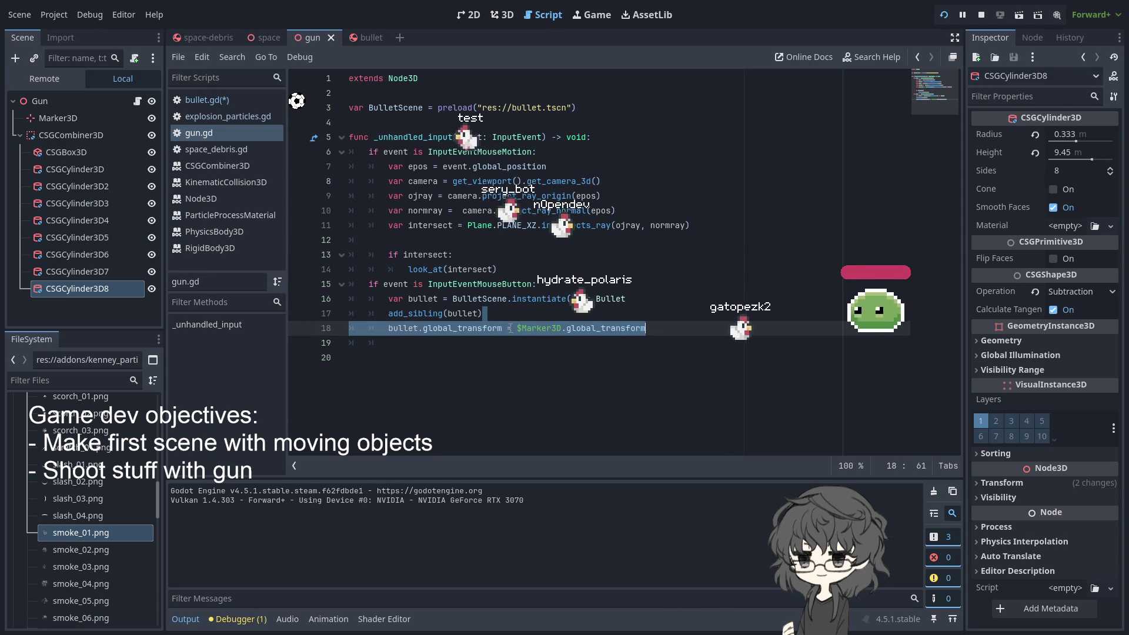
key(alt+Up)
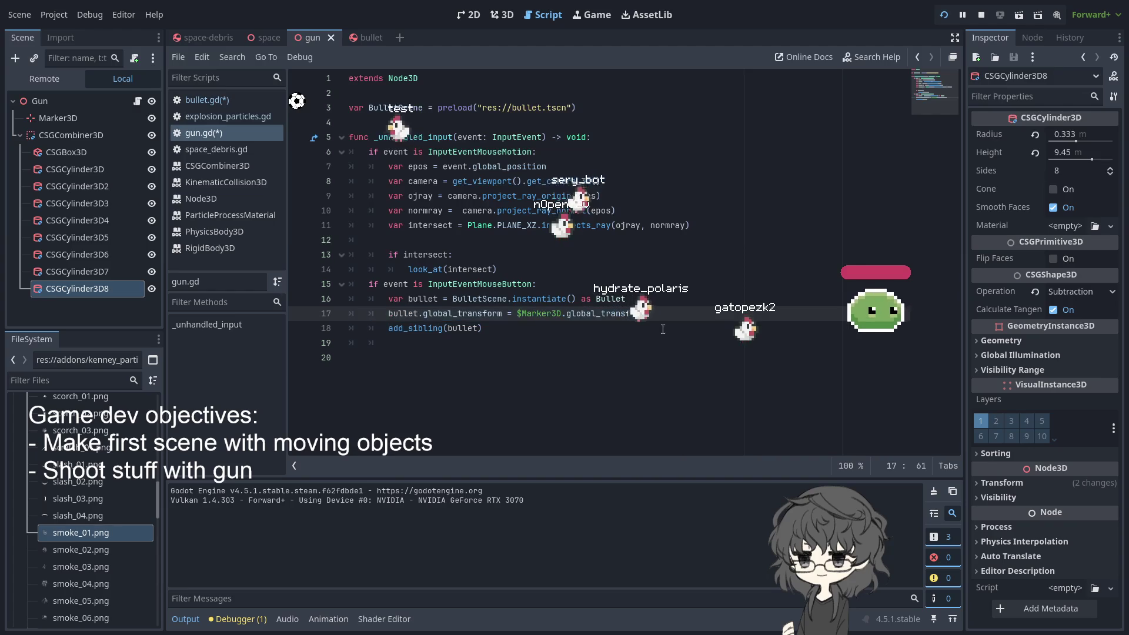
key(Down)
key(Down)
click(573, 328)
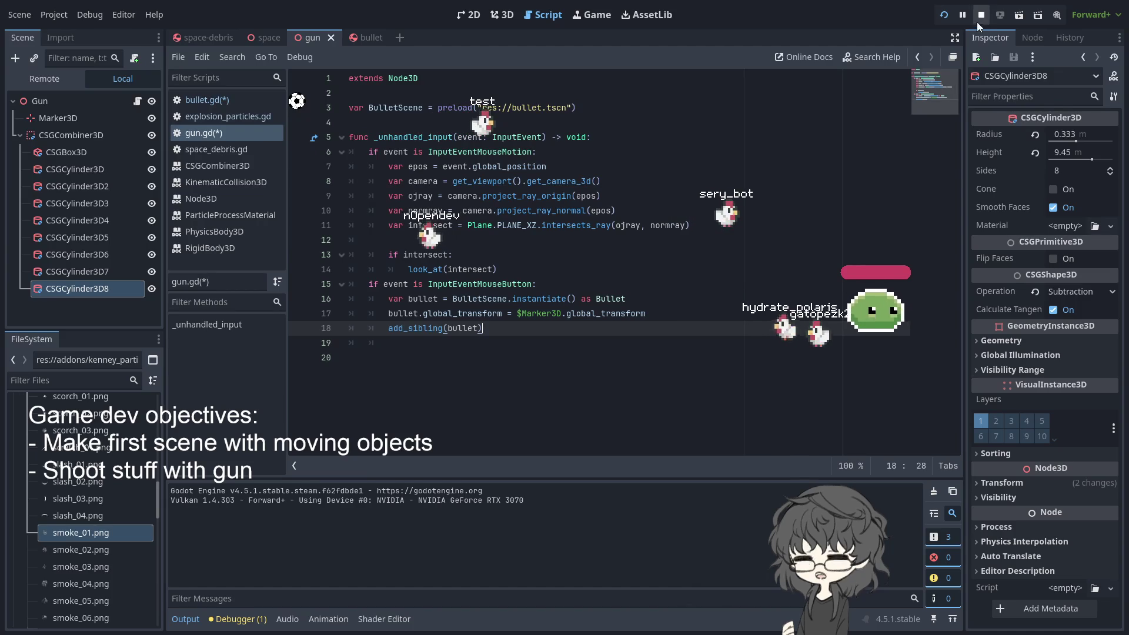
key(F5)
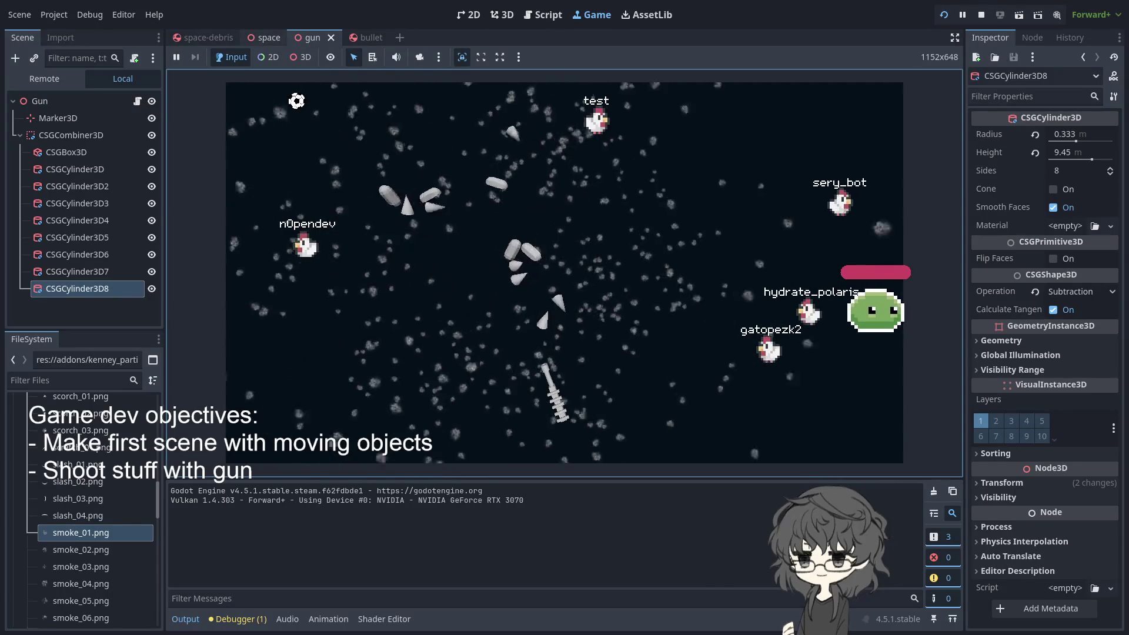
Flip through the scene tabs and fire a bullet in the running gun scene
click(371, 37)
click(231, 34)
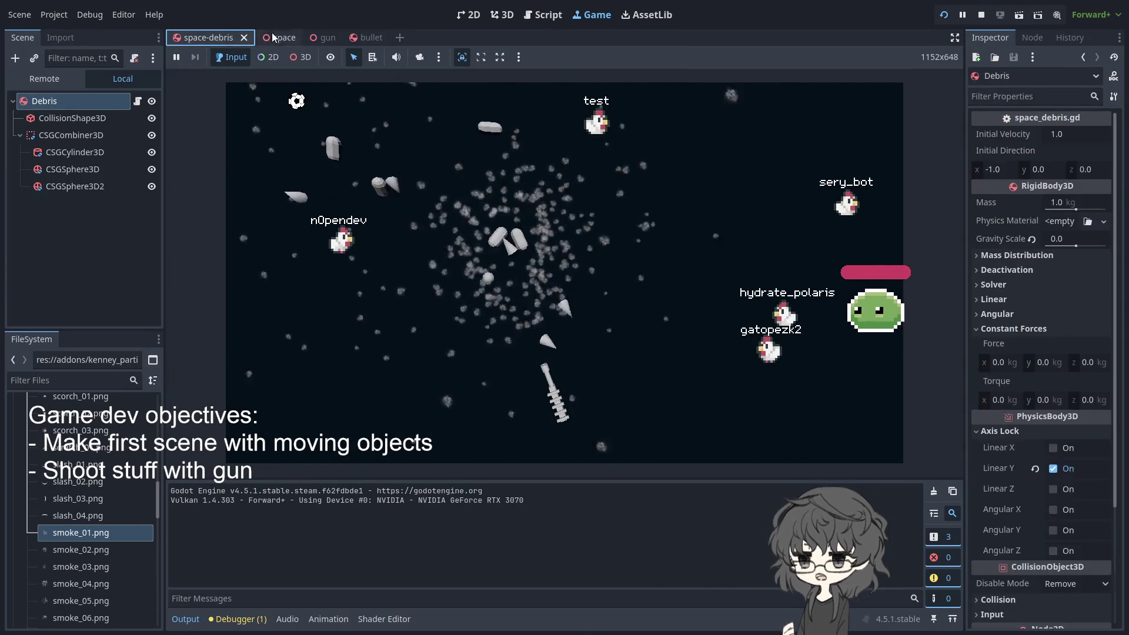
click(271, 37)
click(329, 36)
click(360, 37)
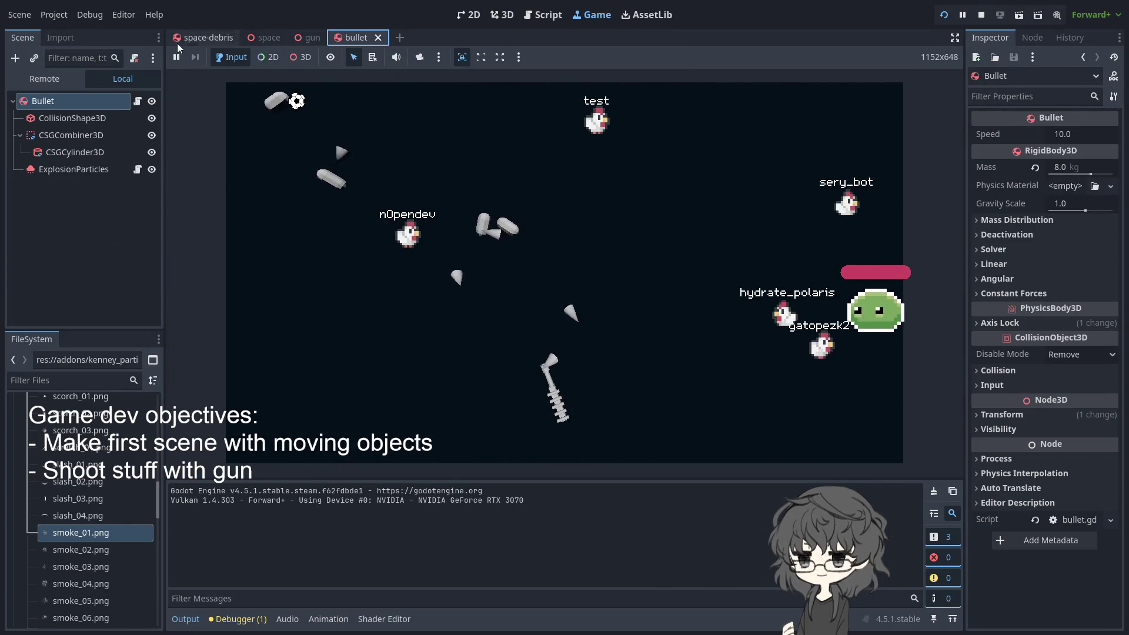
click(298, 36)
click(265, 36)
click(204, 37)
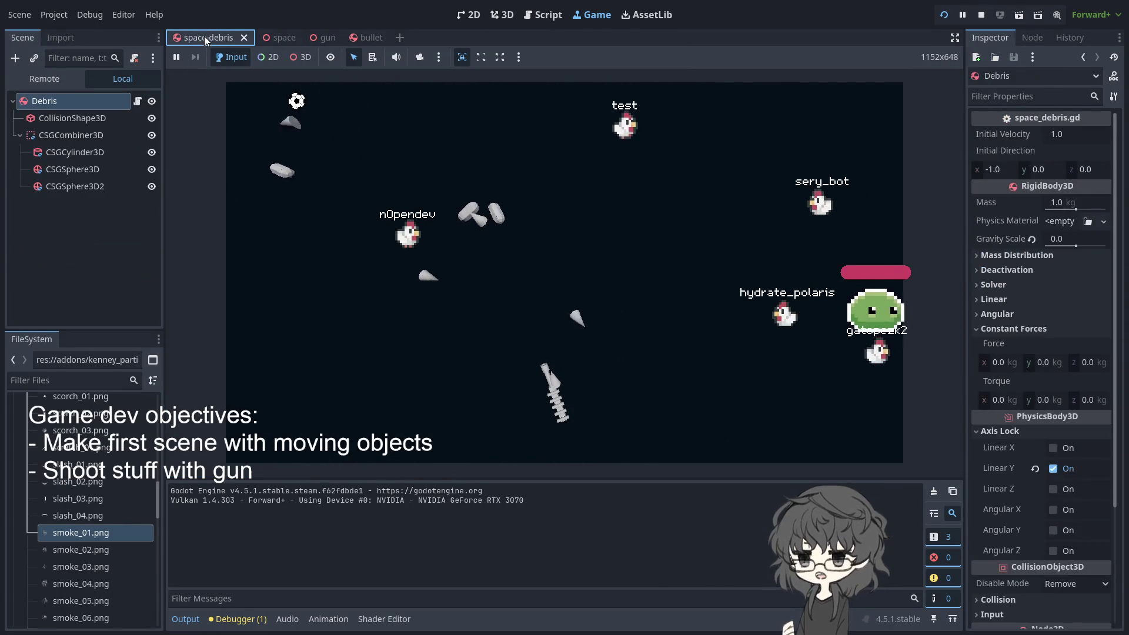
click(511, 256)
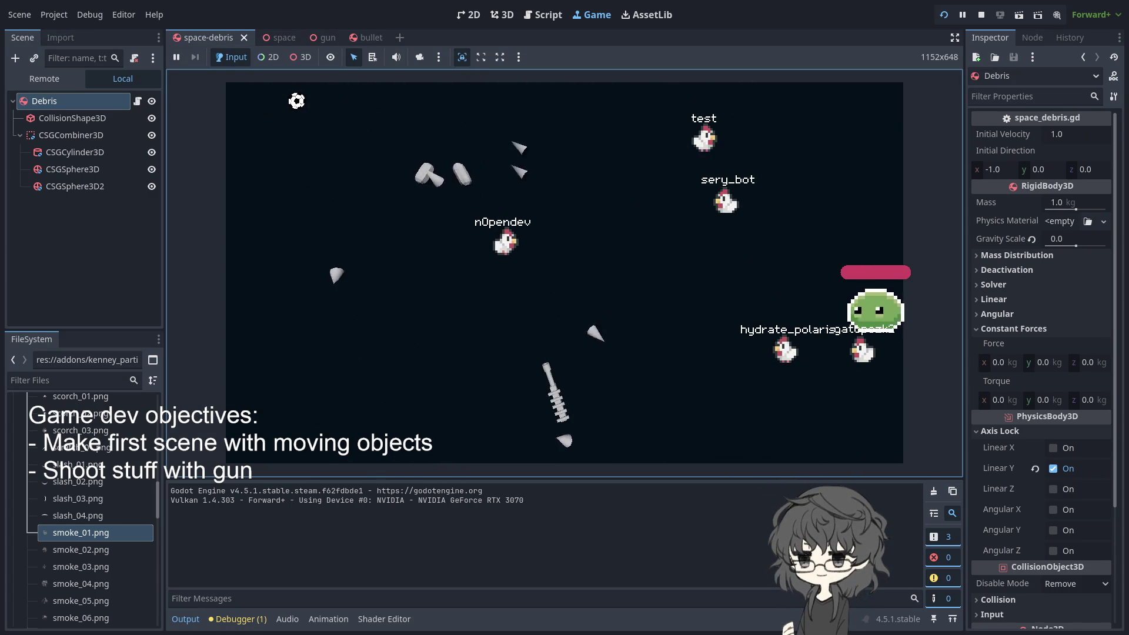
Cycle through the scene tabs again and return to editing gun.gd
click(370, 36)
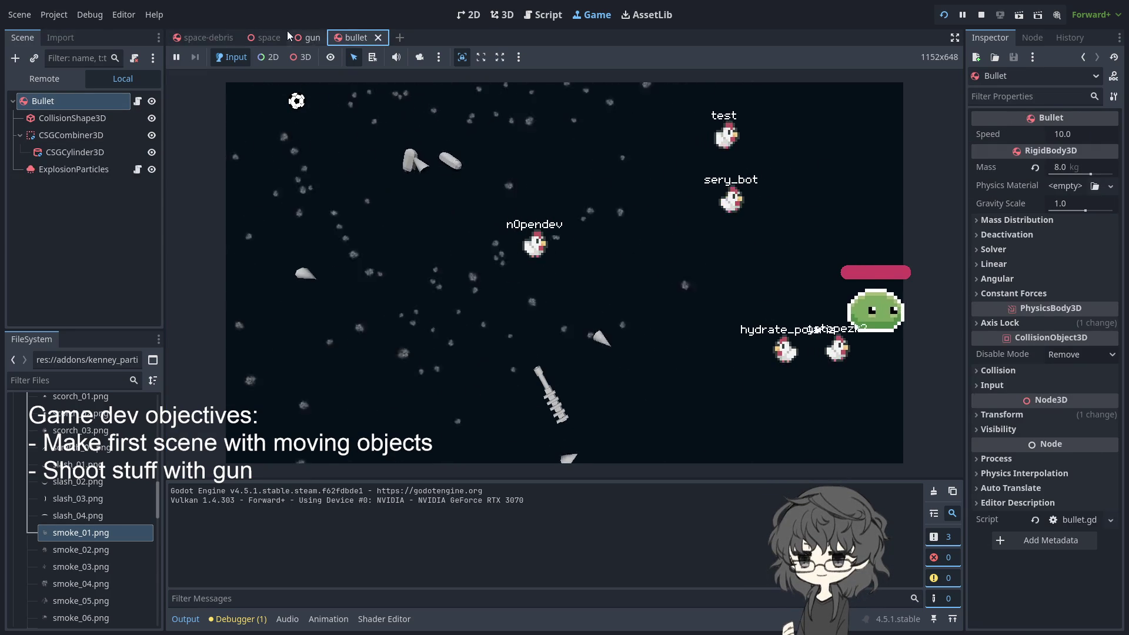
click(300, 37)
click(266, 37)
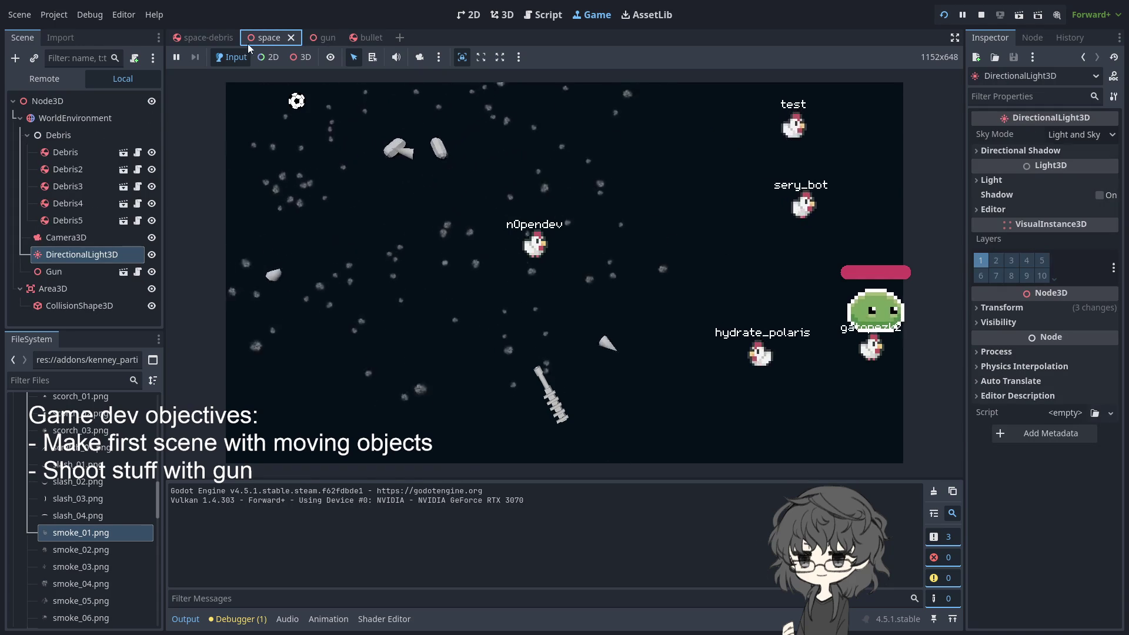
click(207, 37)
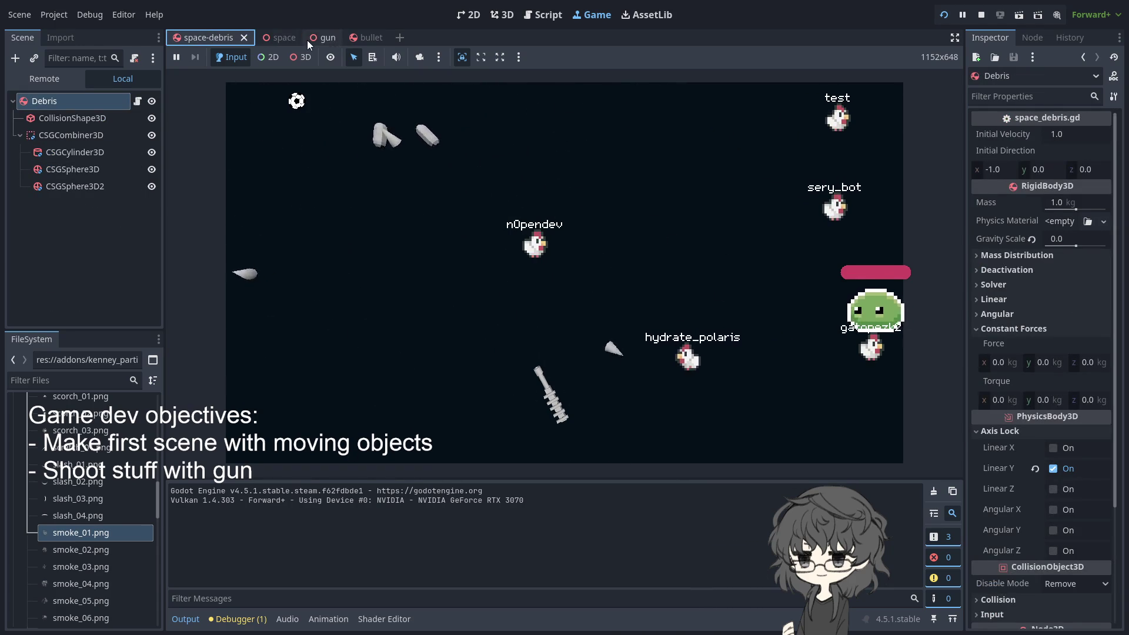
click(310, 39)
click(266, 37)
click(321, 37)
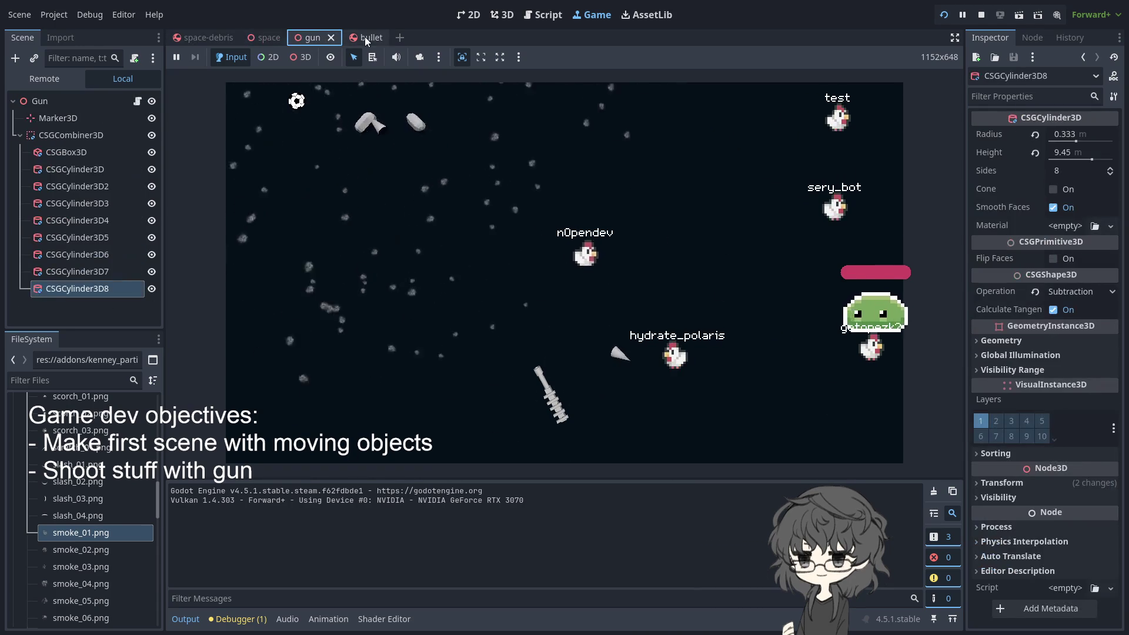
click(558, 16)
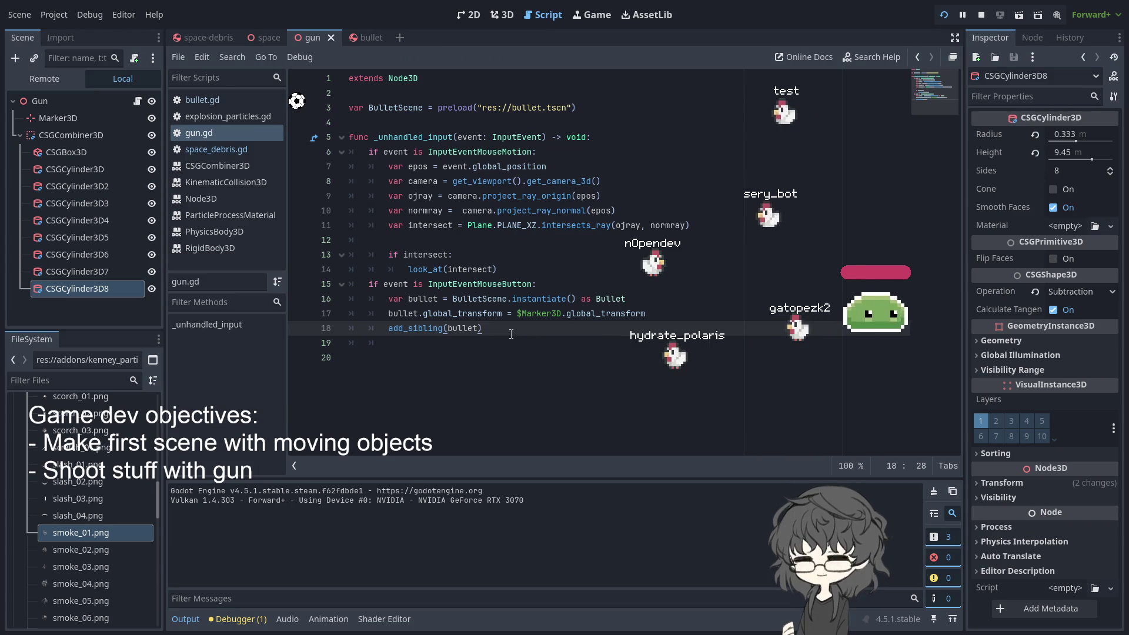
Add bullet.call_deferred("set_velocity") after add_sibling(bullet) and run the game
key(Return)
text(bu)
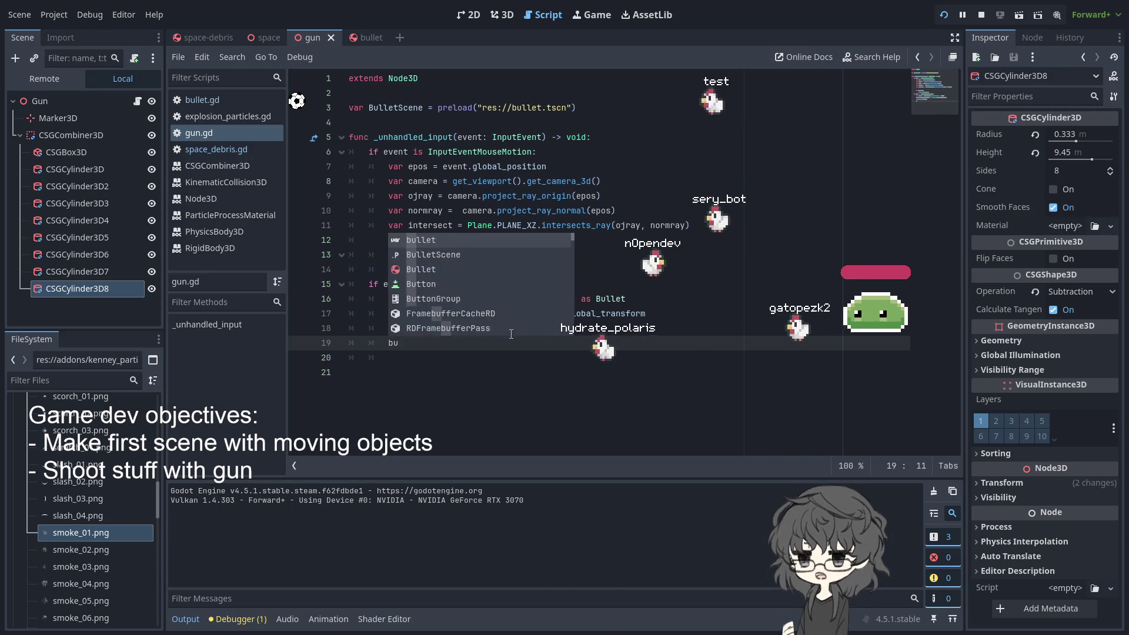
key(Return)
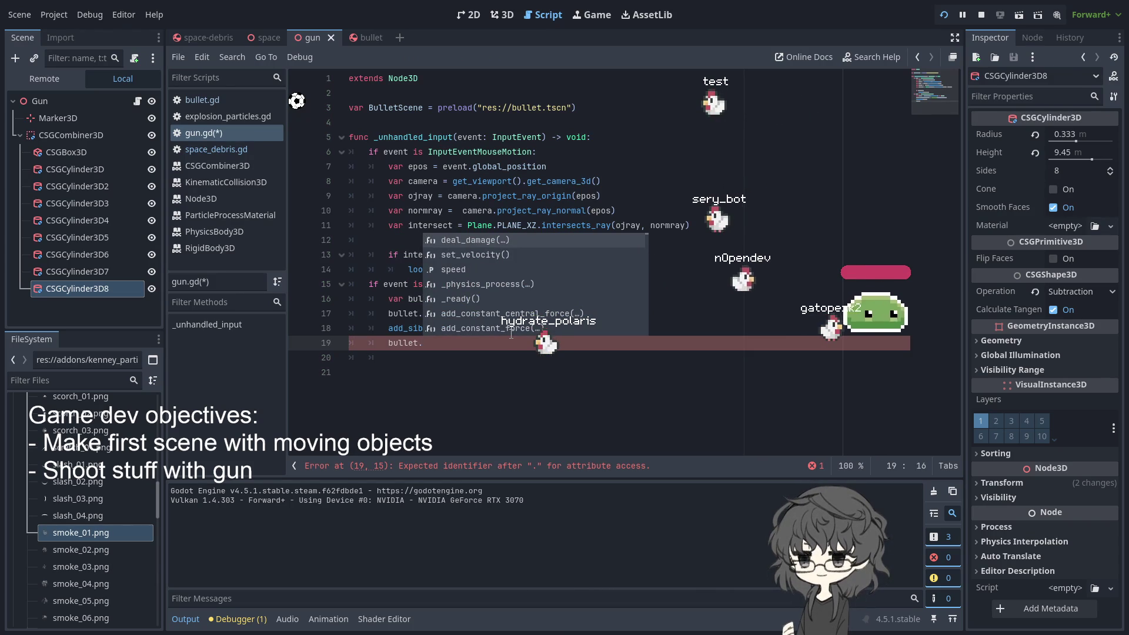
text(d)
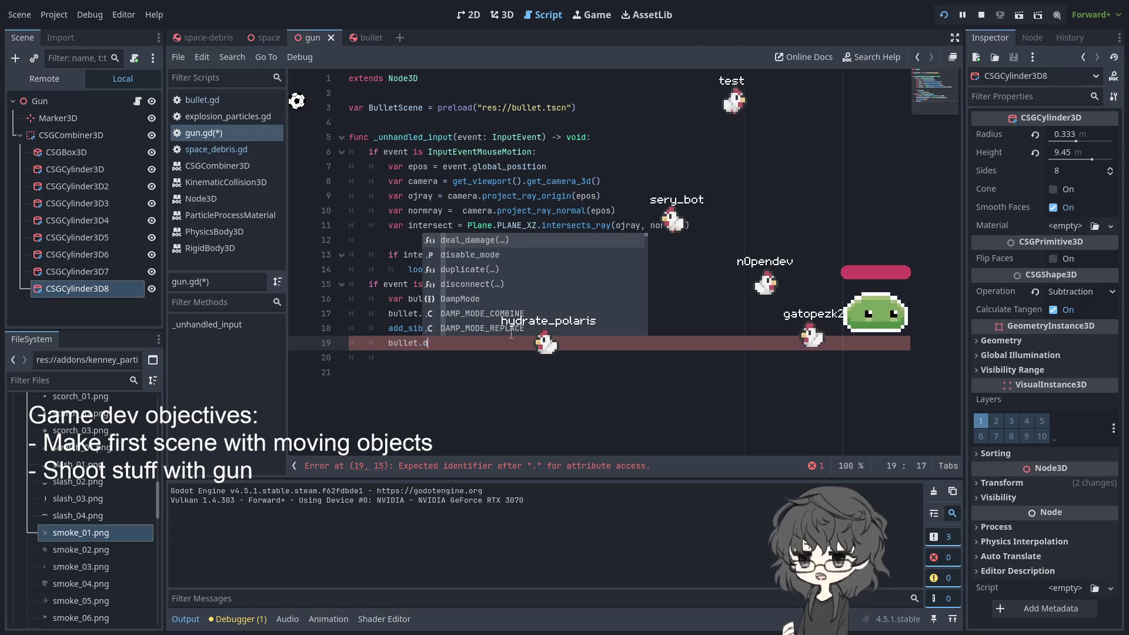
text(efe)
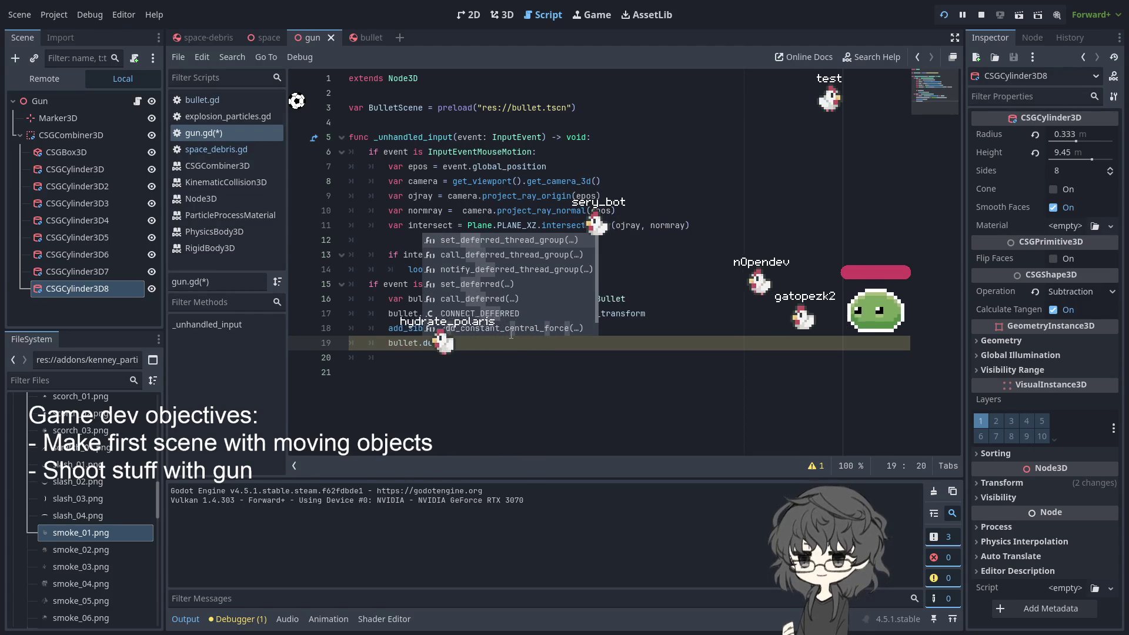
key(Down)
key(Down)
key(Down)
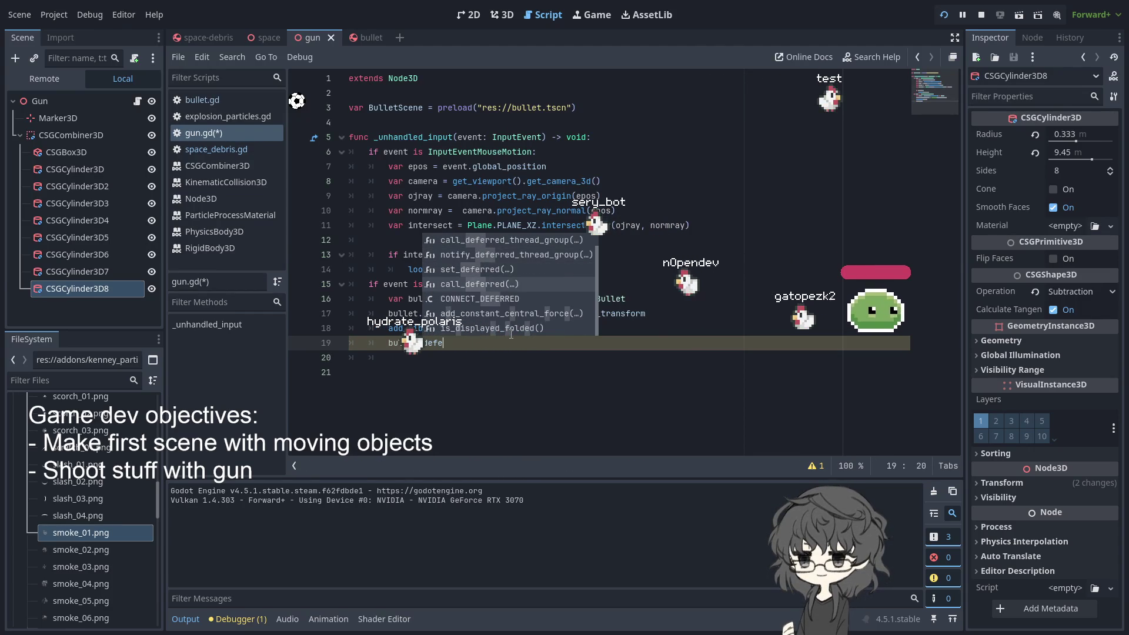
key(Return)
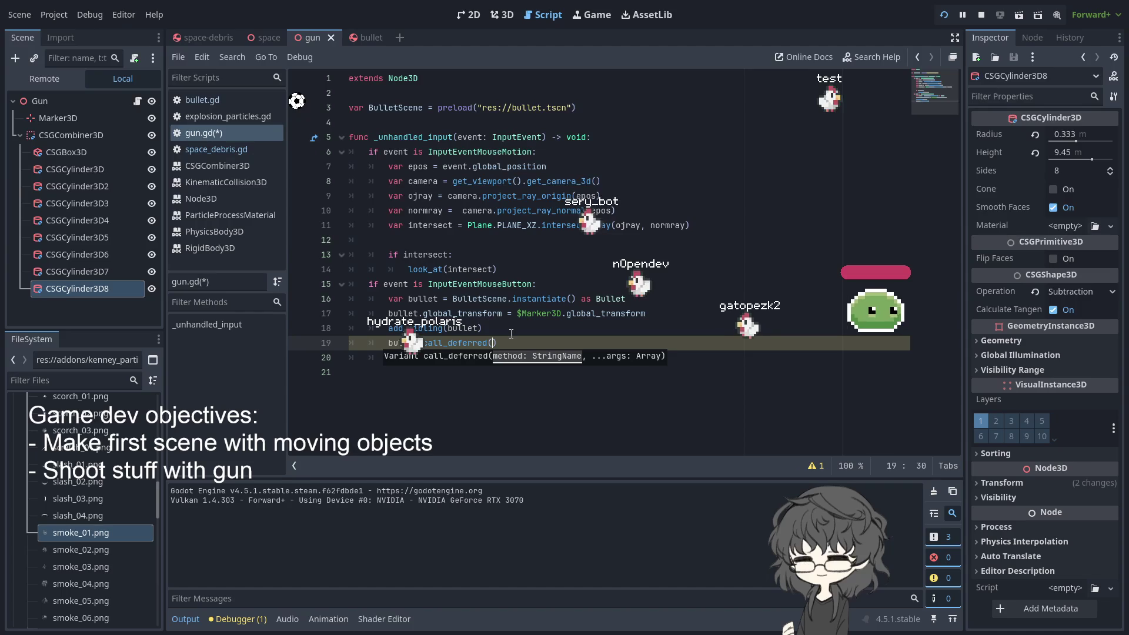
text(set_velocity")
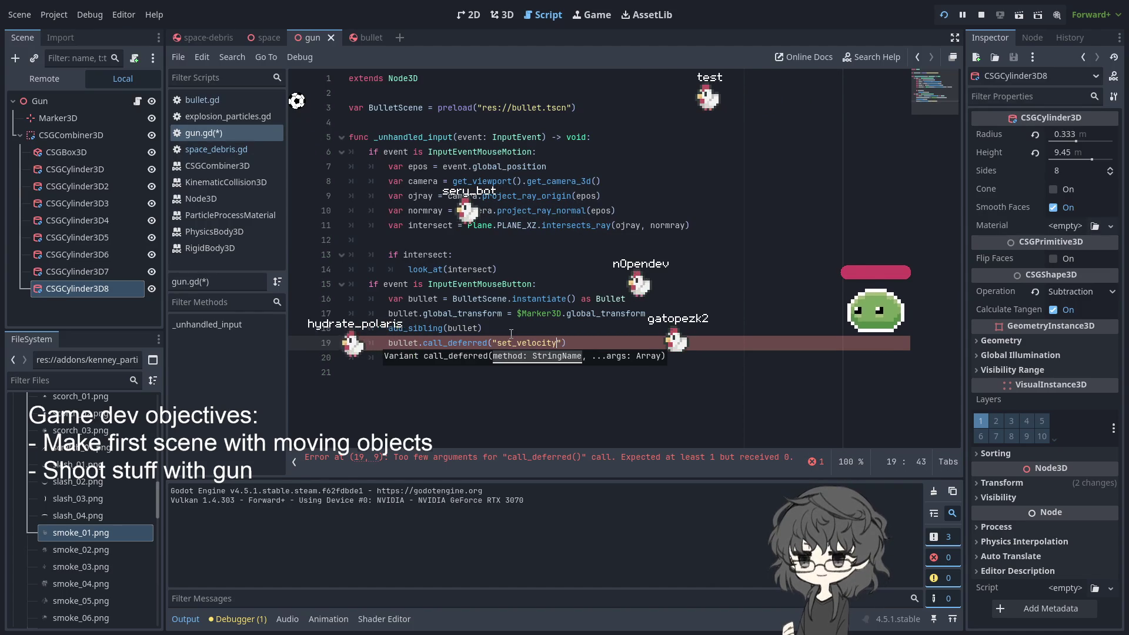
text())
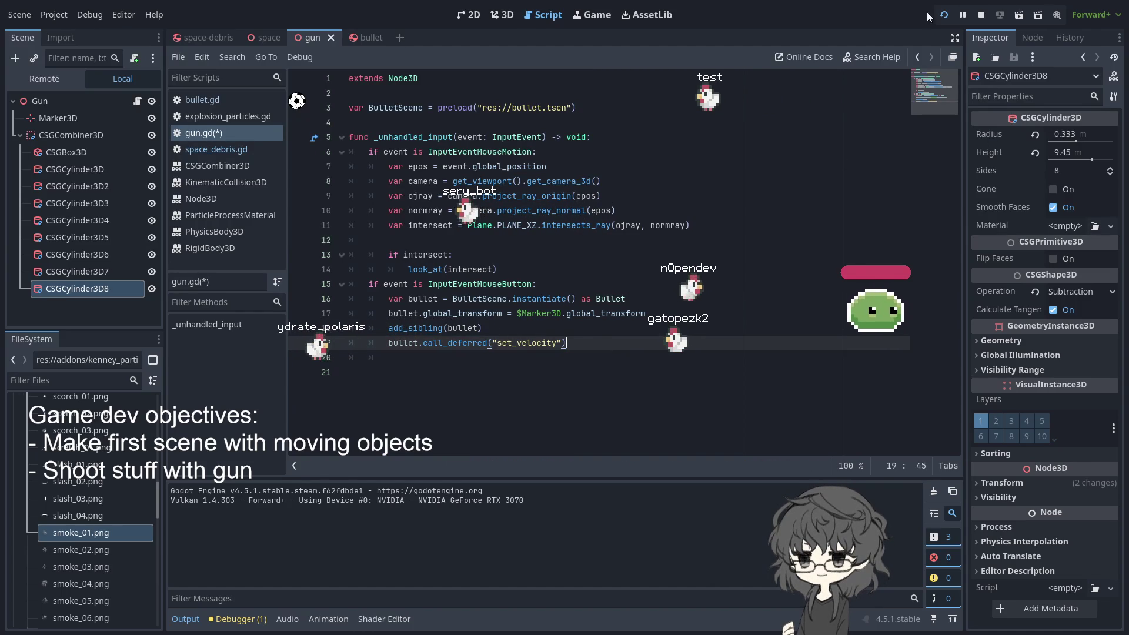
click(944, 15)
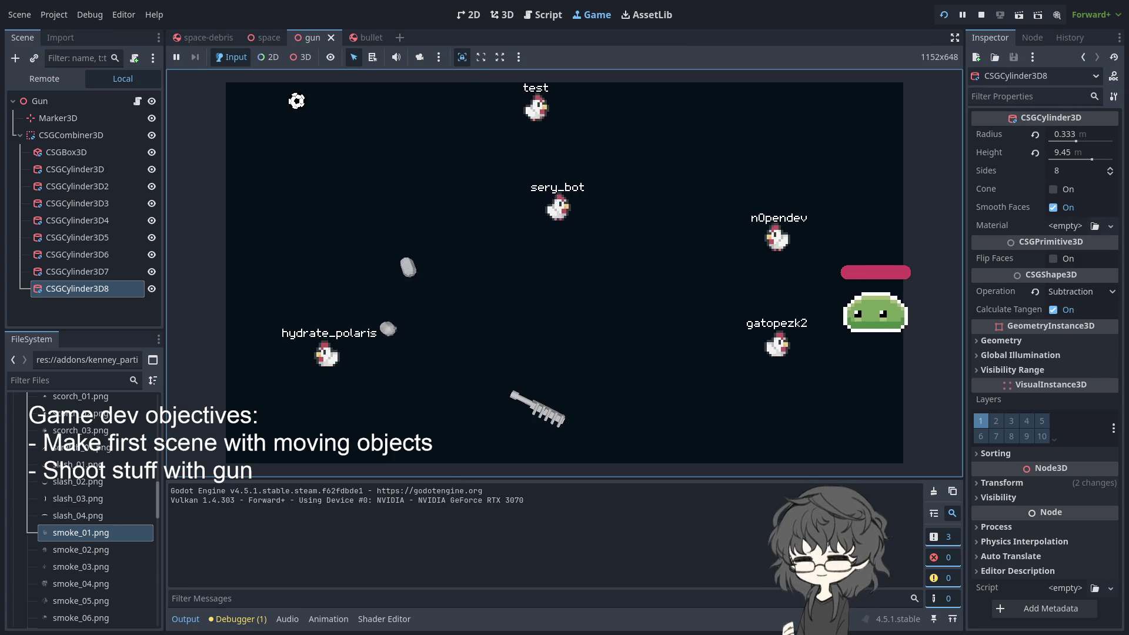
Click through the bullet, gun, space and space-debris tabs, focus the game, then switch to the browser
click(365, 39)
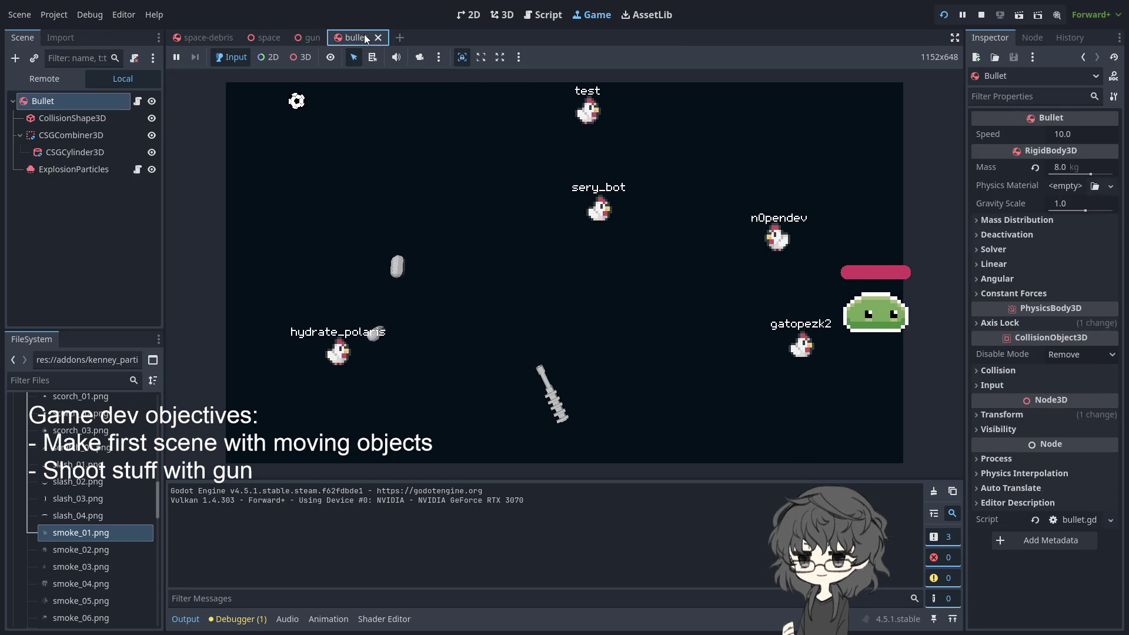
click(309, 37)
click(264, 35)
click(207, 35)
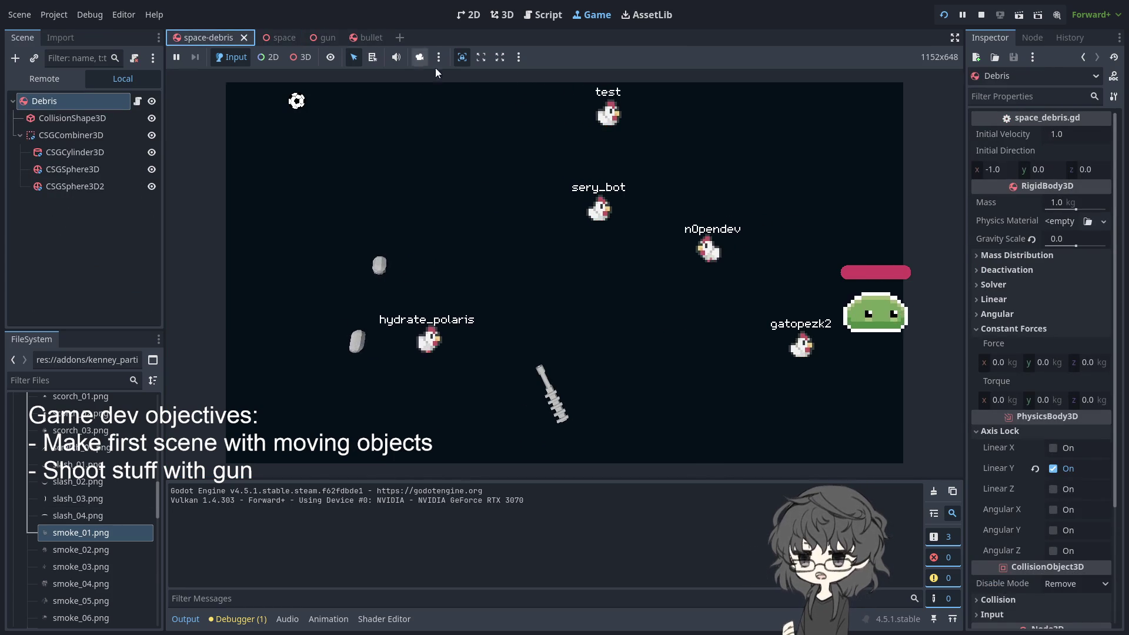
click(411, 147)
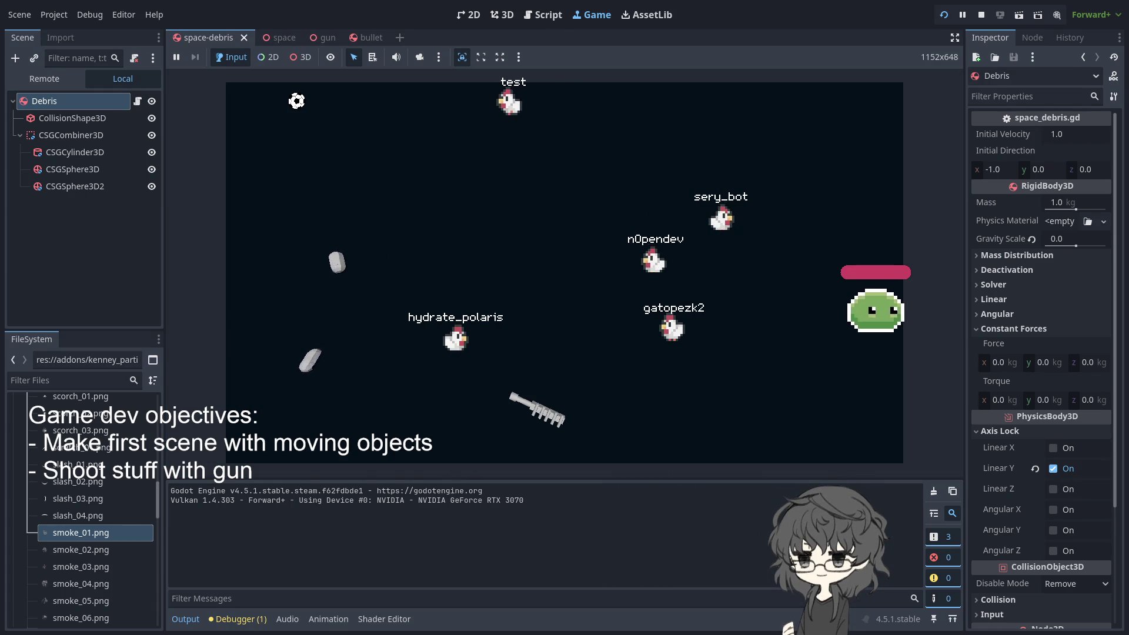
key(alt+Tab)
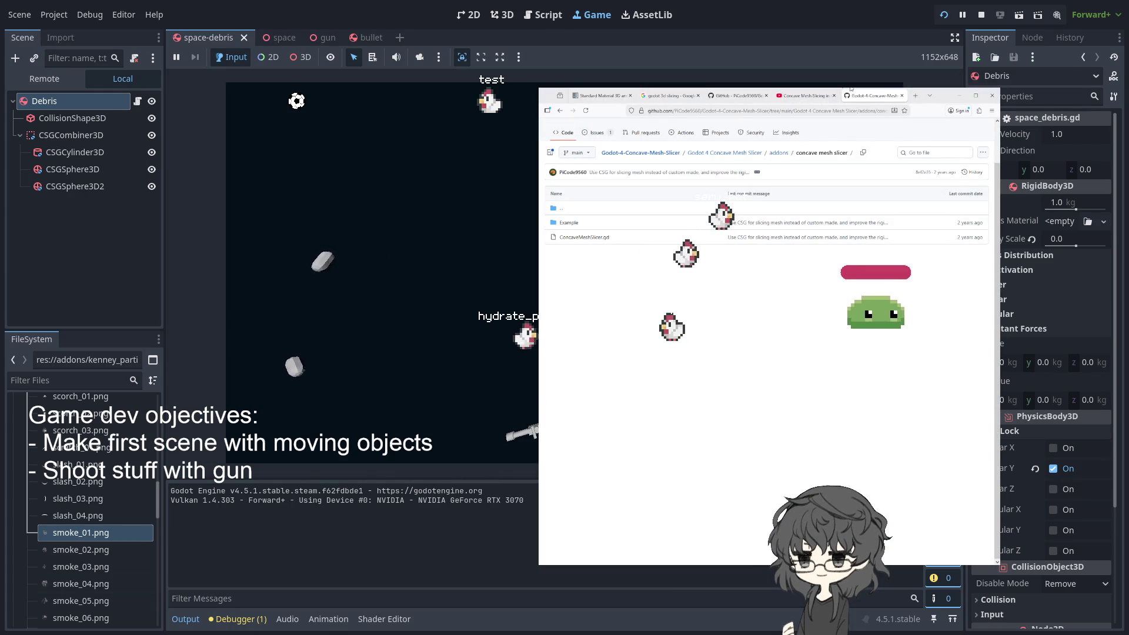
Close the Concave Mesh Slicing, slicer GitHub and godot 3d slicing search tabs
middle_click(805, 101)
click(738, 99)
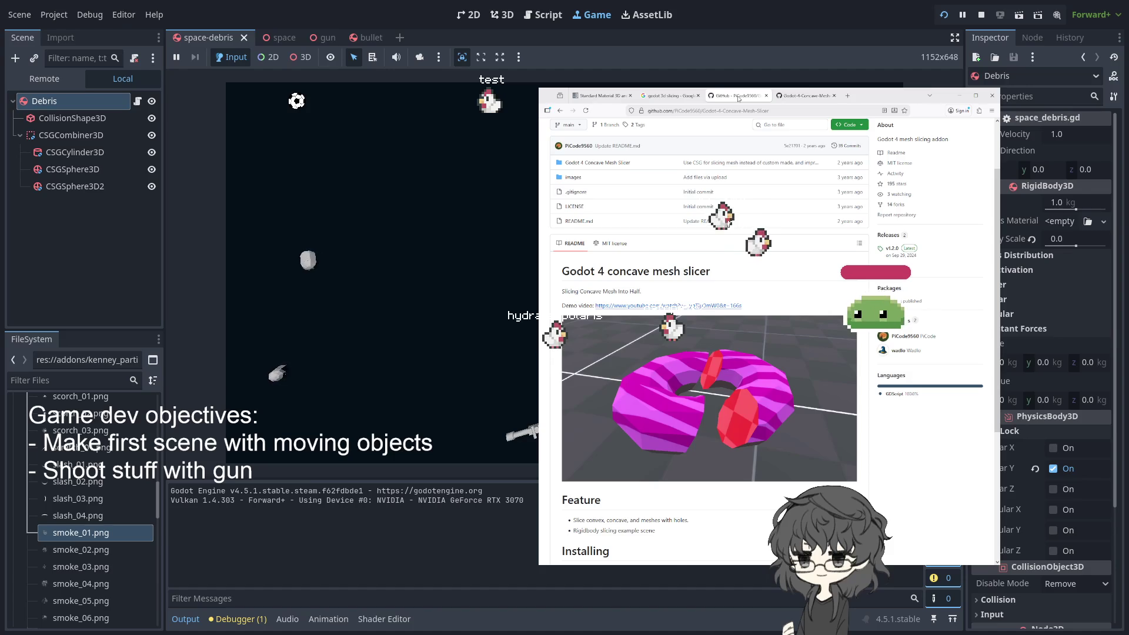
middle_click(738, 99)
click(672, 99)
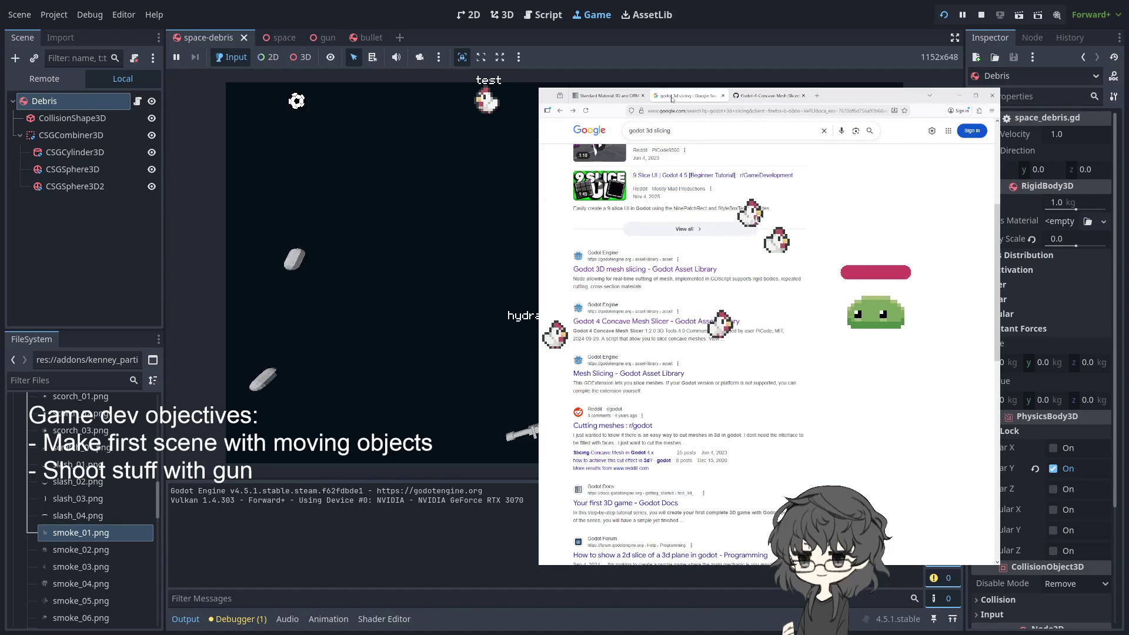
middle_click(672, 99)
click(735, 97)
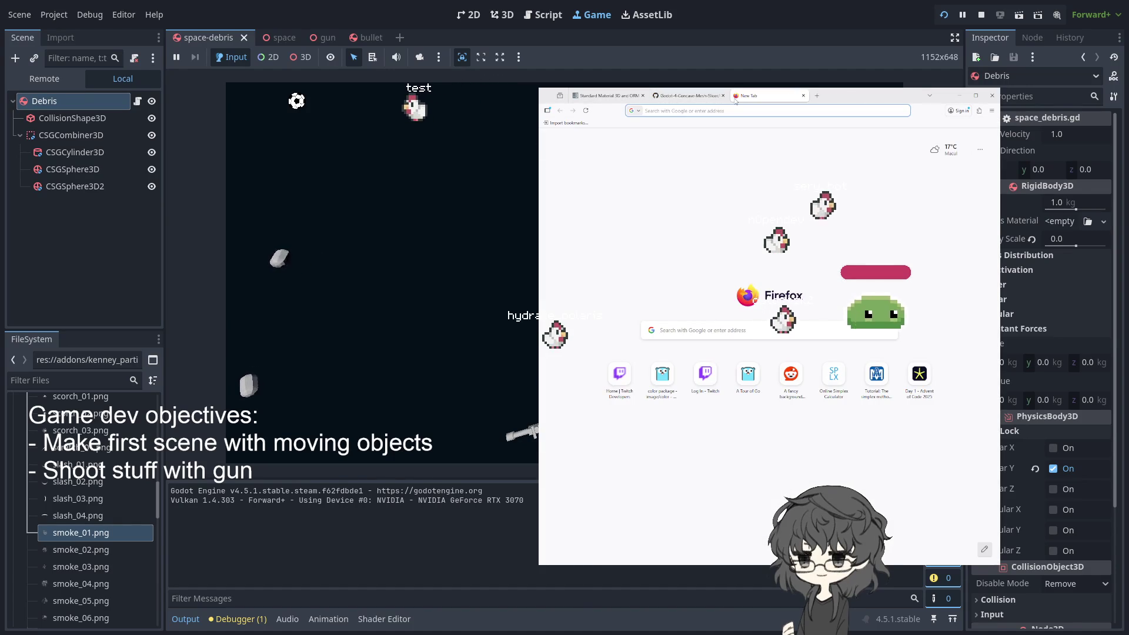
Search the Godot docs for "rigid body" and open the Using RigidBody page
click(609, 96)
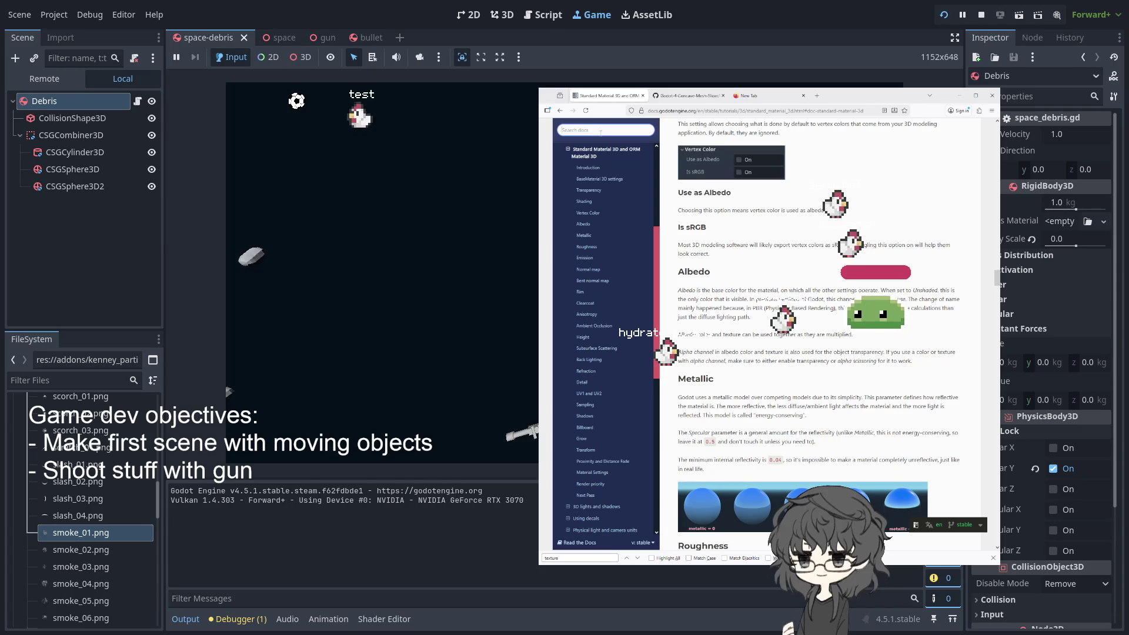
text(set)
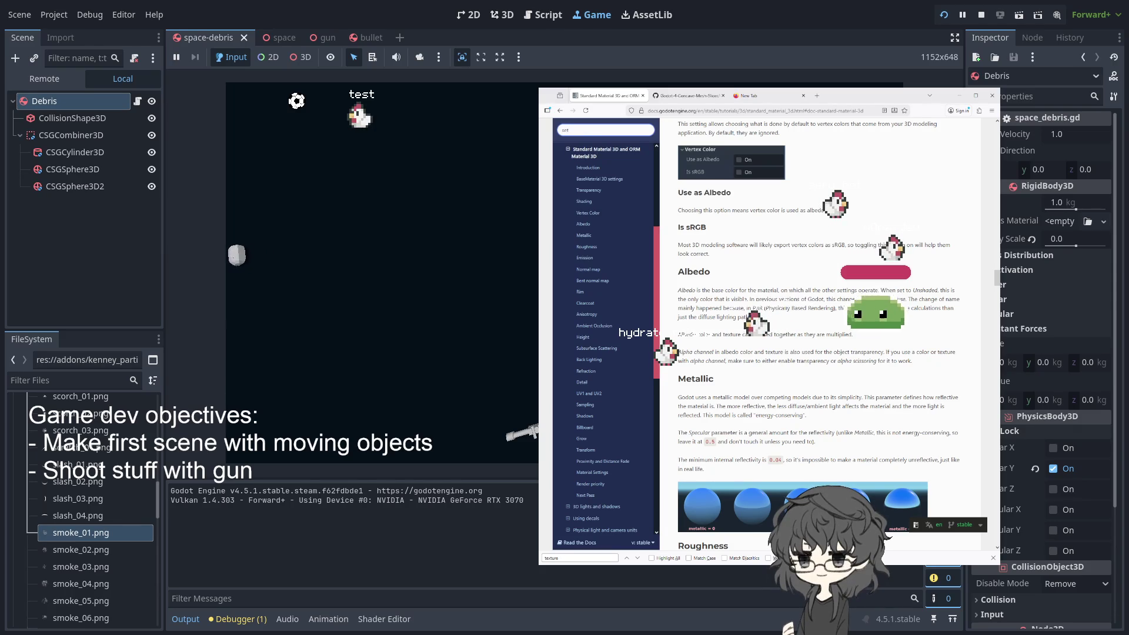
text(linear)
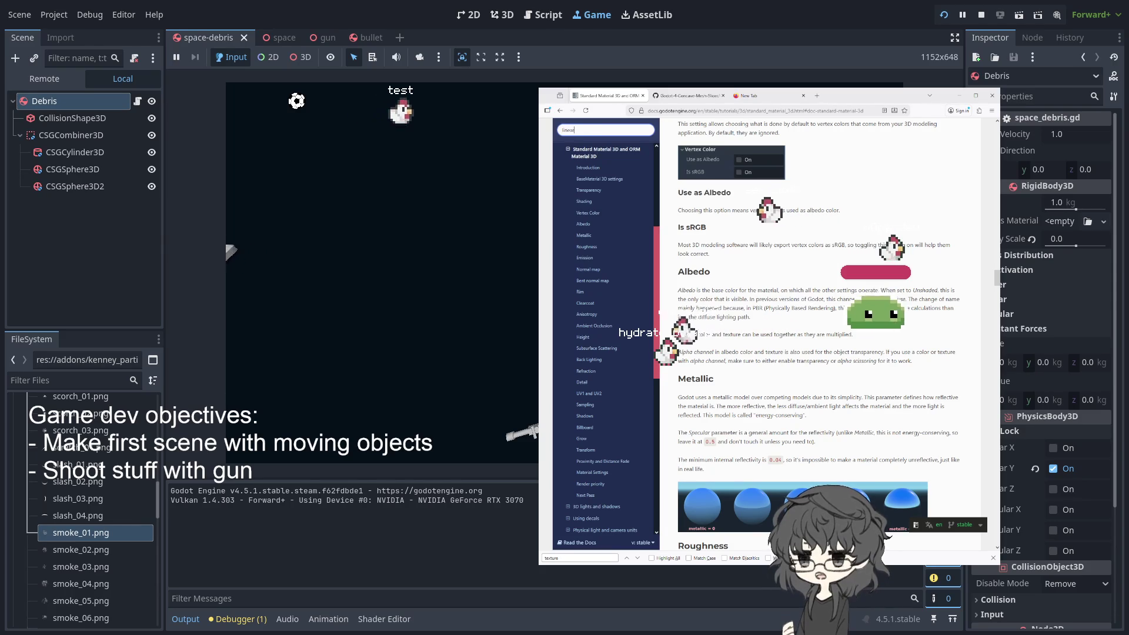
text(_velocity)
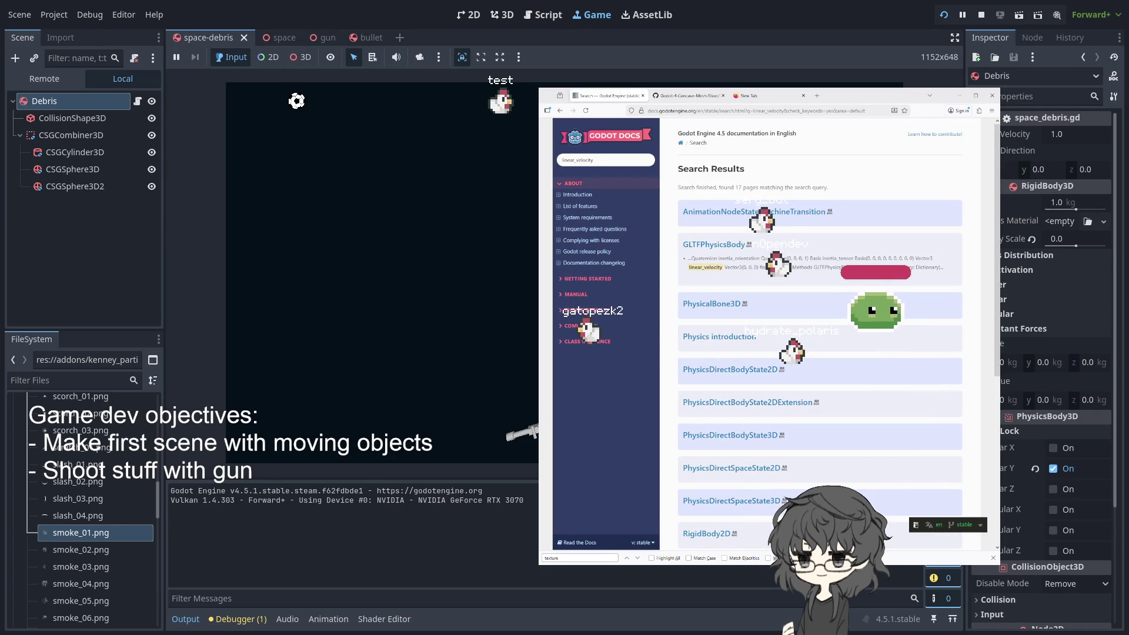
scroll(766, 237, down, 2)
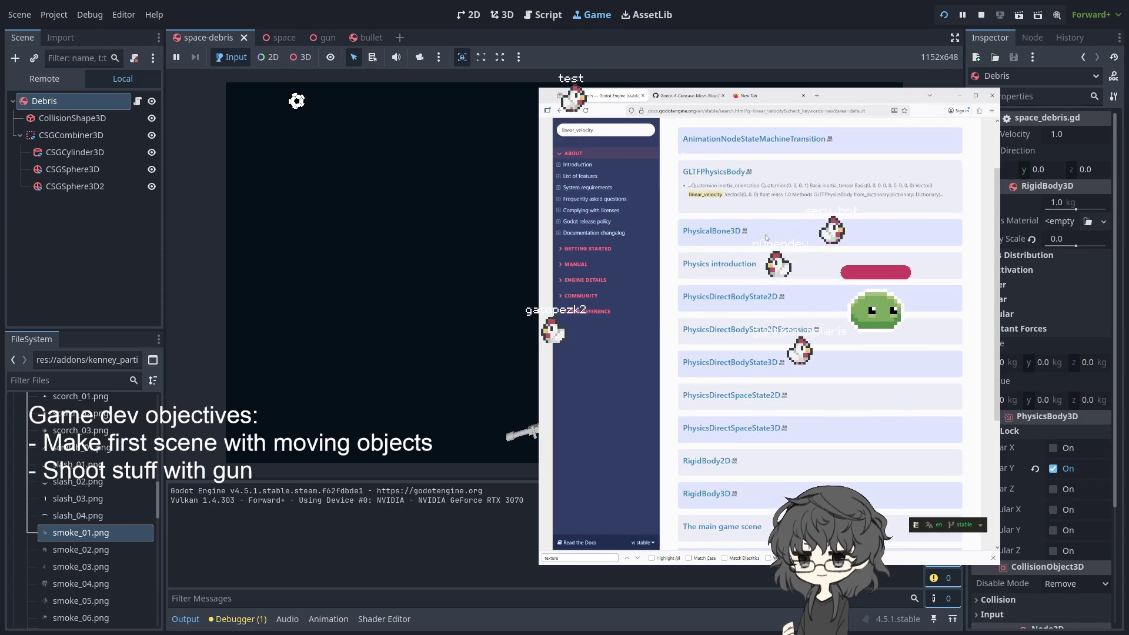
scroll(766, 237, up, 3)
click(616, 158)
text(rigid body)
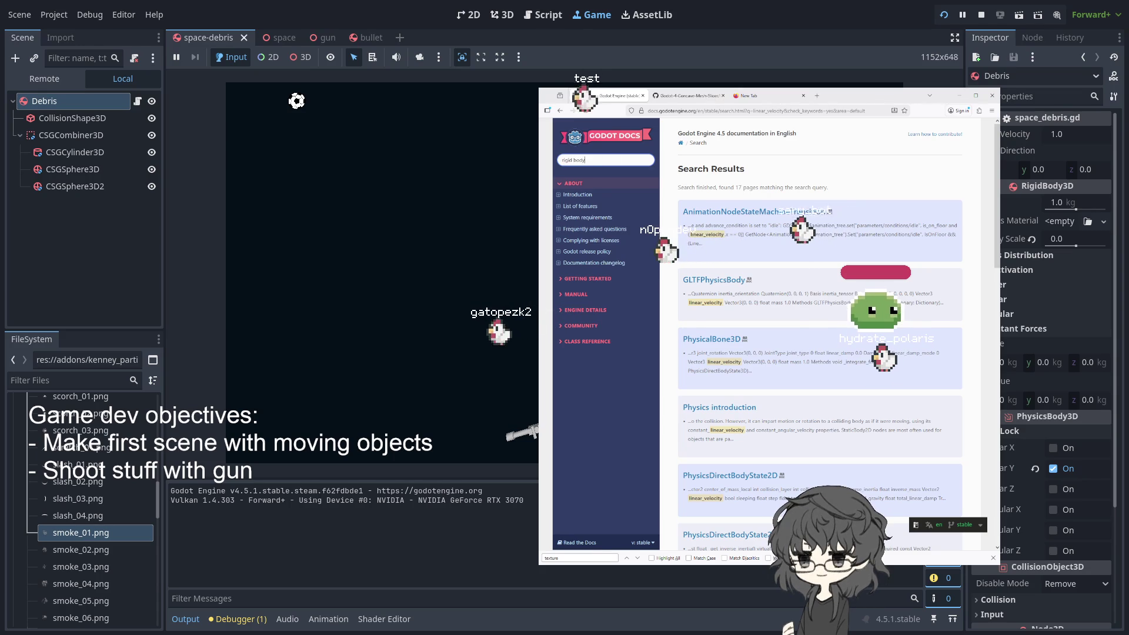
key(Return)
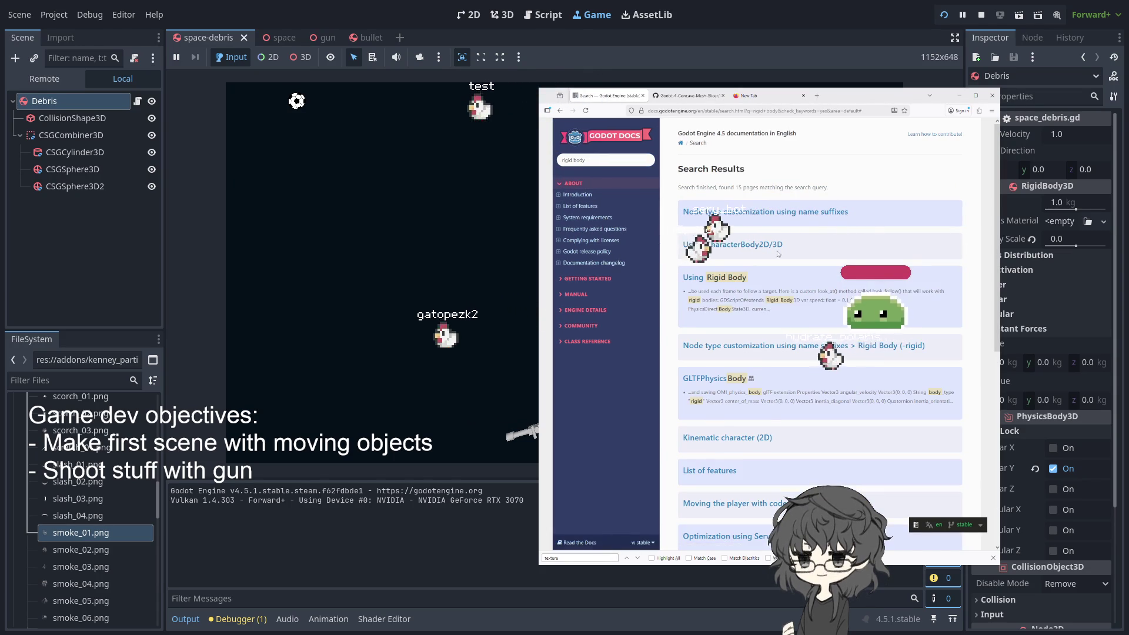
click(719, 350)
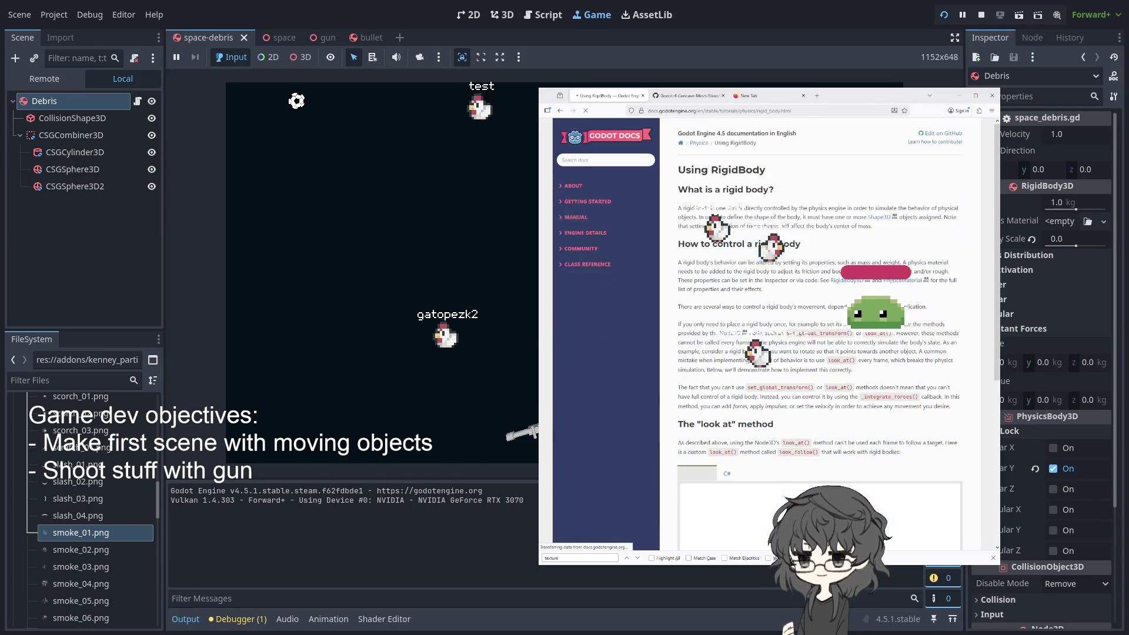
Highlight the passage from "example" about setting a rigid body's initial location
scroll(825, 287, down, 2)
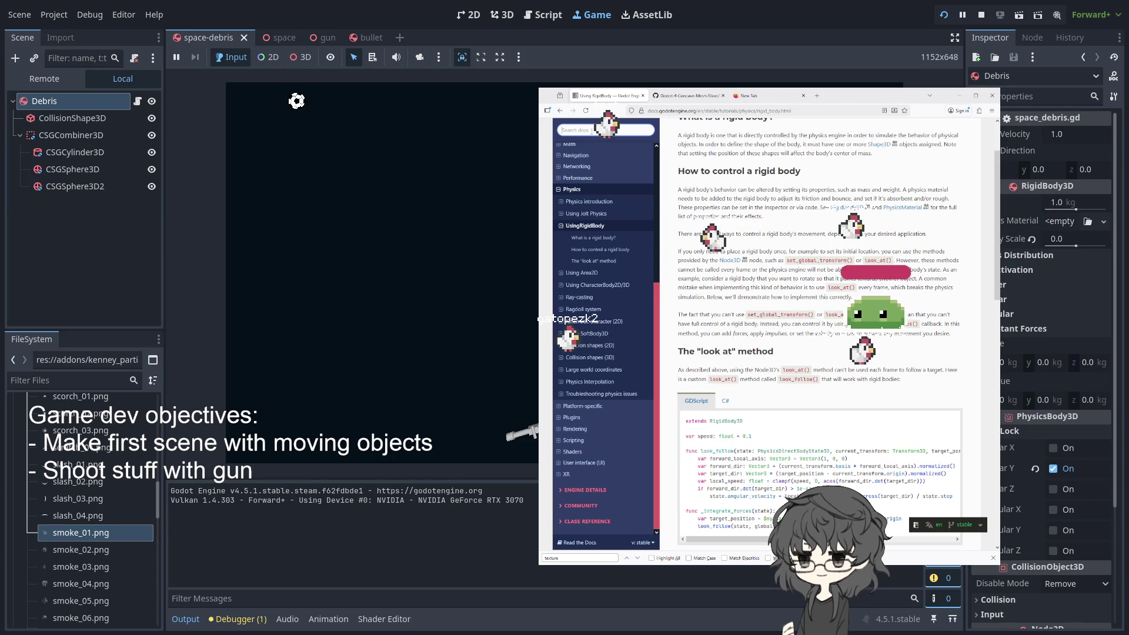
scroll(591, 132, up, 2)
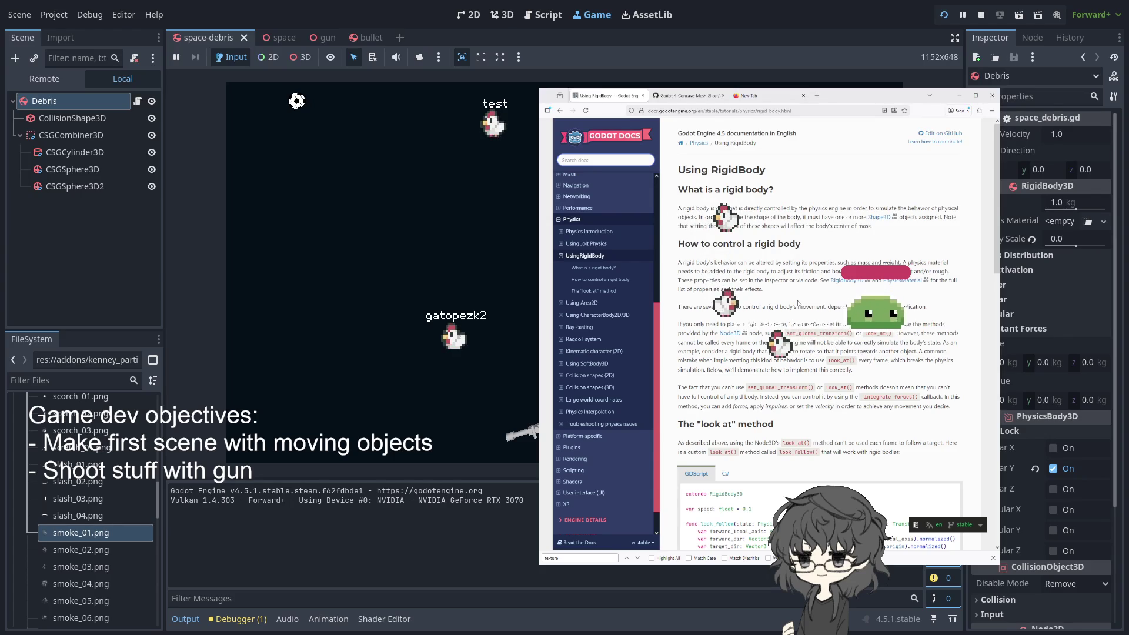
scroll(798, 302, down, 1)
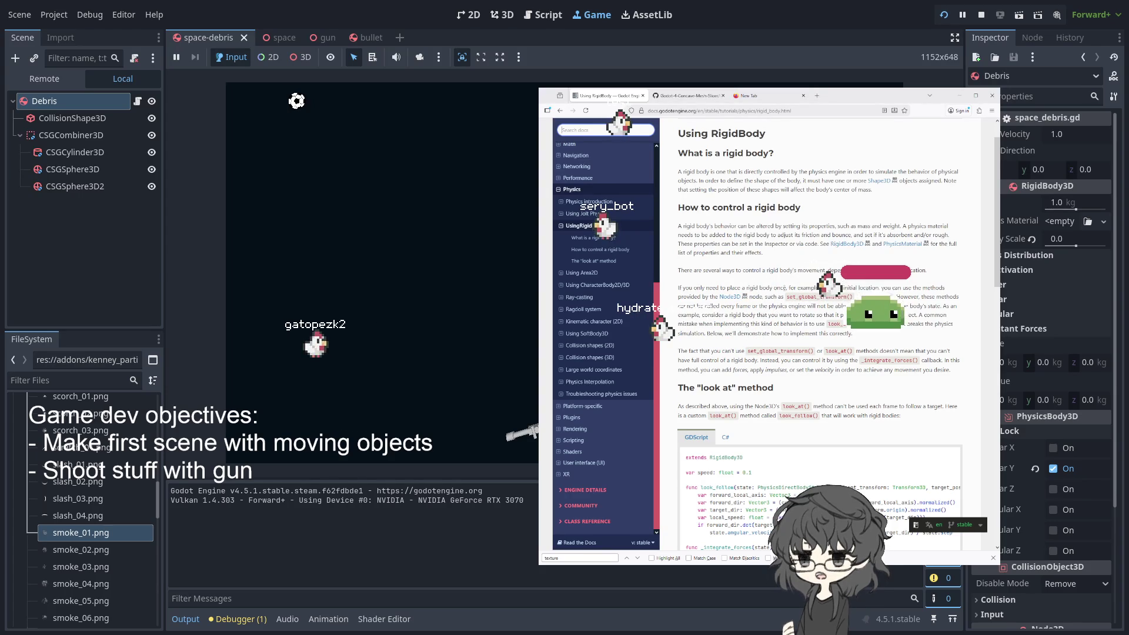
double_click(803, 287)
drag(810, 287, 907, 297)
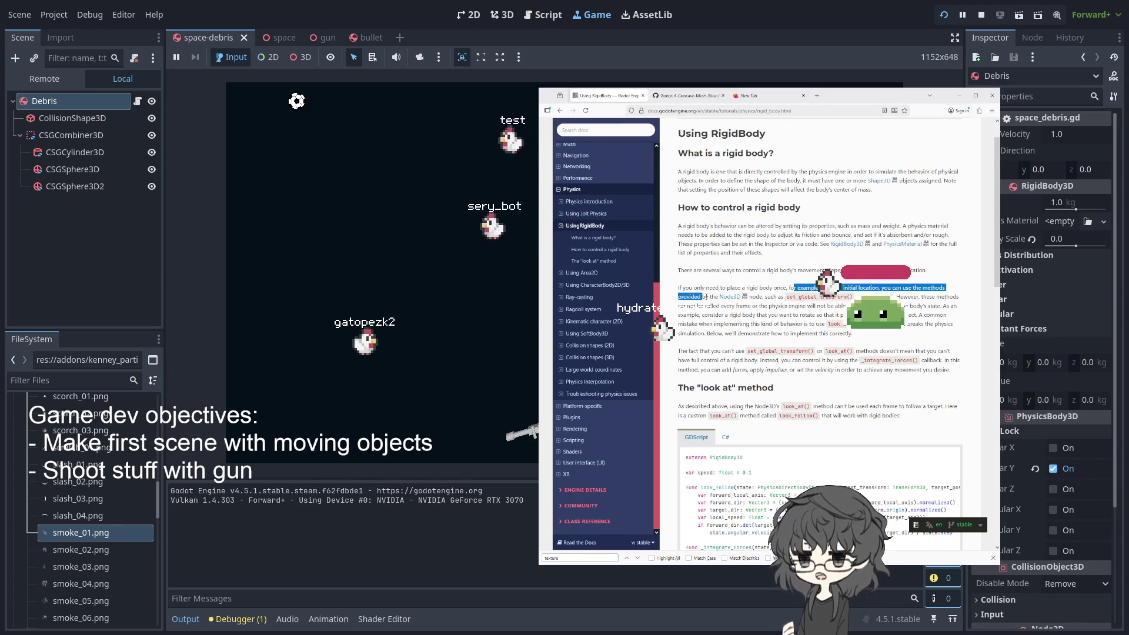
Reselect part of the rigid body passage, extending it onto the next line
click(946, 288)
mouse_move(852, 297)
mouse_down()
mouse_move(824, 296)
mouse_move(947, 306)
mouse_move(788, 315)
mouse_move(842, 306)
mouse_up()
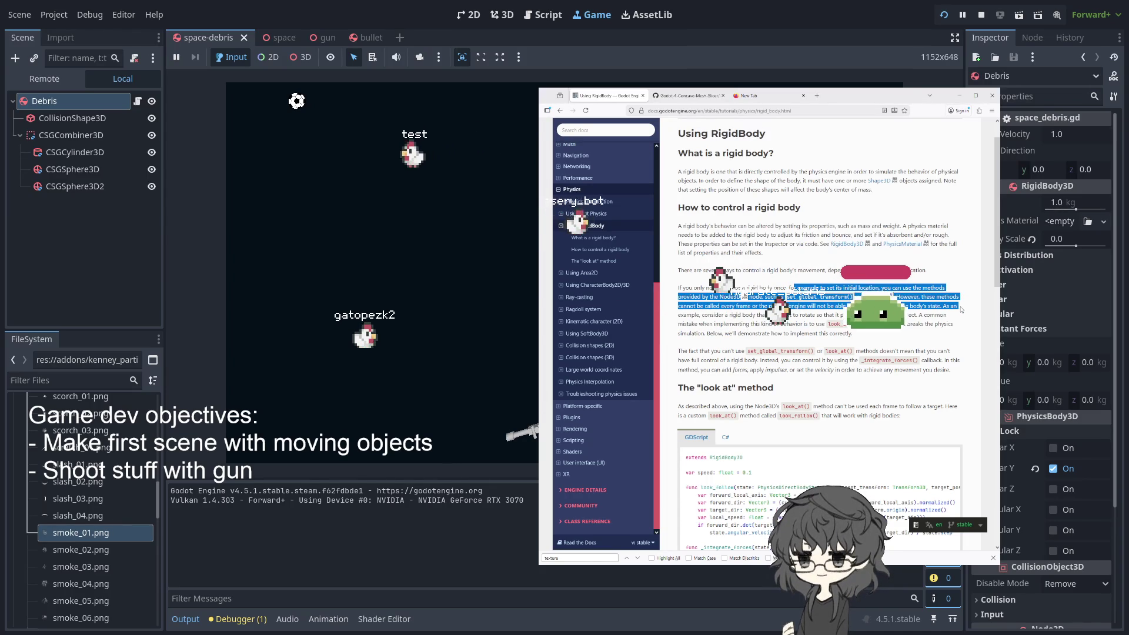
mouse_move(964, 310)
mouse_down()
mouse_move(952, 322)
mouse_move(785, 327)
mouse_up()
Scroll down to the "look at" section's look_follow() GDScript example
scroll(785, 326, down, 3)
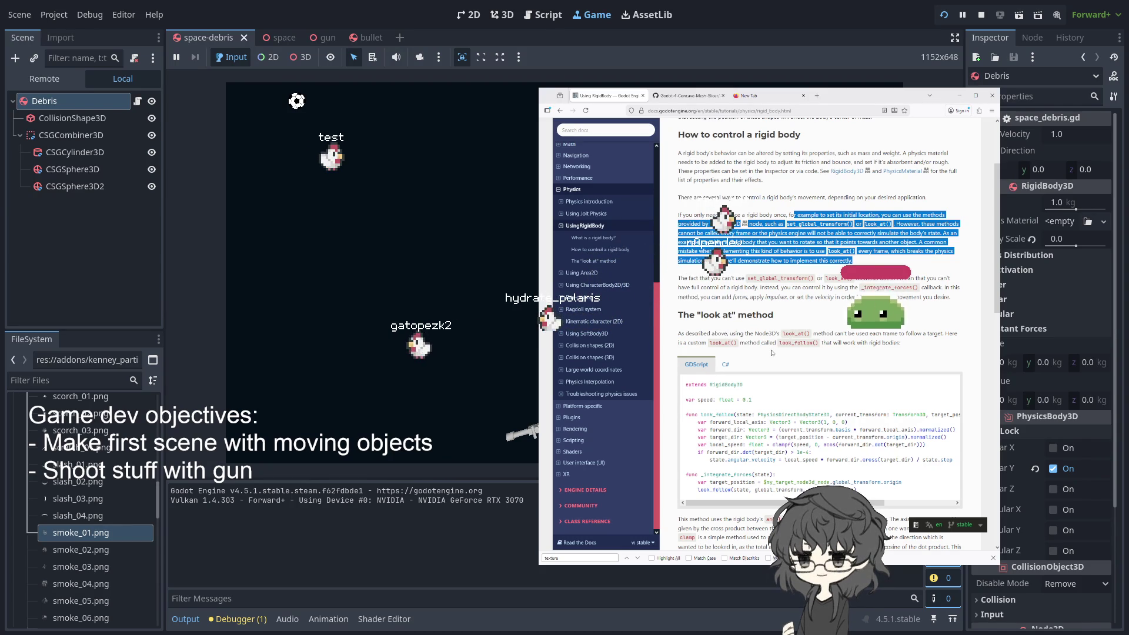
scroll(772, 352, down, 1)
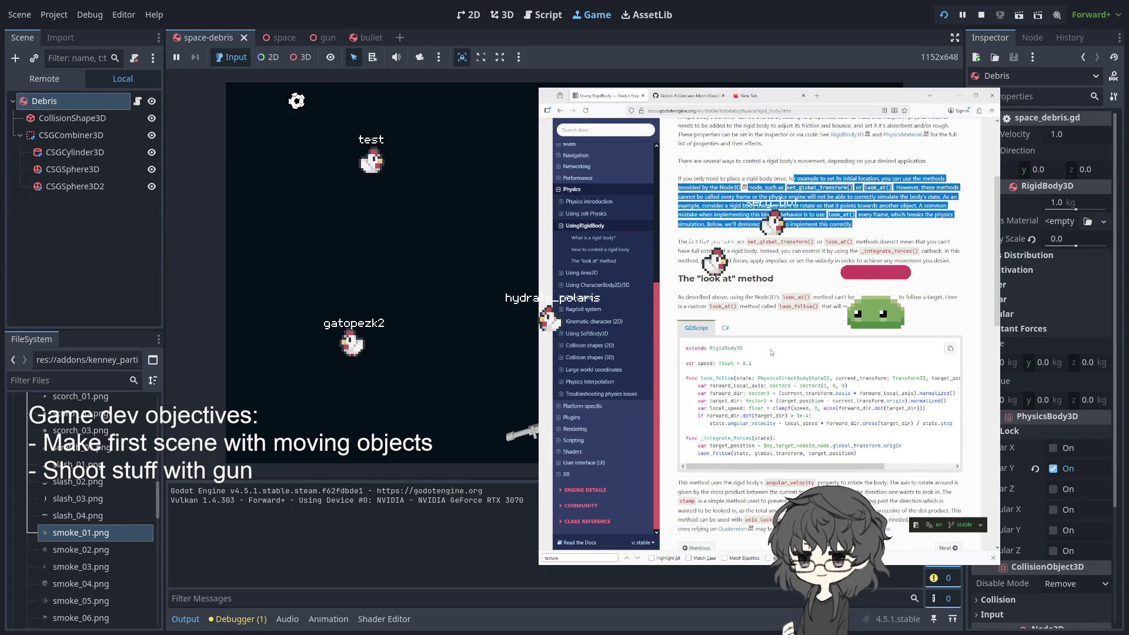
scroll(769, 352, down, 4)
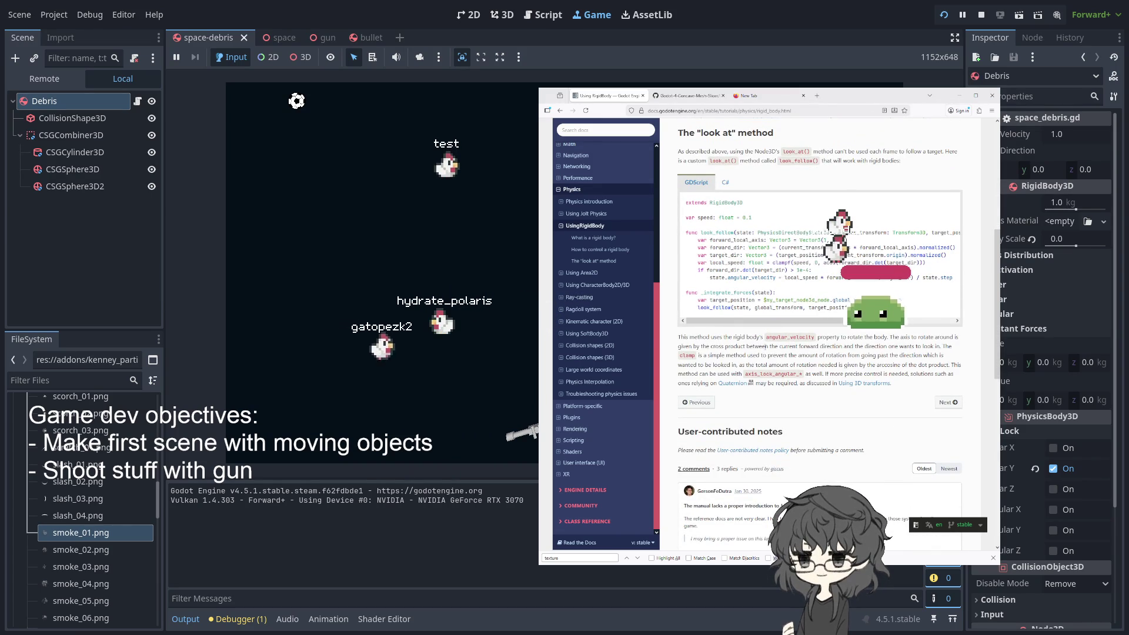
scroll(815, 230, up, 8)
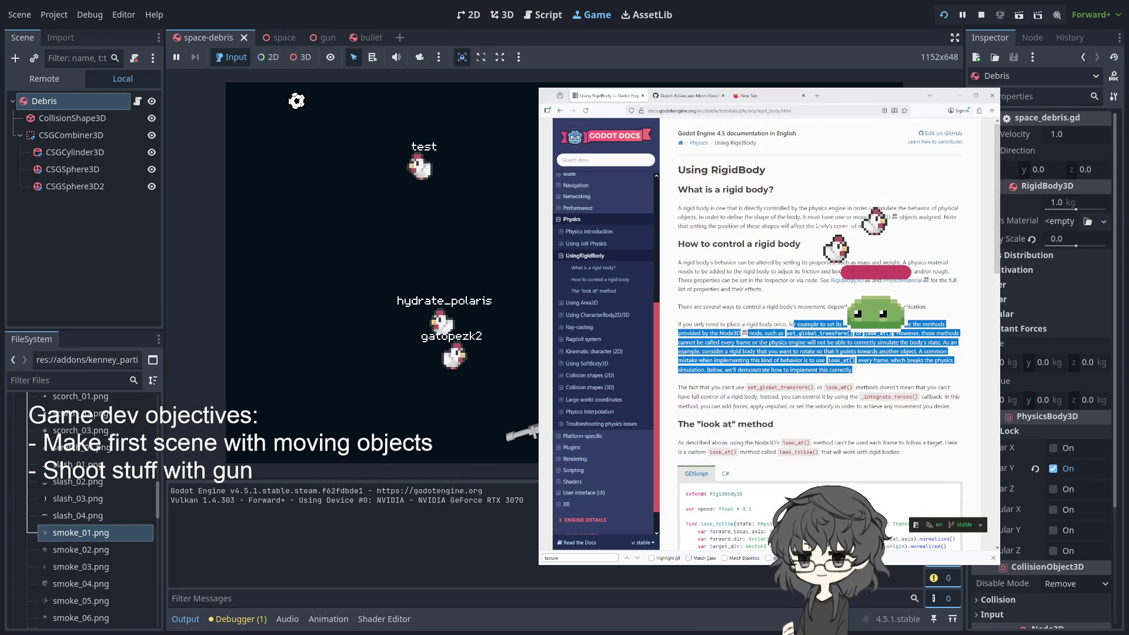
scroll(817, 227, down, 5)
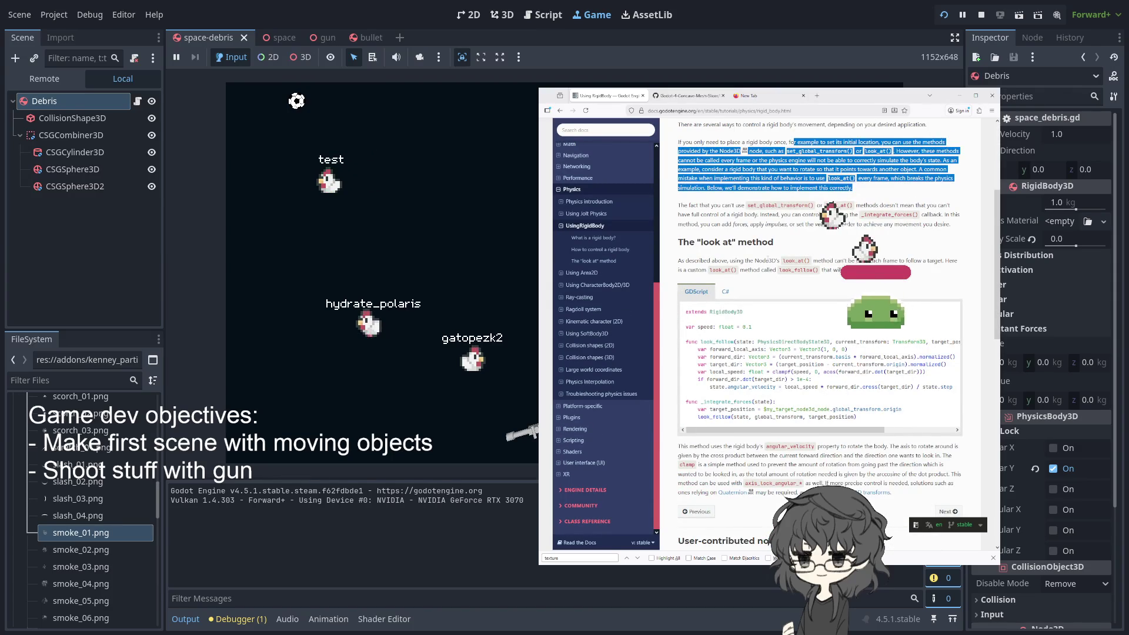
scroll(767, 262, down, 2)
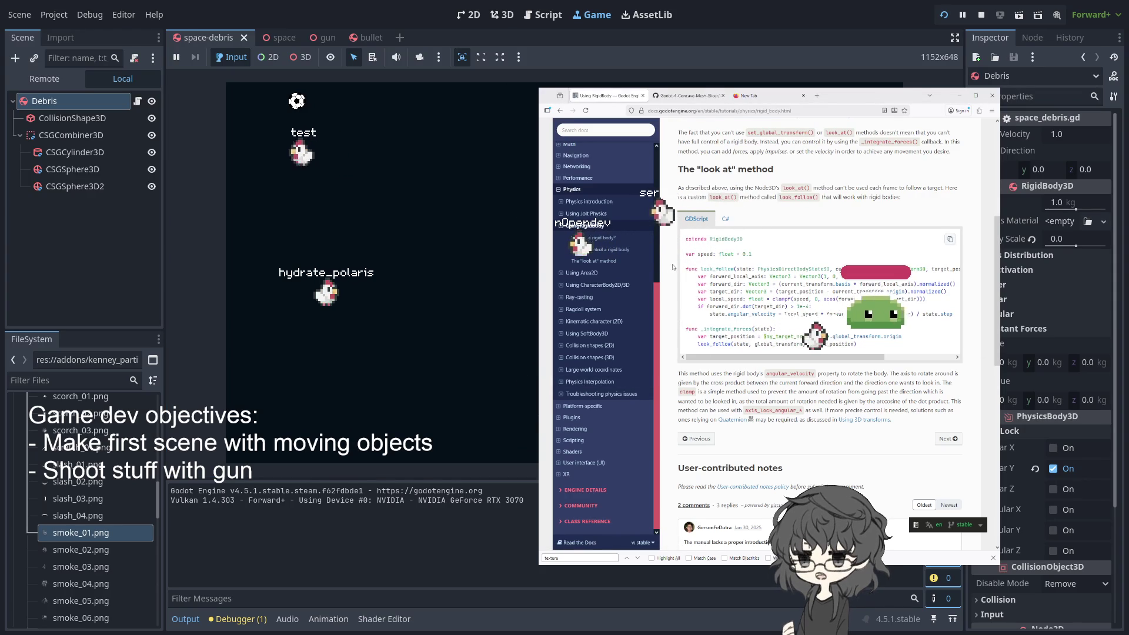
Skim the rigid body page's control and look-at sections, then the Using Jolt Physics page
click(611, 251)
click(611, 262)
scroll(765, 279, up, 15)
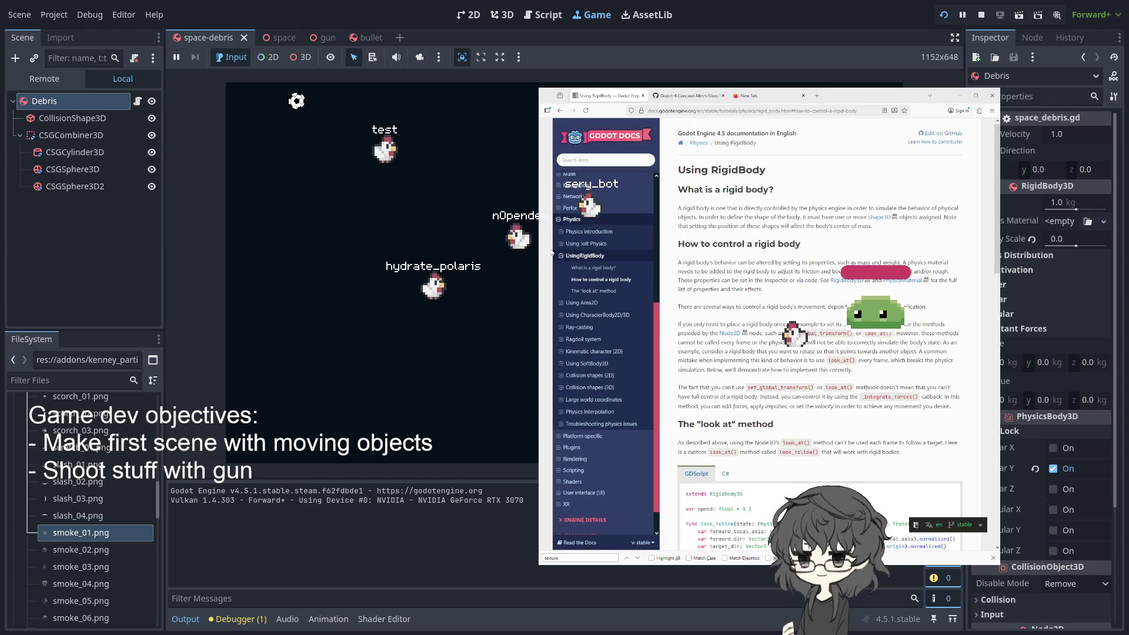
click(588, 255)
scroll(585, 235, down, 1)
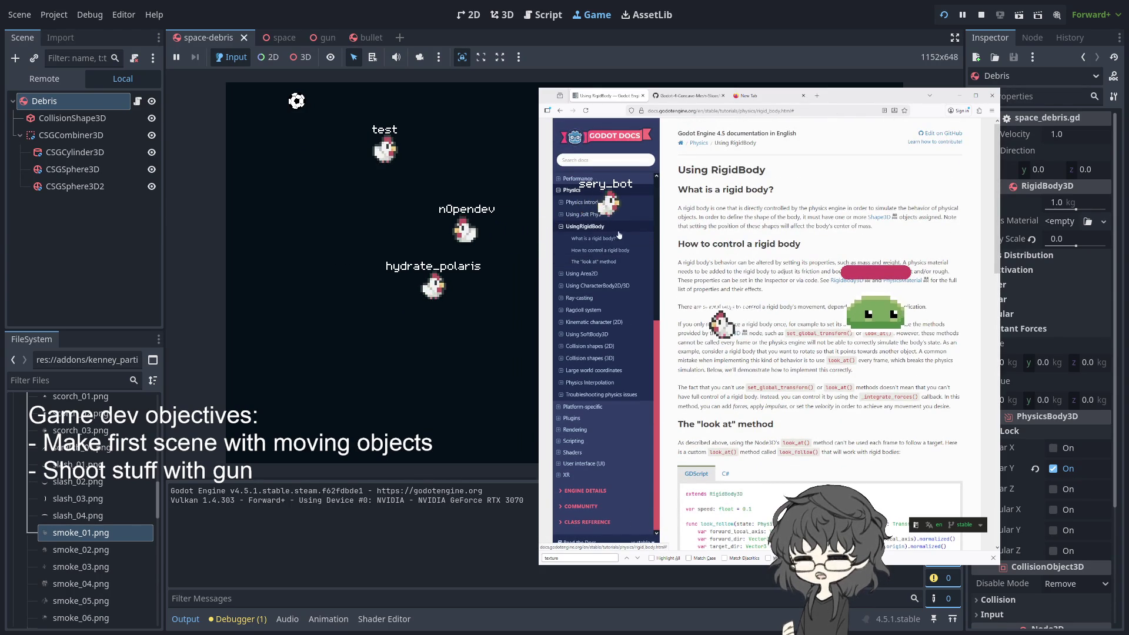
click(582, 215)
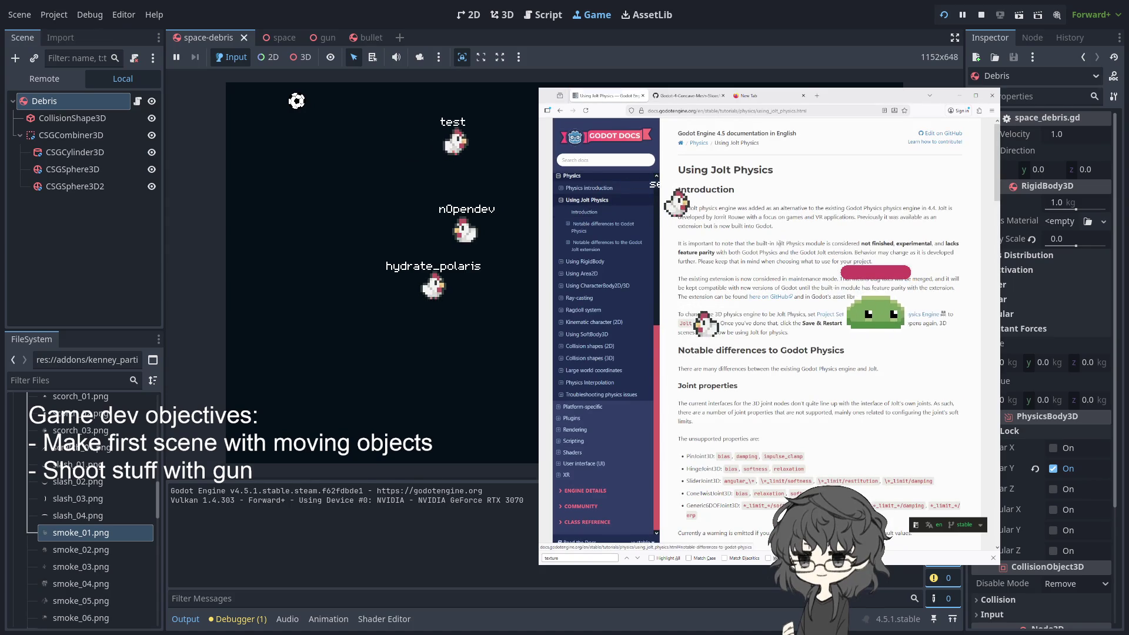
scroll(770, 245, down, 3)
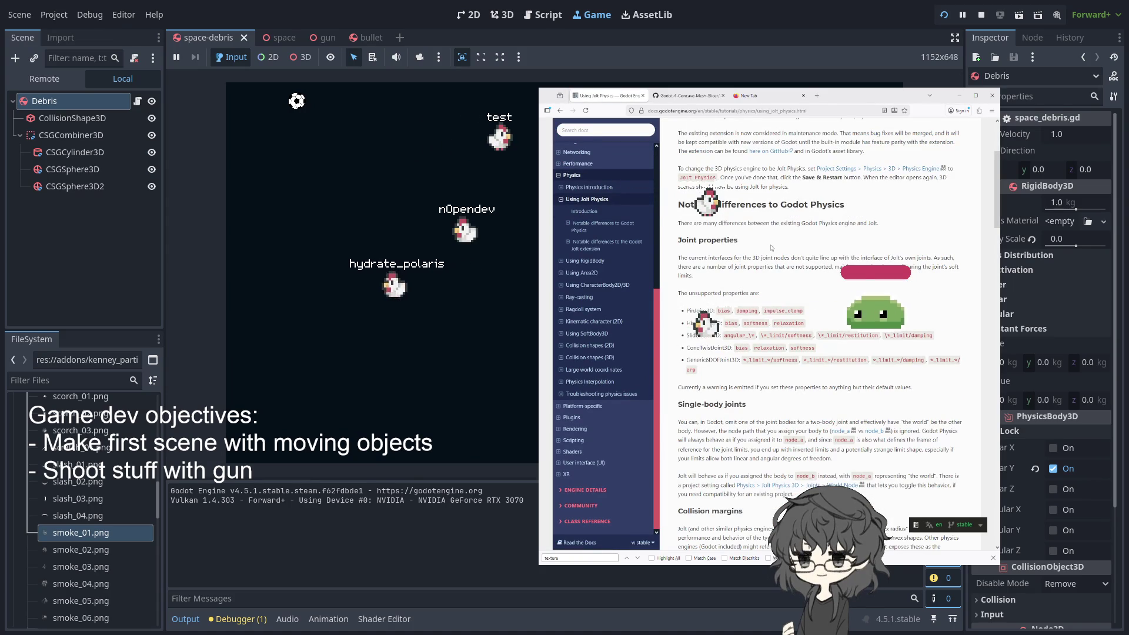
click(559, 175)
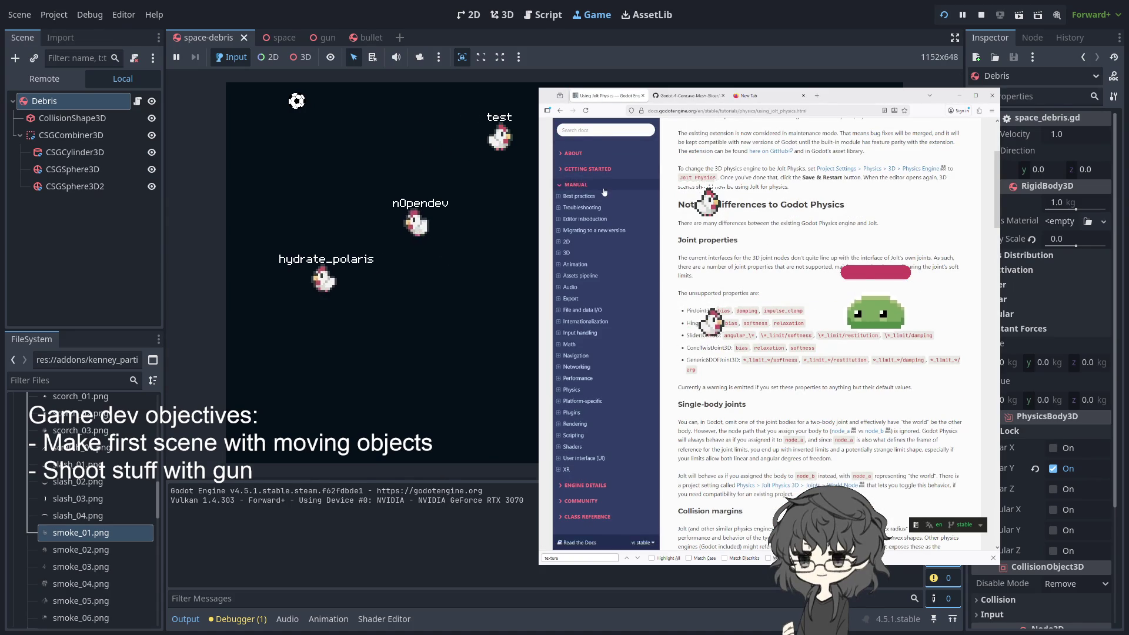
Go back through the browser history to the earlier docs search results
click(561, 112)
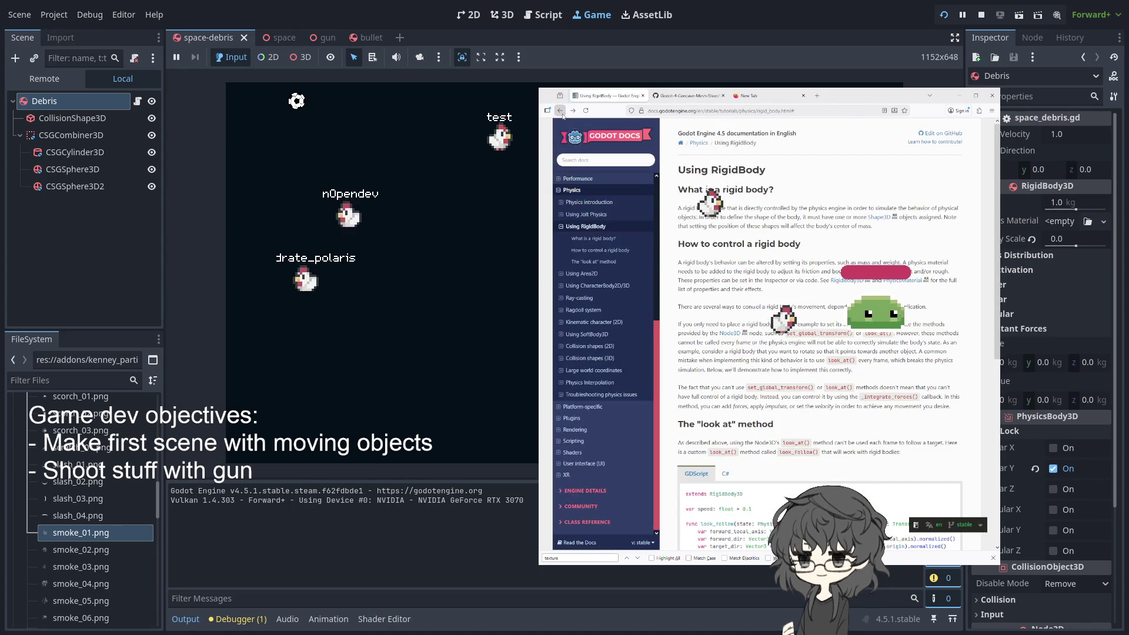
click(561, 112)
click(561, 111)
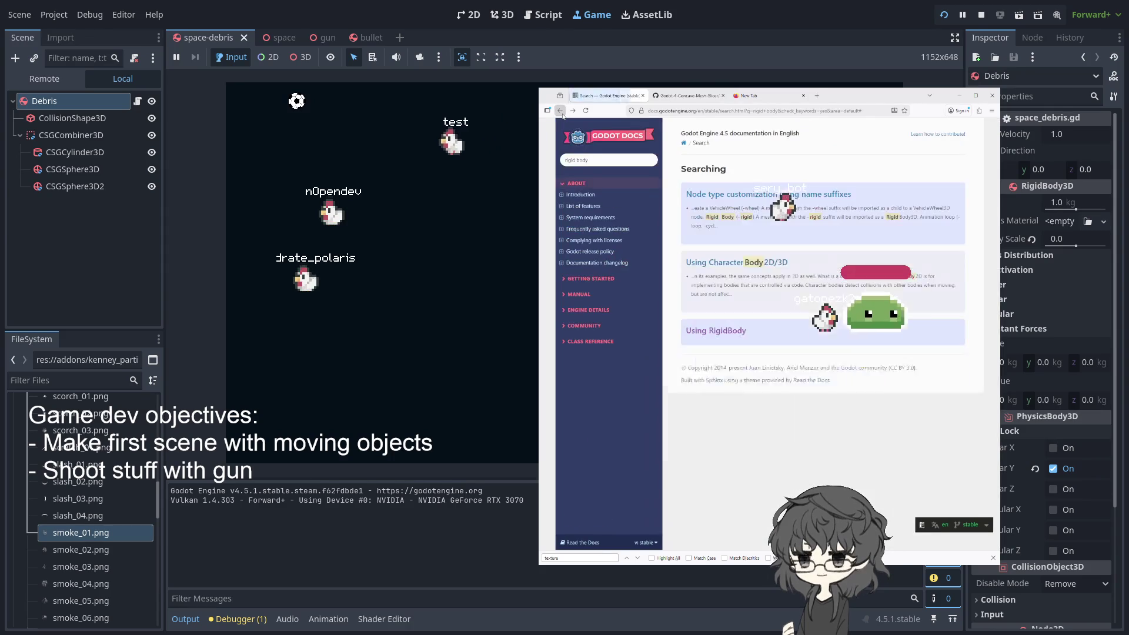
click(561, 111)
Search Google from the address bar for 'godot rigid body set linear_velocity'
key(ctrl+l)
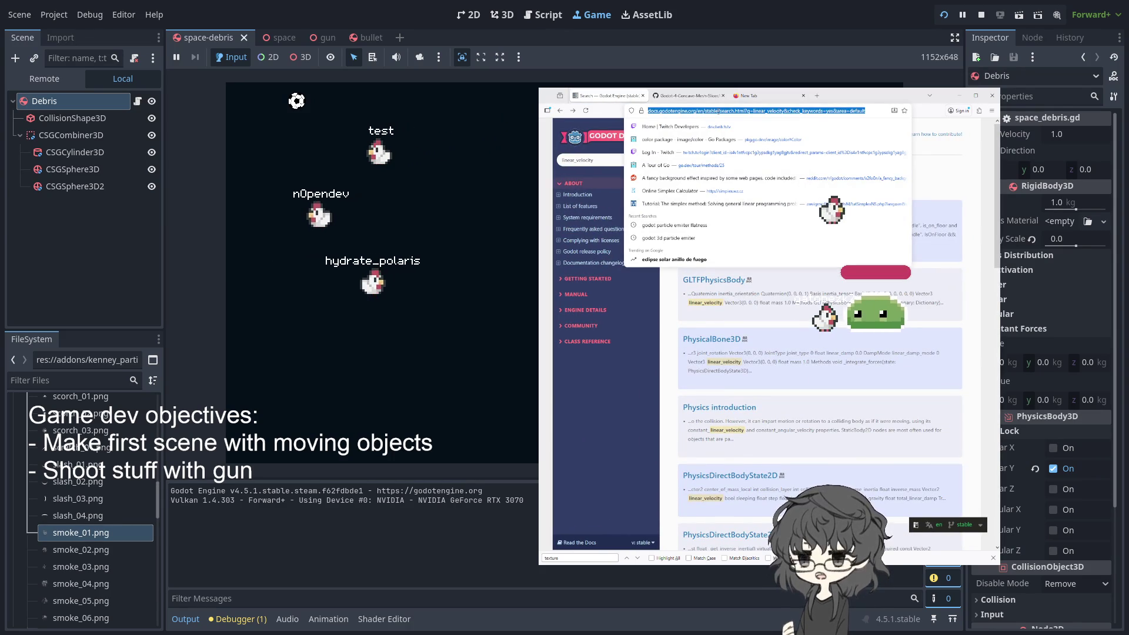
text(godot)
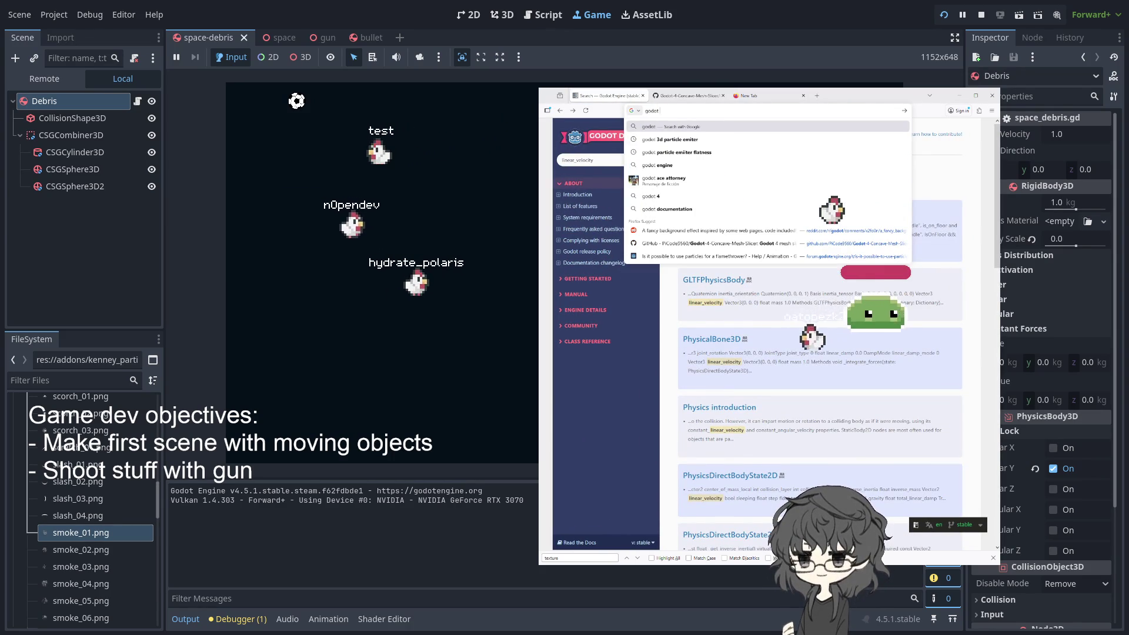
text( rigi)
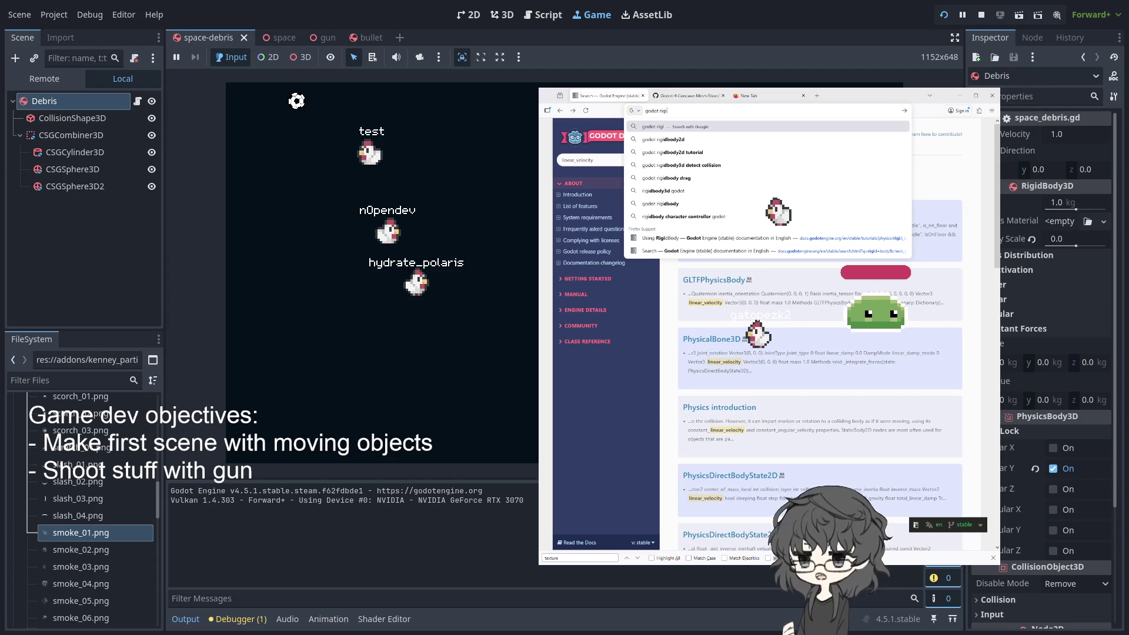
text(d body set )
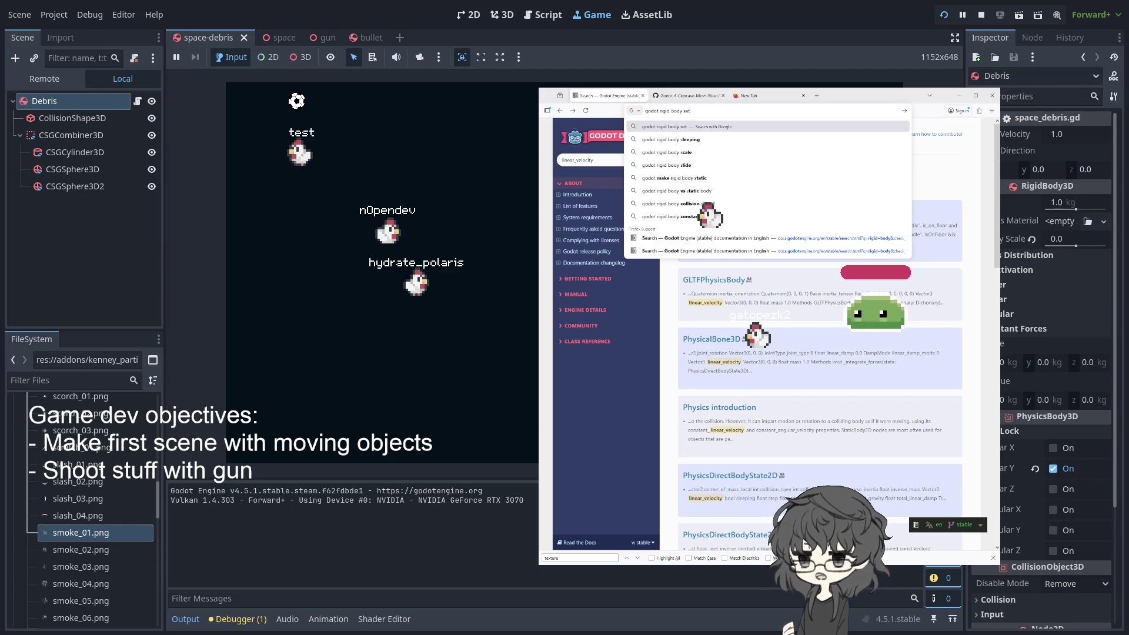
text(linear_vel)
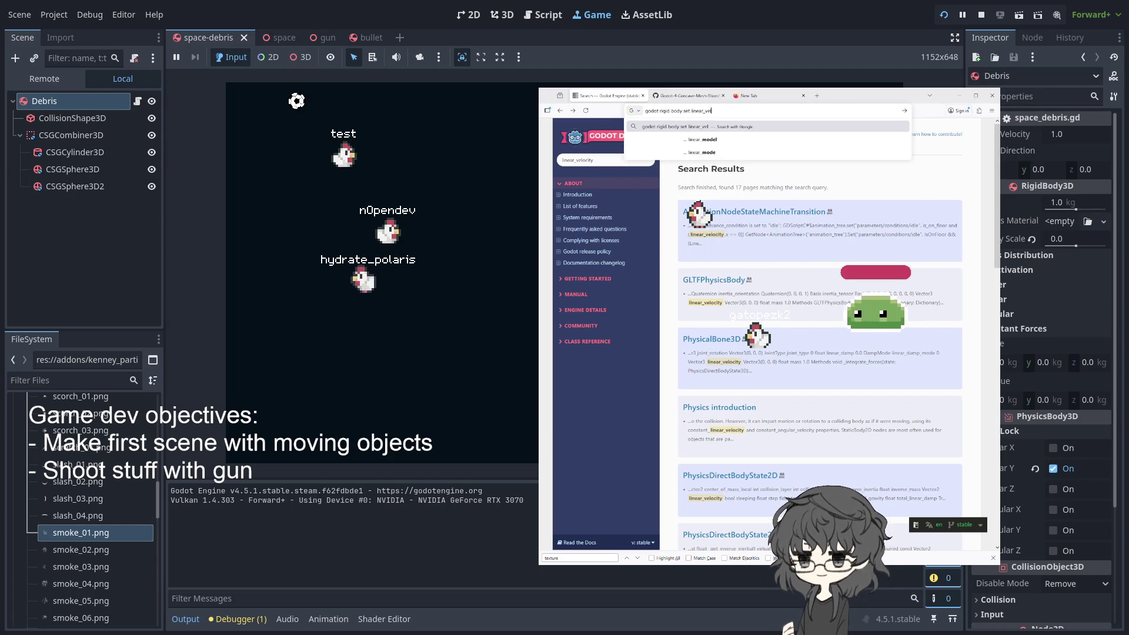
text(ocity)
key(Return)
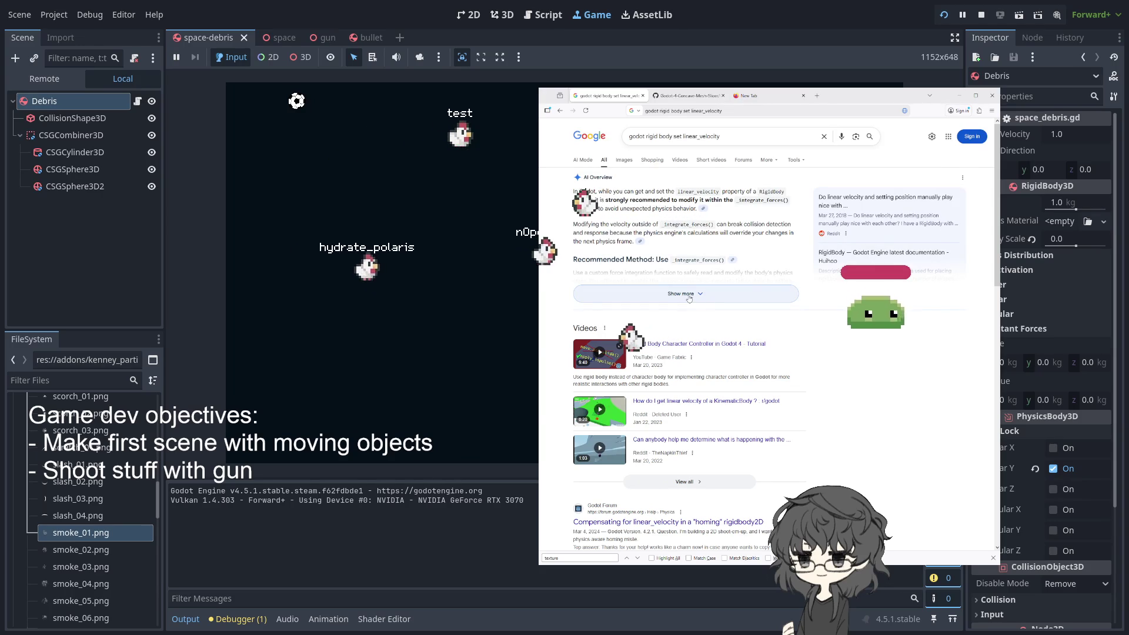
Scroll the Google results and open the Reddit thread about linear velocity and position
scroll(613, 346, down, 2)
scroll(613, 346, down, 2)
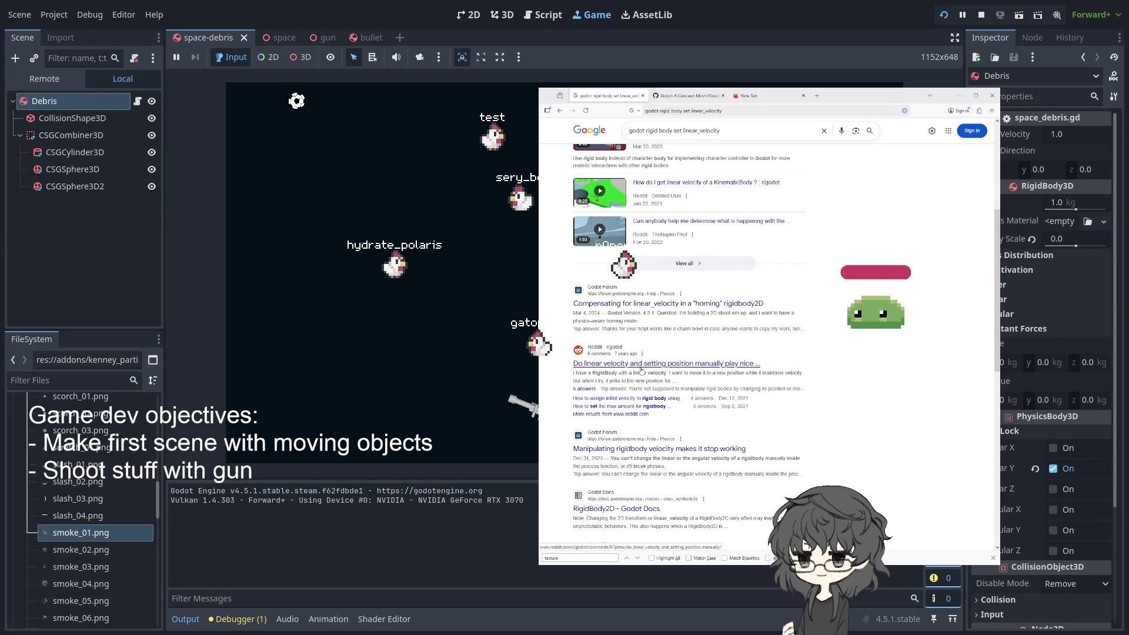
click(701, 368)
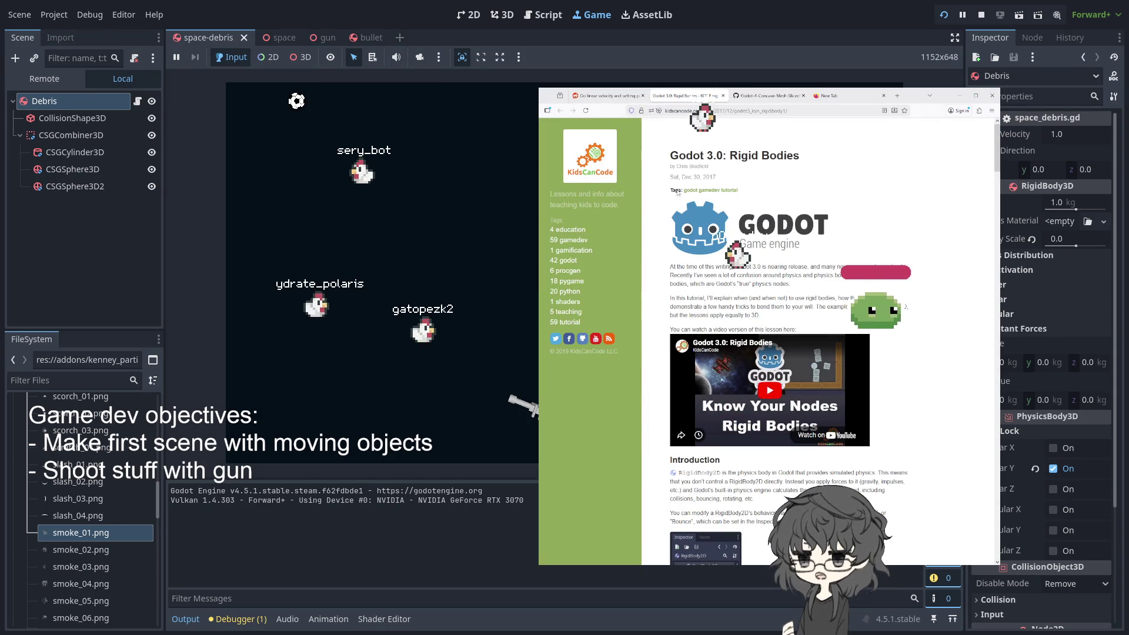
Read the KidsCanCode tutorial, highlighting the passage warning against setting velocity manually
scroll(713, 210, down, 3)
scroll(856, 226, up, 3)
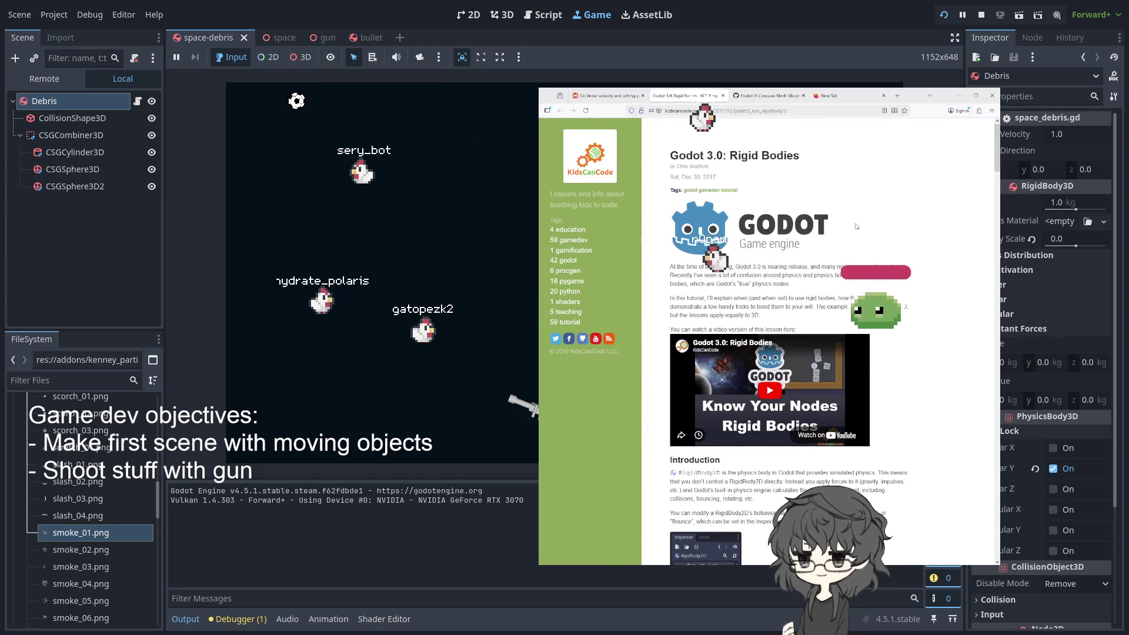
scroll(856, 227, down, 5)
scroll(855, 227, down, 3)
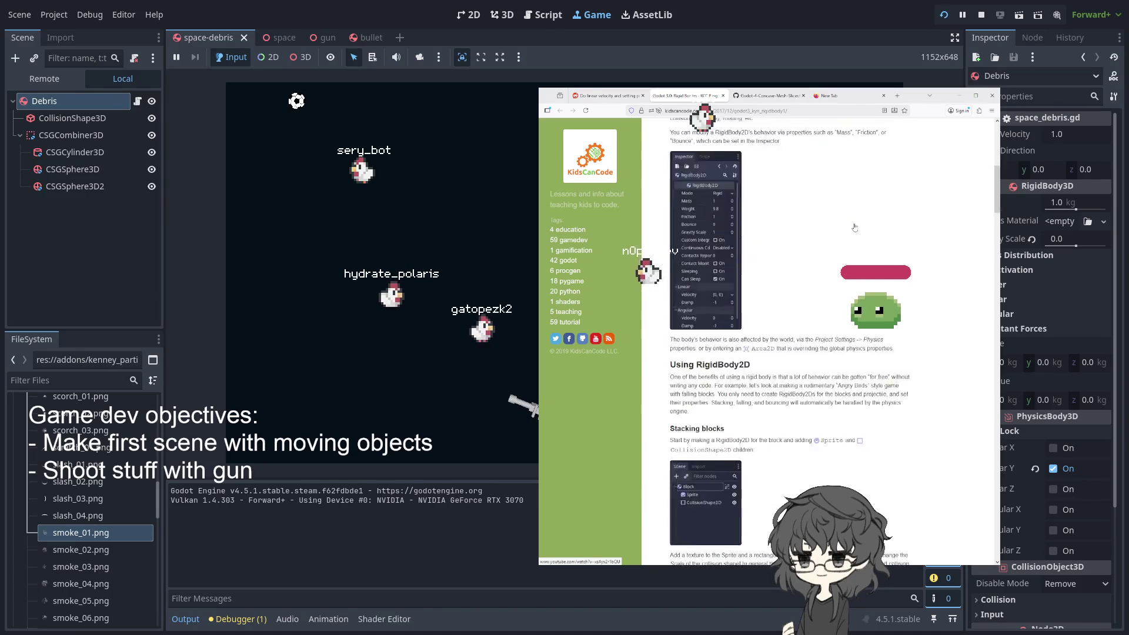
scroll(854, 228, down, 3)
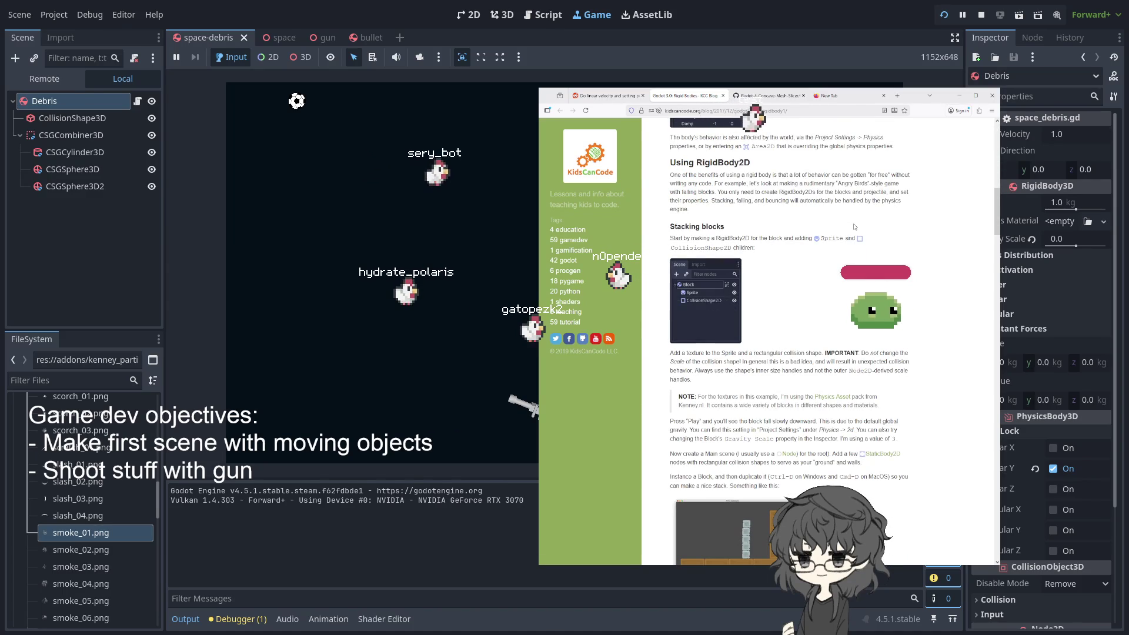
scroll(854, 227, down, 6)
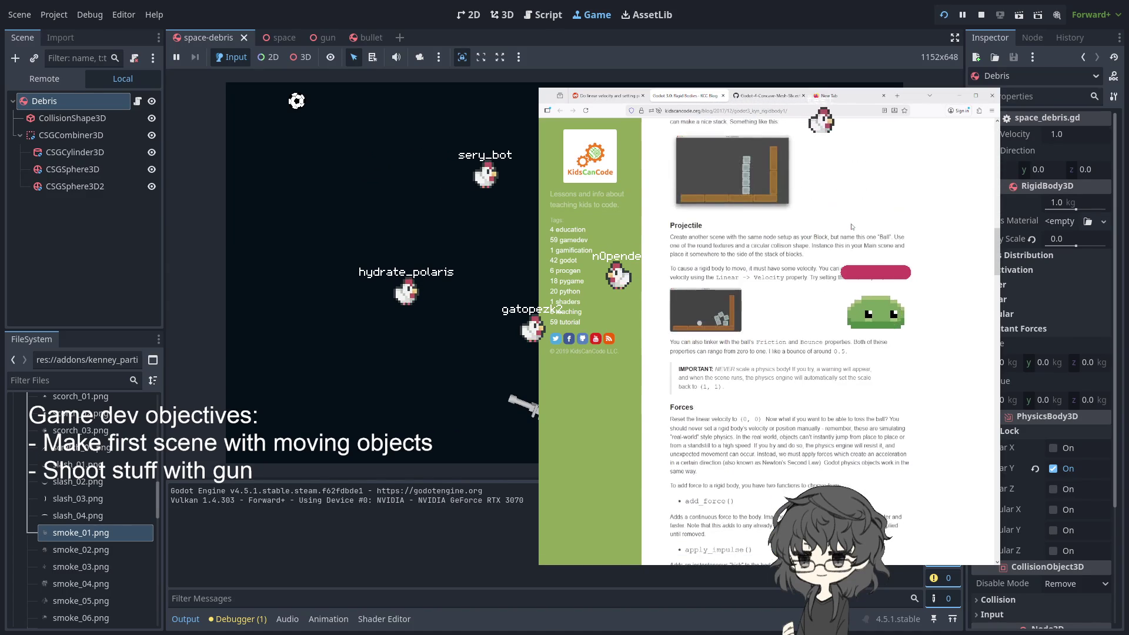
scroll(852, 226, down, 3)
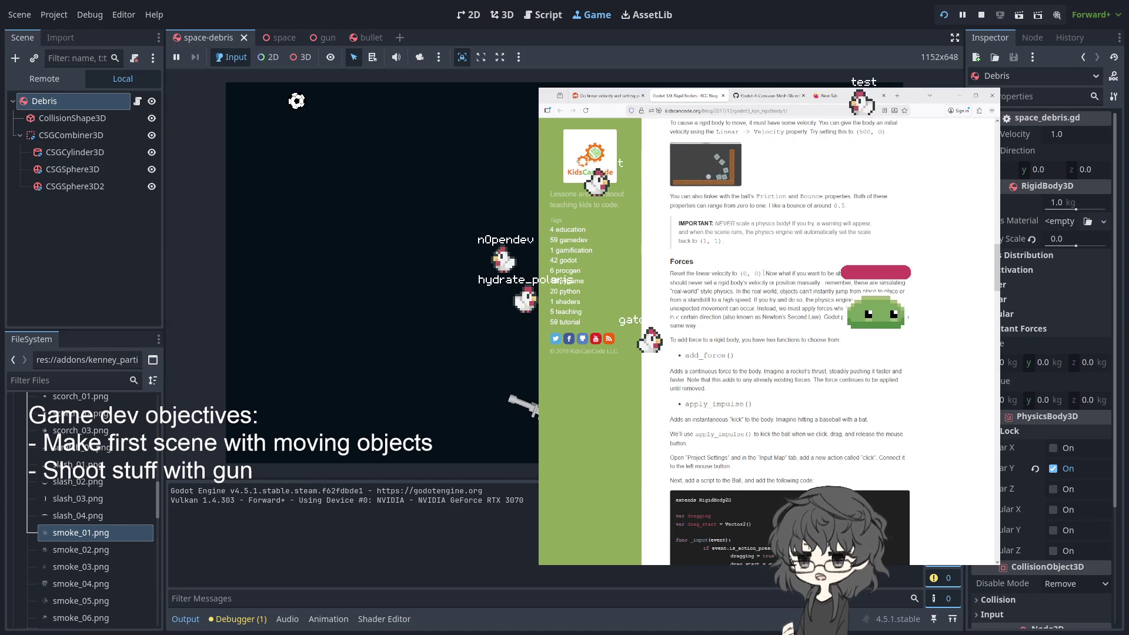
drag(765, 273, 894, 282)
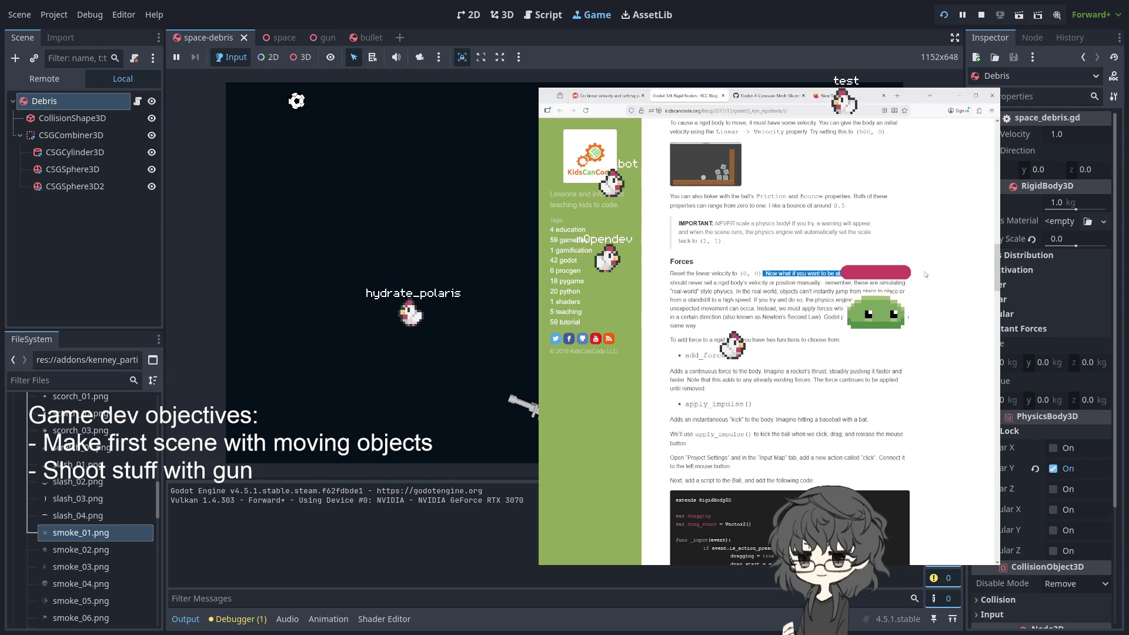
click(786, 274)
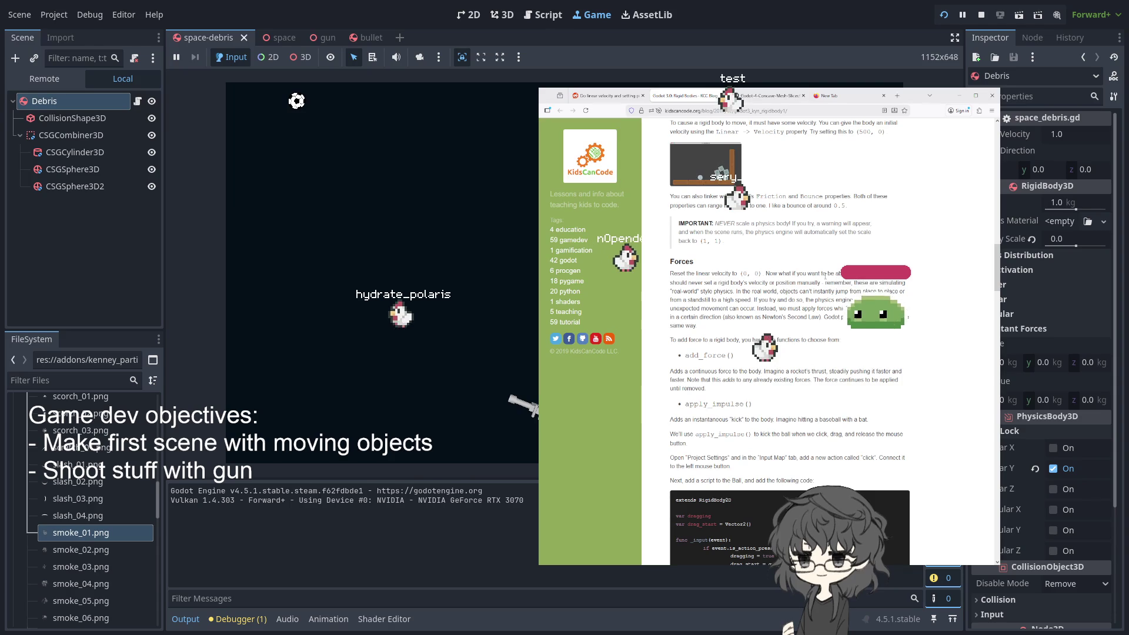
Scroll down to the tutorial's Position Problem section recommending _integrate_forces()
scroll(825, 277, down, 5)
scroll(825, 279, down, 1)
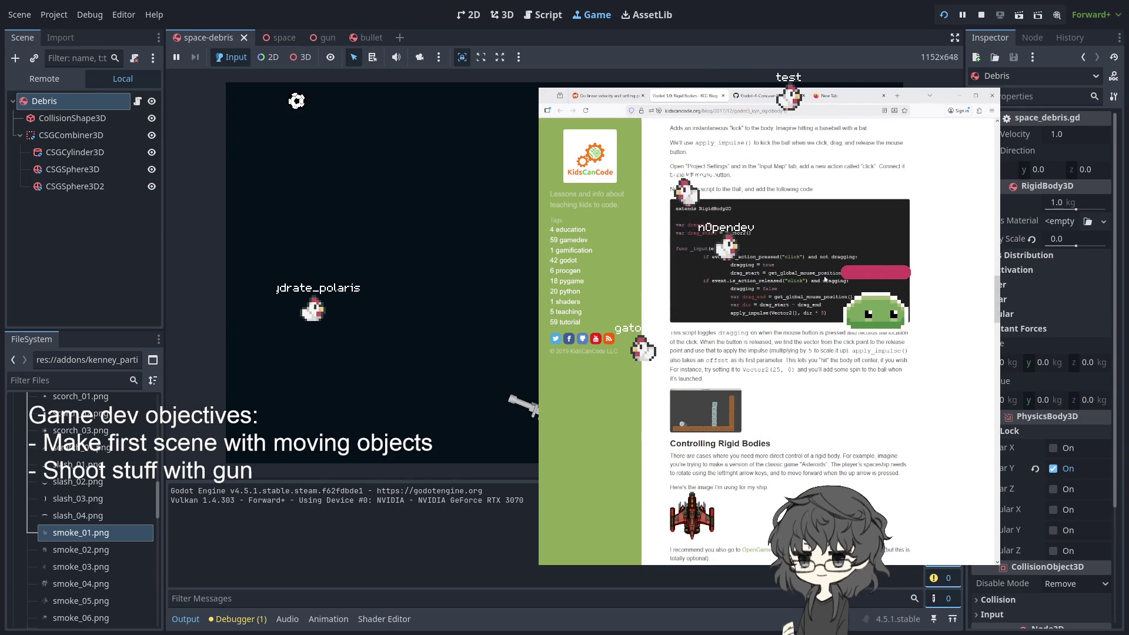
scroll(824, 280, down, 2)
scroll(823, 275, down, 1)
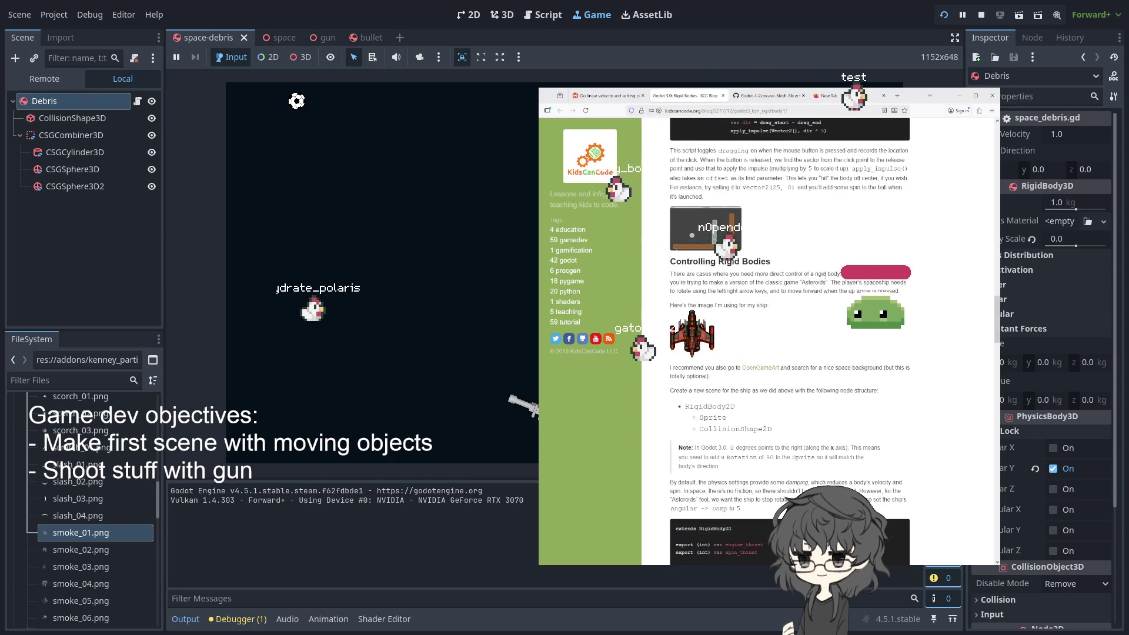
scroll(825, 276, down, 3)
scroll(825, 280, down, 2)
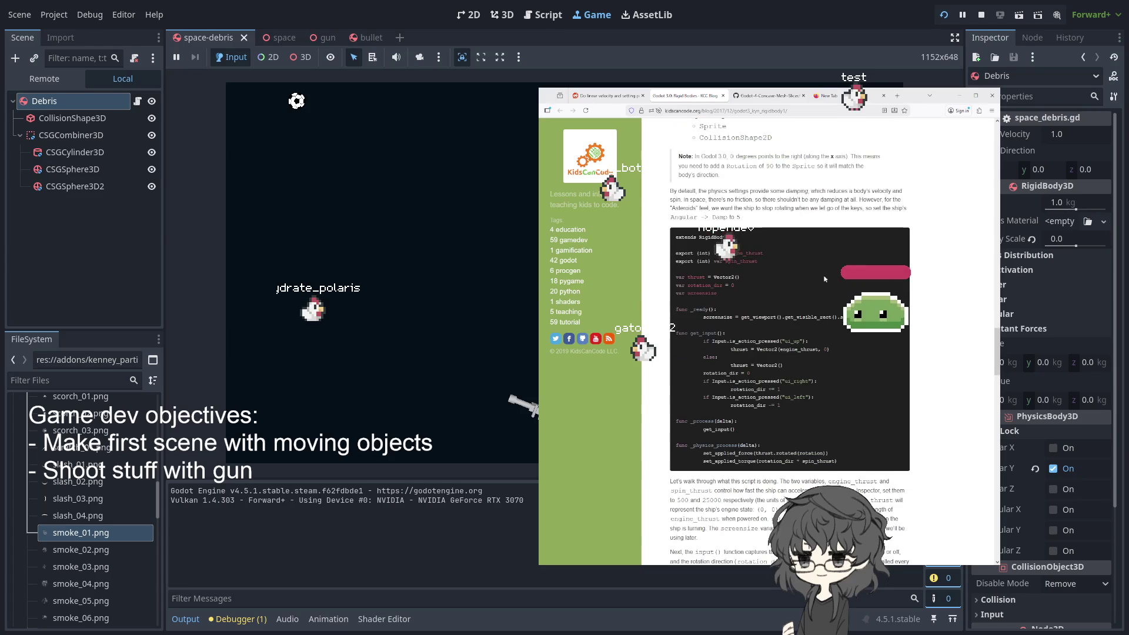
scroll(824, 279, down, 2)
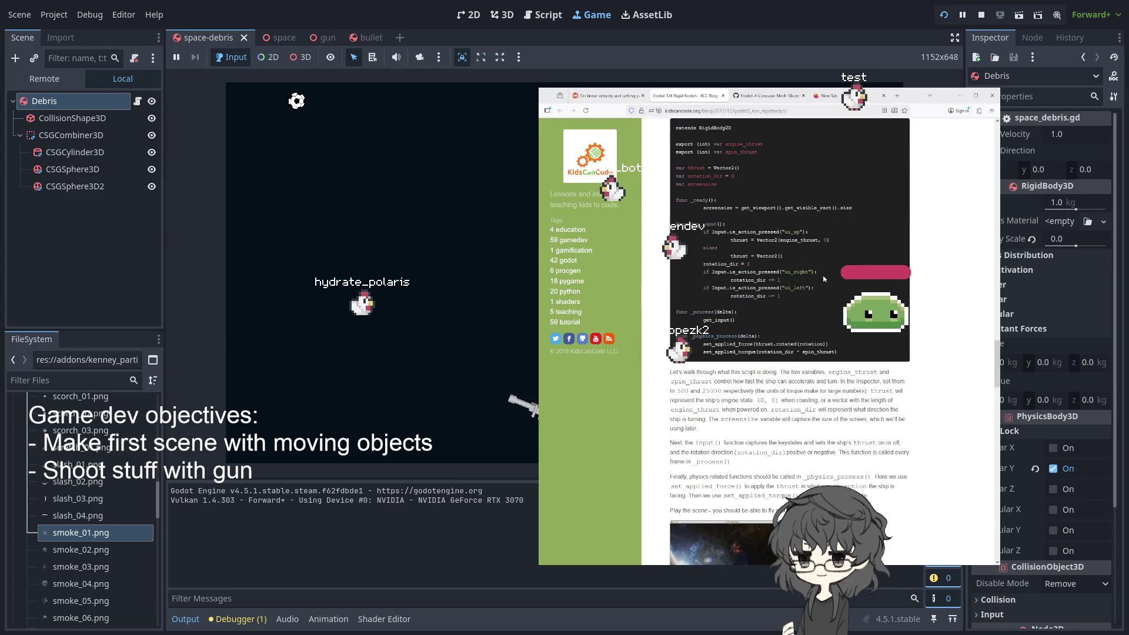
scroll(822, 275, down, 2)
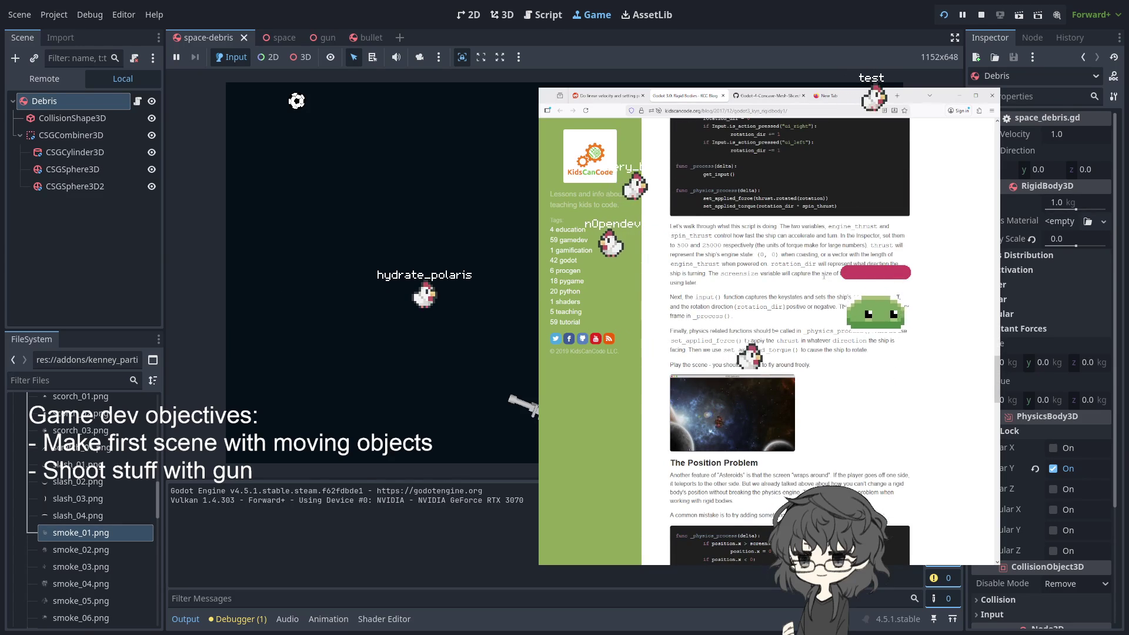
scroll(823, 276, down, 2)
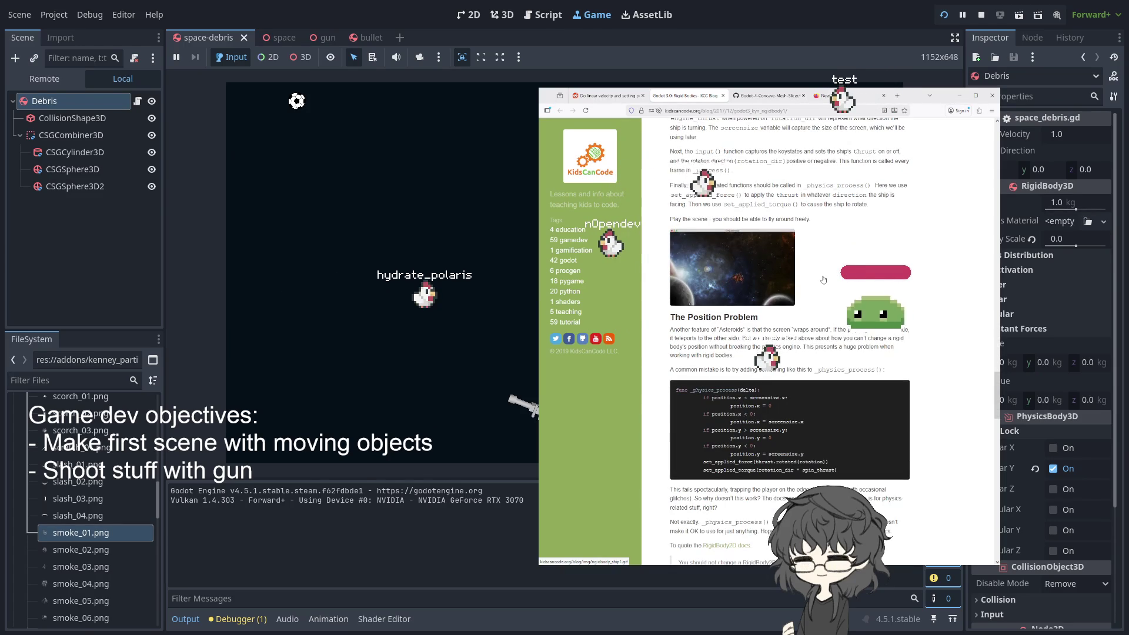
scroll(823, 280, down, 2)
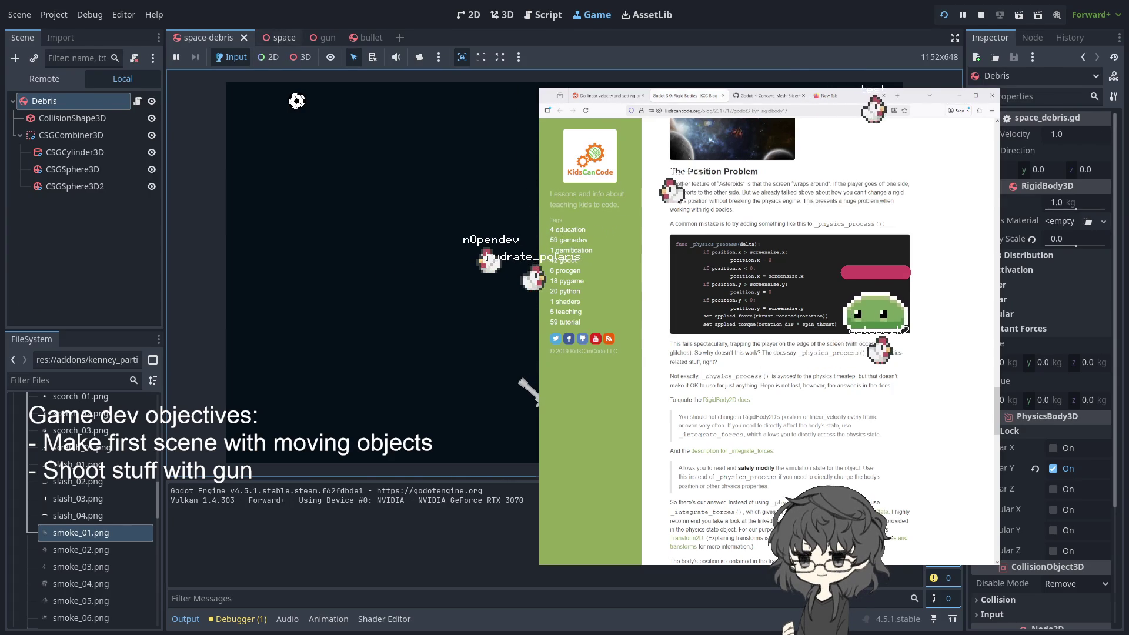
In Godot, switch to the space-debris scene, select the Debris node, and focus the game
click(269, 37)
click(194, 37)
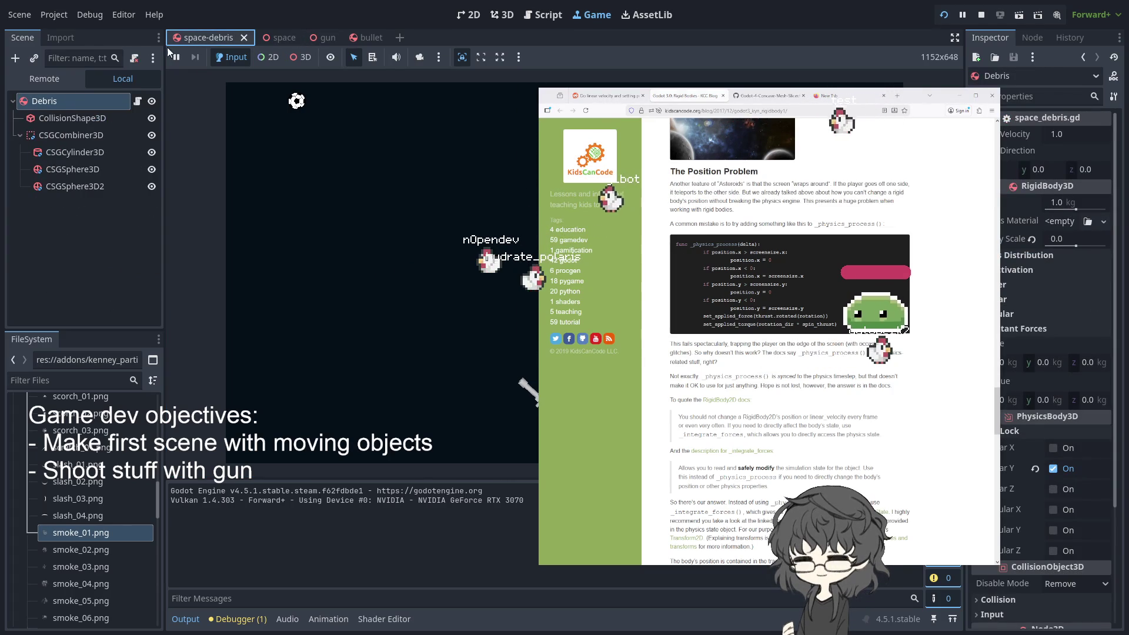
click(97, 100)
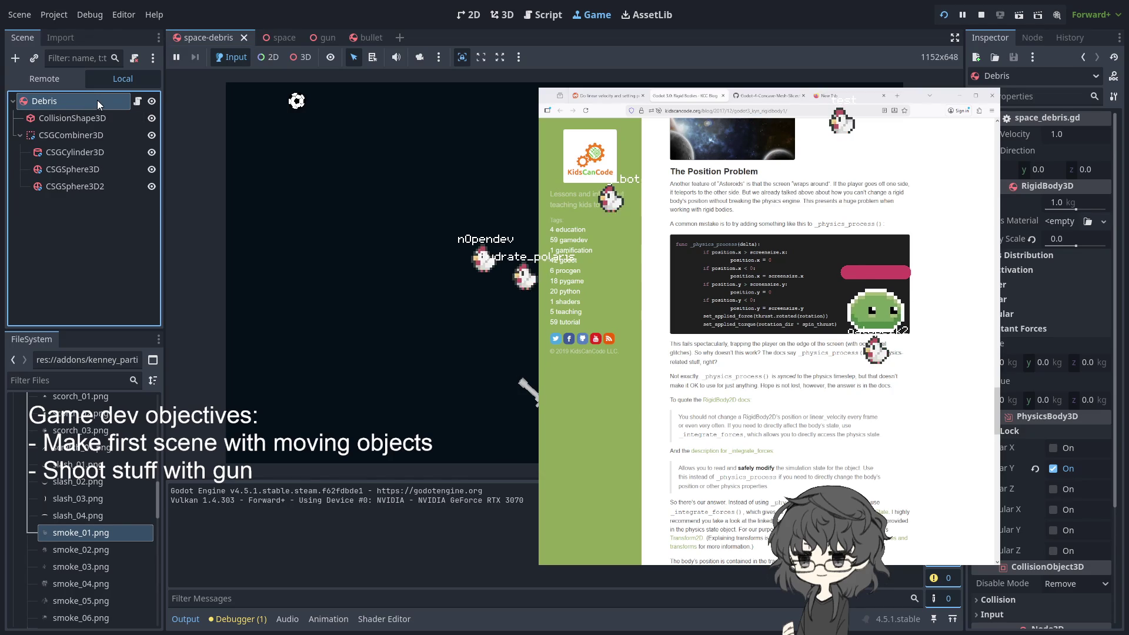
click(382, 265)
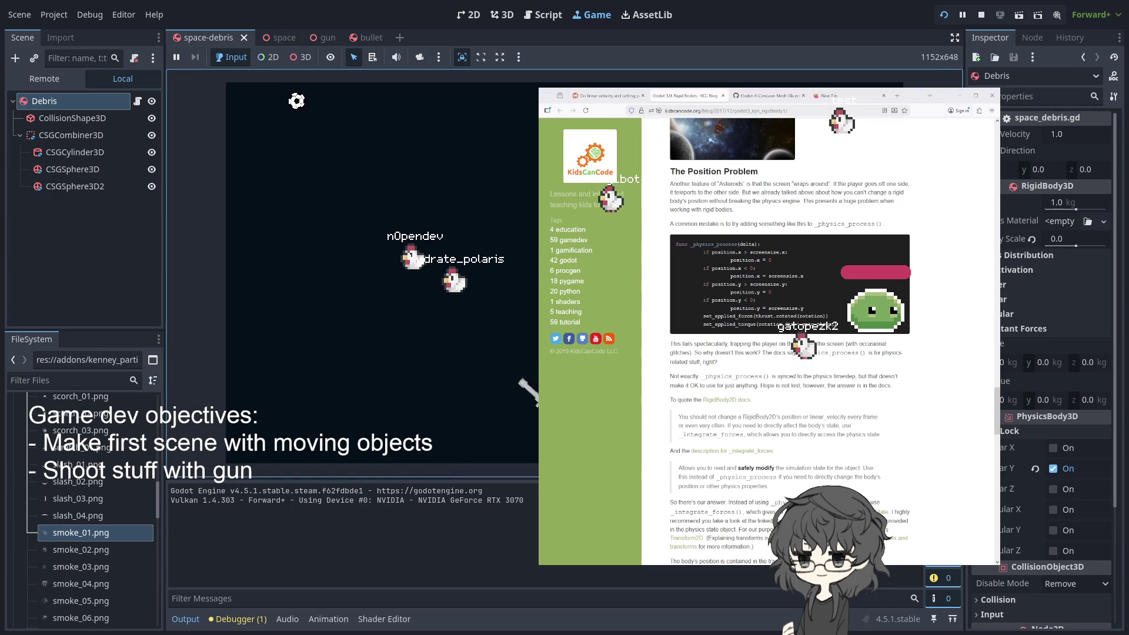
In the bullet scene, set the Linear damp mode to Replace and save and rerun
click(324, 37)
click(365, 37)
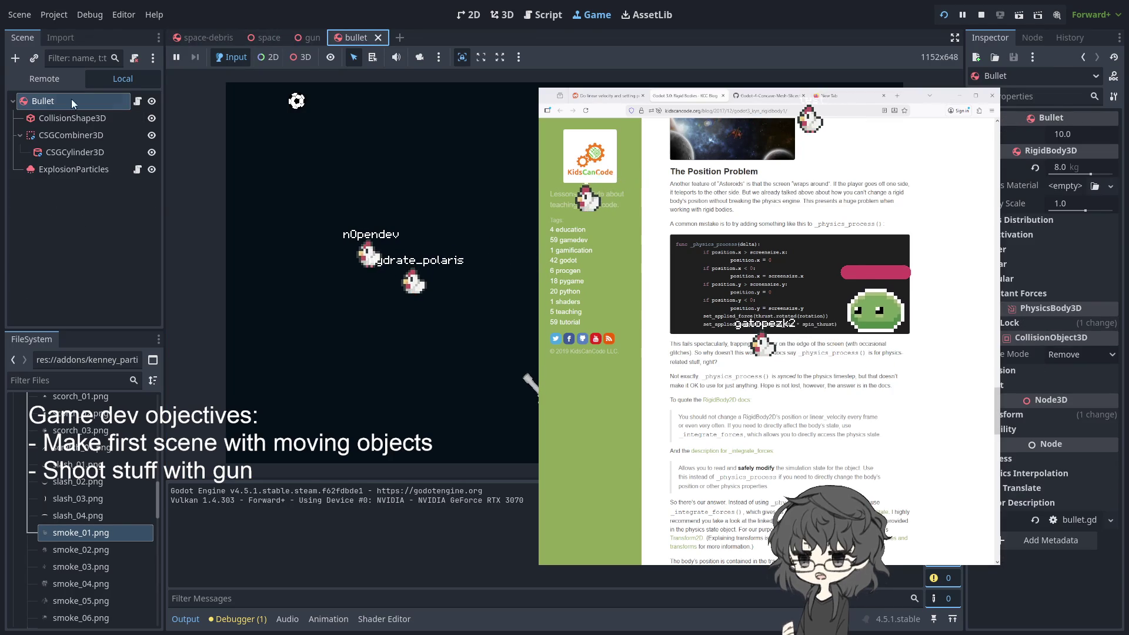
click(353, 176)
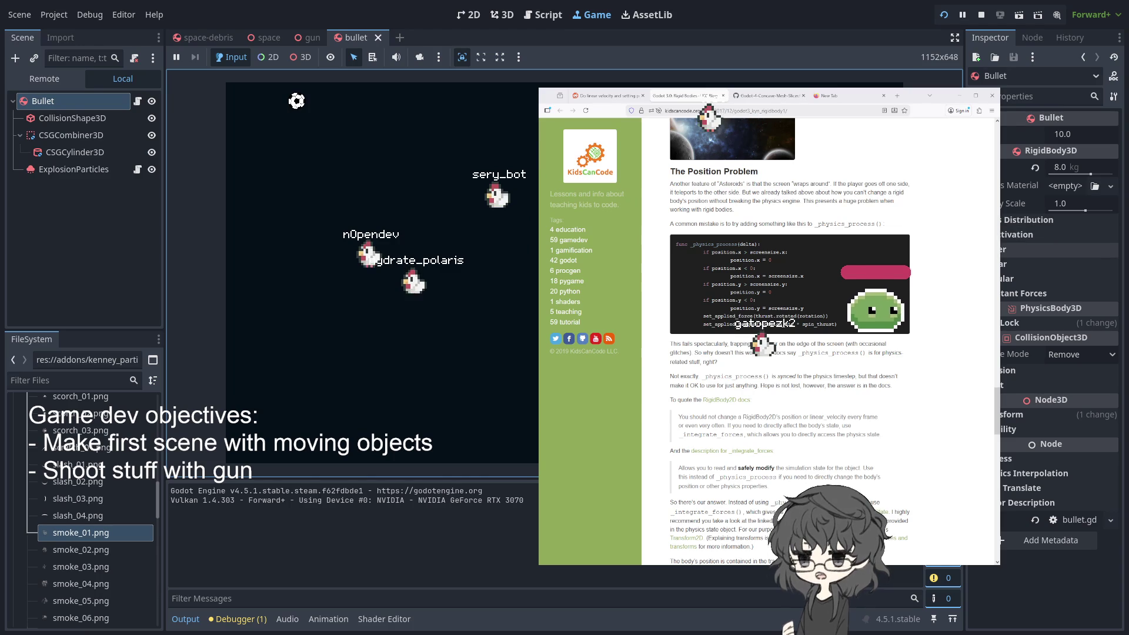
click(1012, 264)
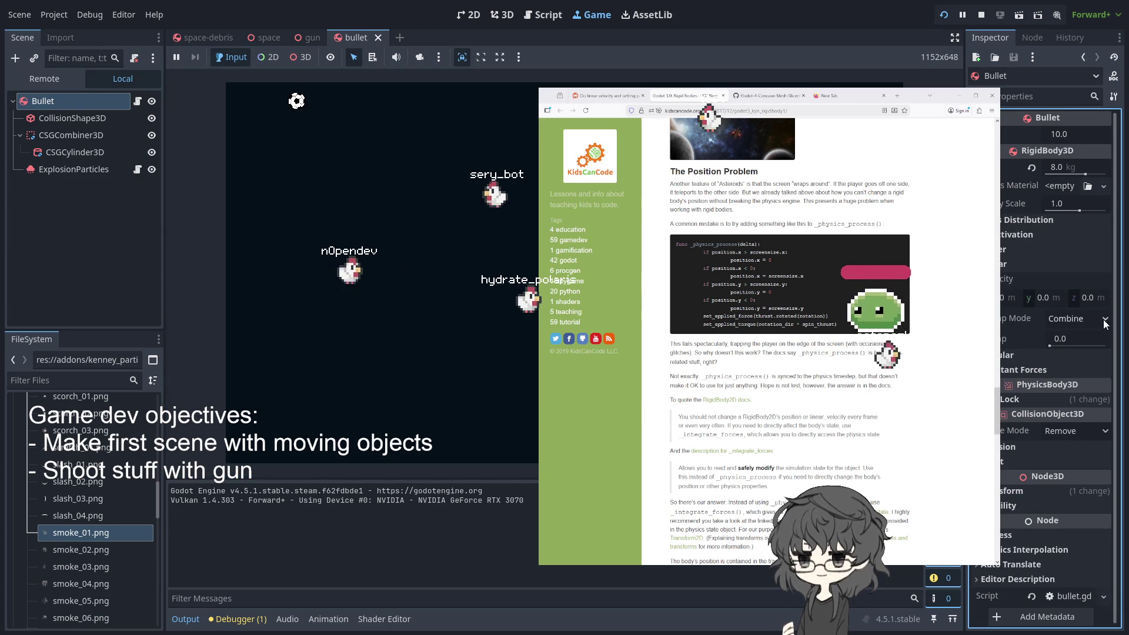
click(1070, 355)
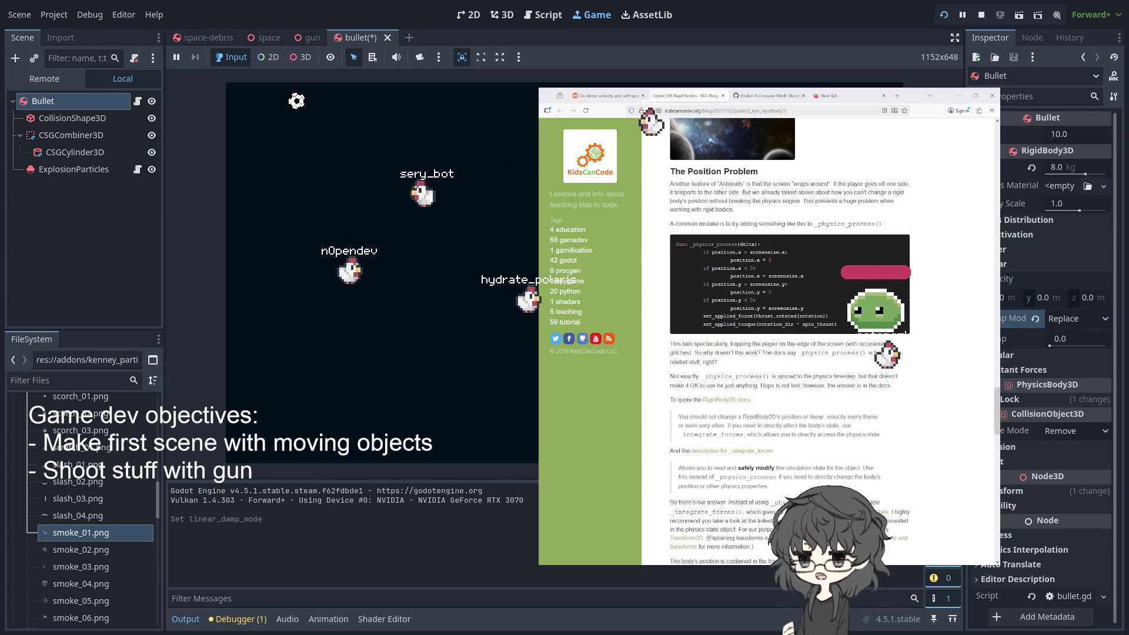
click(944, 16)
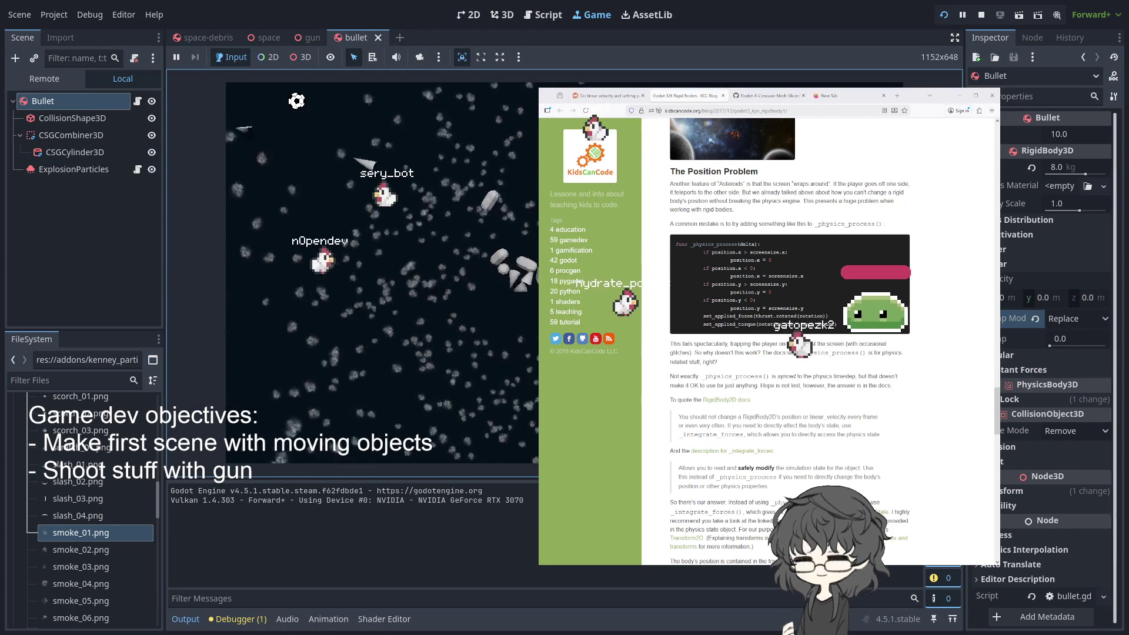
Glance at the Constant Forces properties, then open the Bullet's script bullet.gd
click(1012, 370)
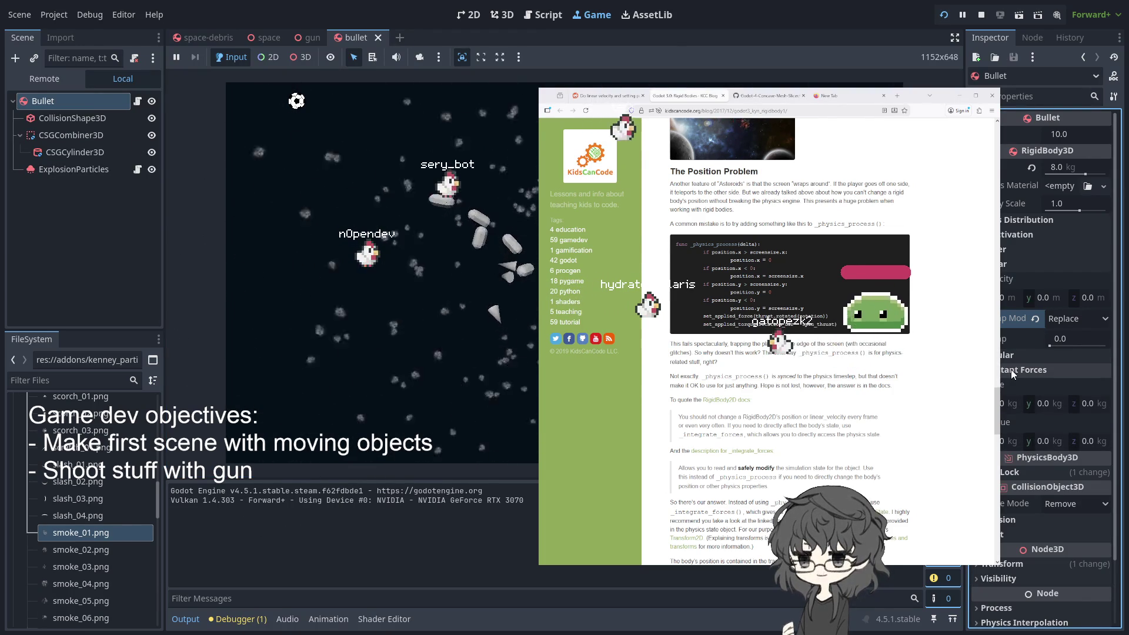
click(1012, 371)
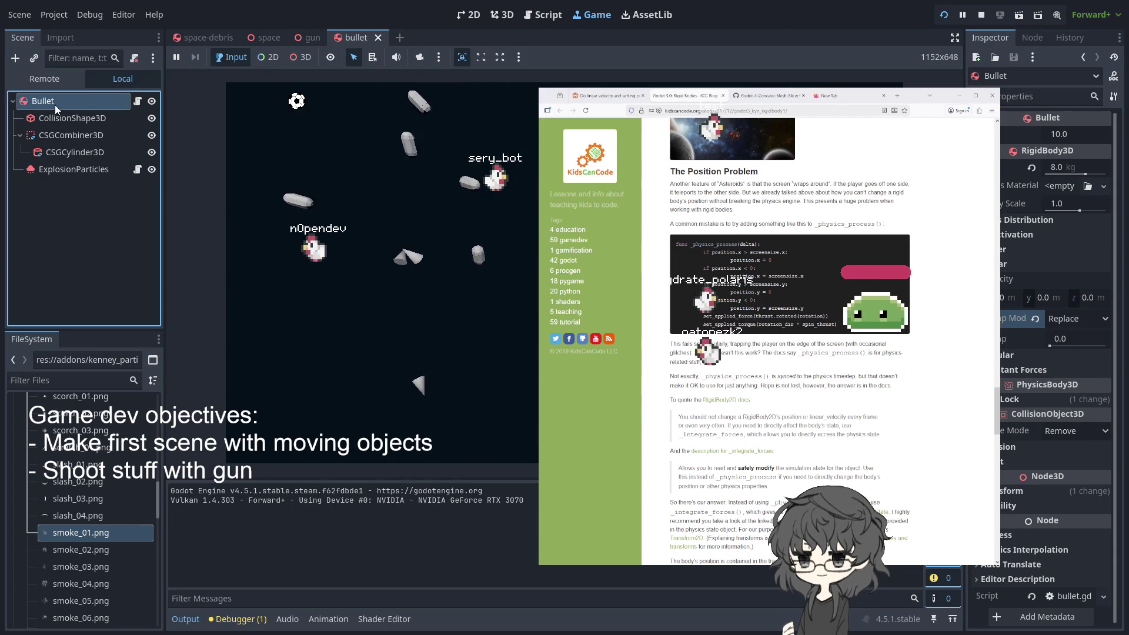
click(262, 40)
click(359, 37)
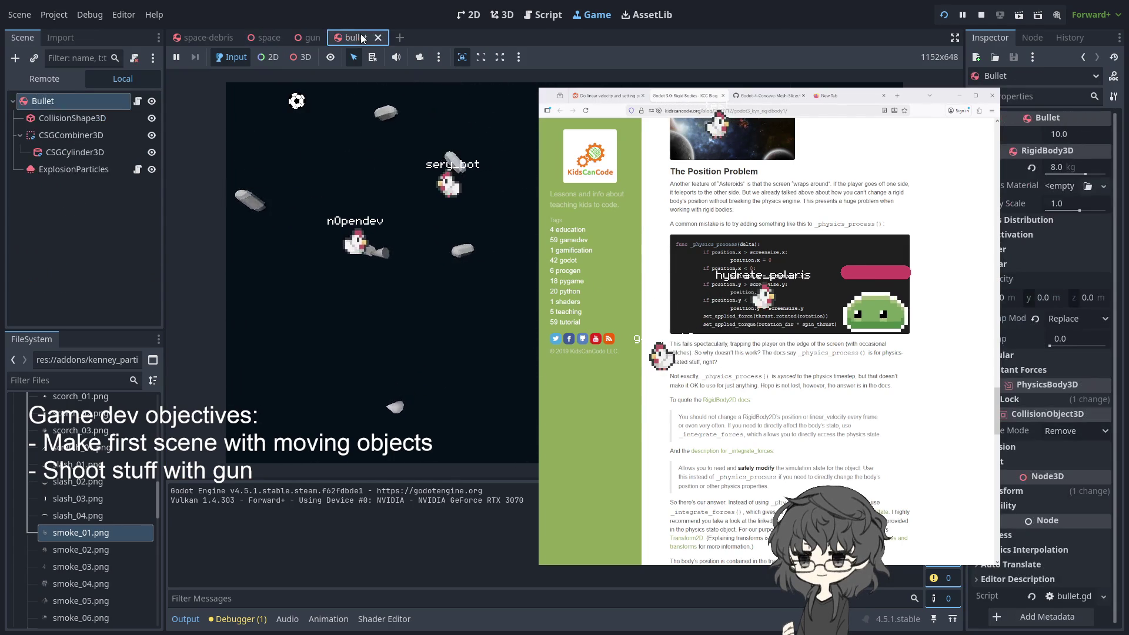
click(139, 101)
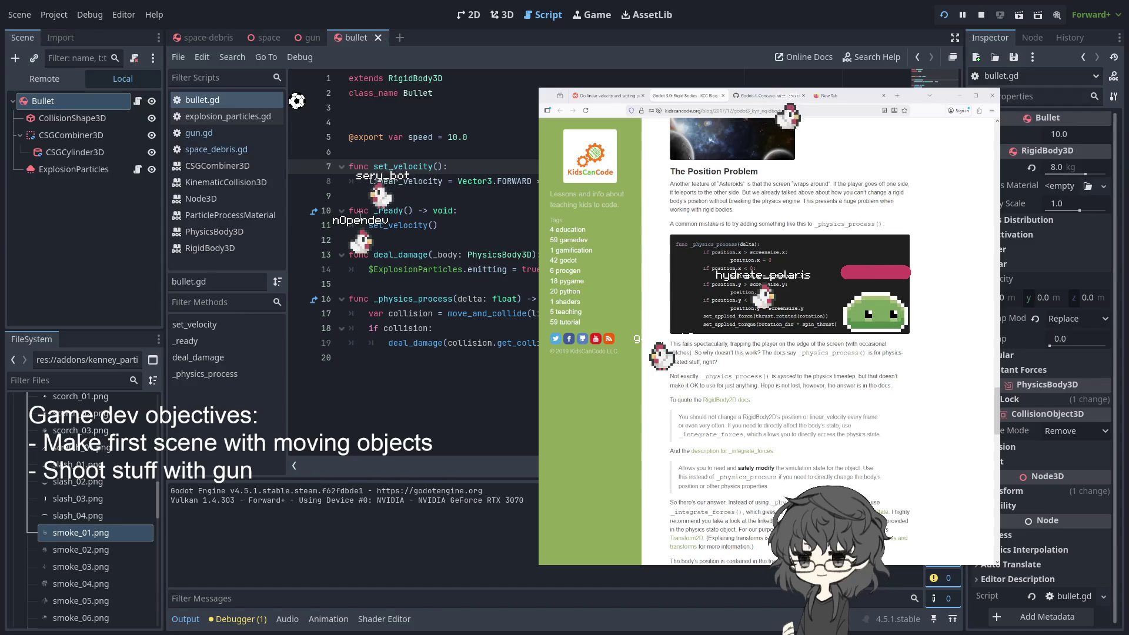
Comment out the set_velocity() call in _ready with Ctrl+K and run the game
click(376, 225)
key(ctrl+k)
click(468, 225)
key(Return)
text(pass)
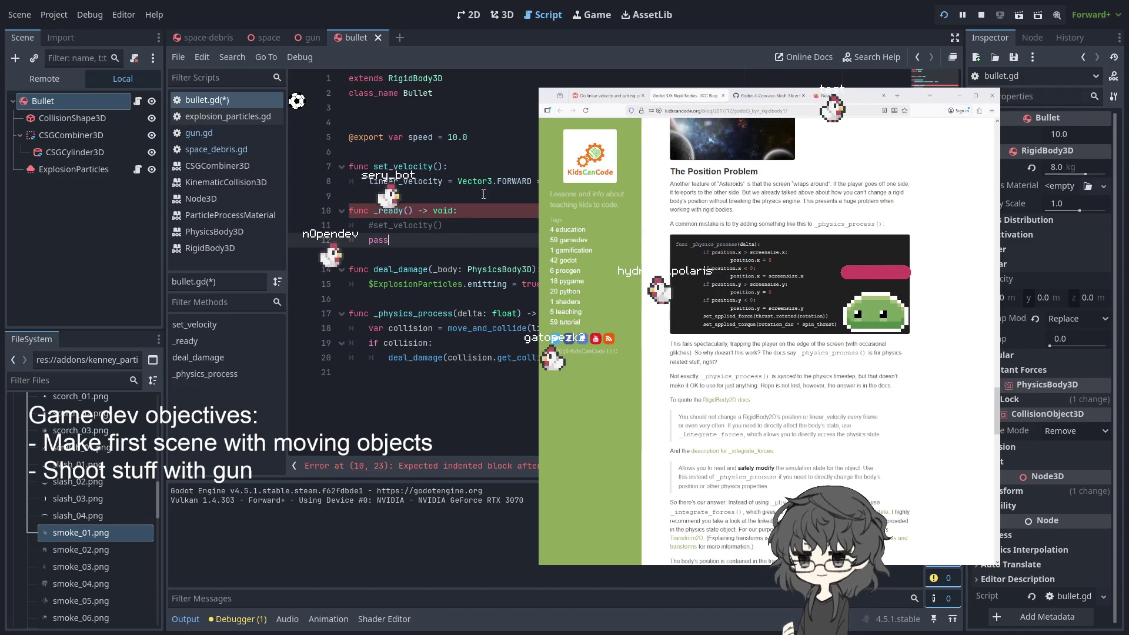
click(944, 14)
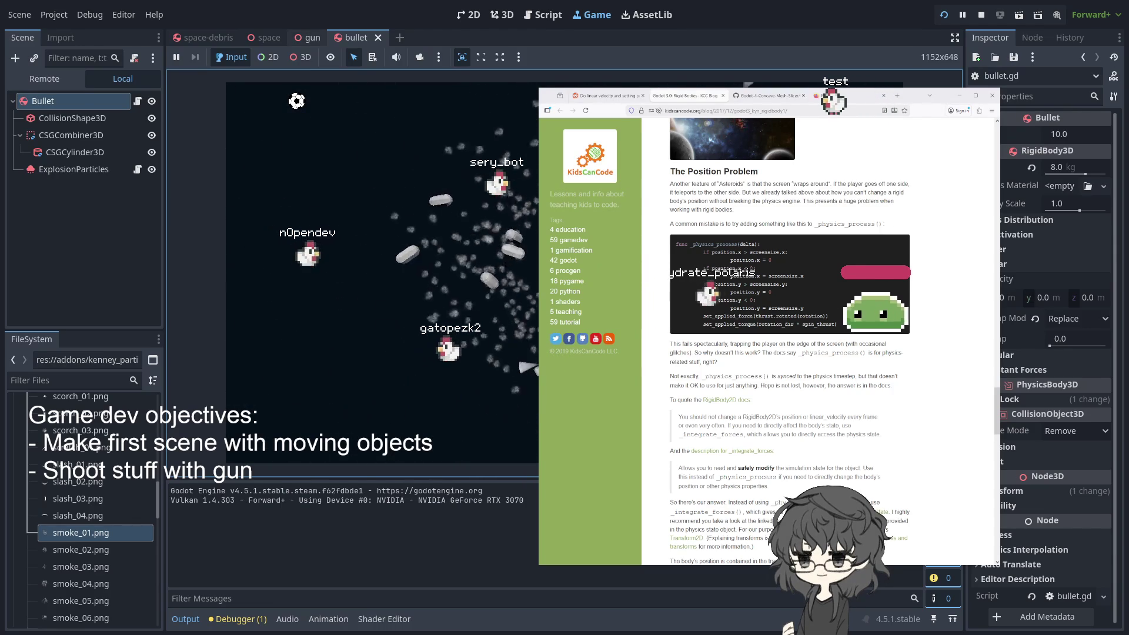
Check the space-debris scene's Debris node, then return to the bullet script
click(270, 39)
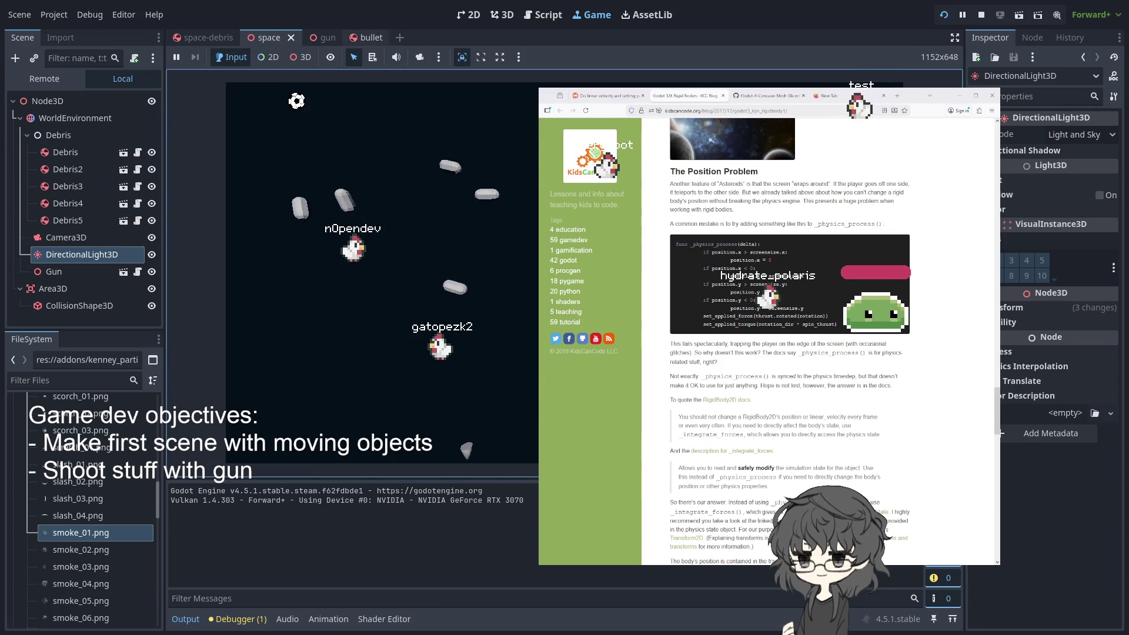
click(356, 37)
click(298, 34)
click(267, 37)
click(205, 37)
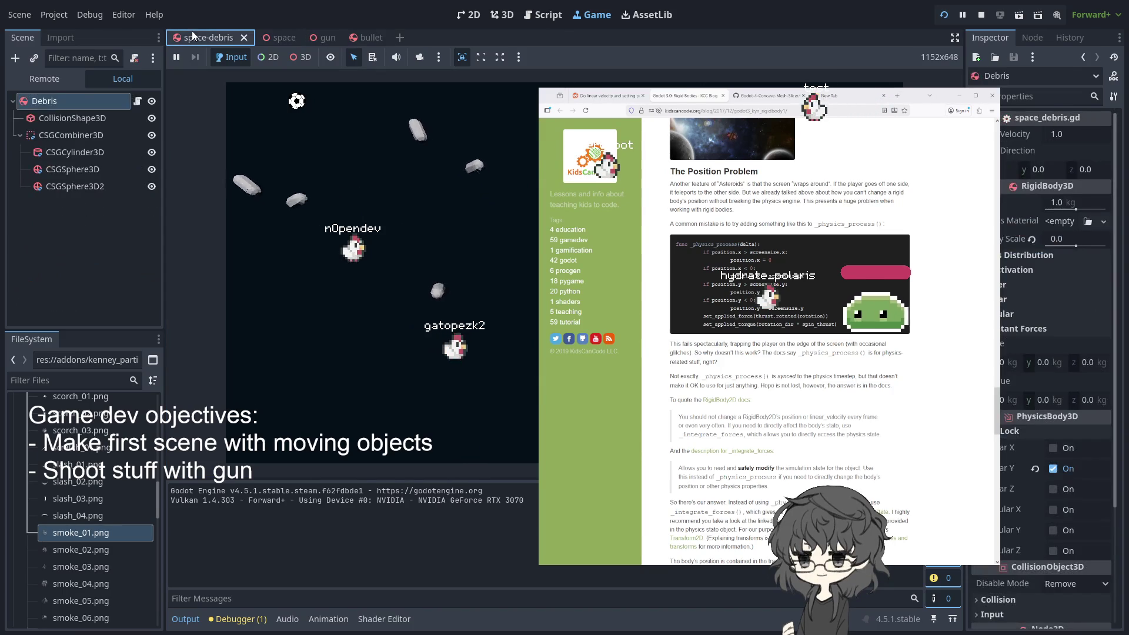
click(102, 107)
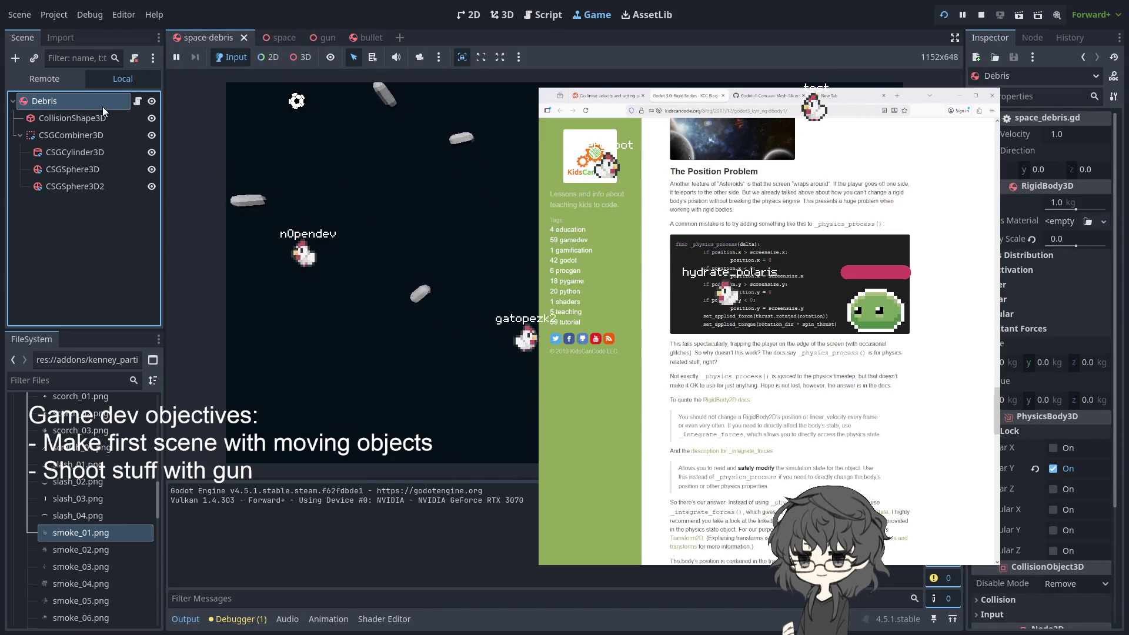
click(311, 37)
click(364, 37)
click(137, 100)
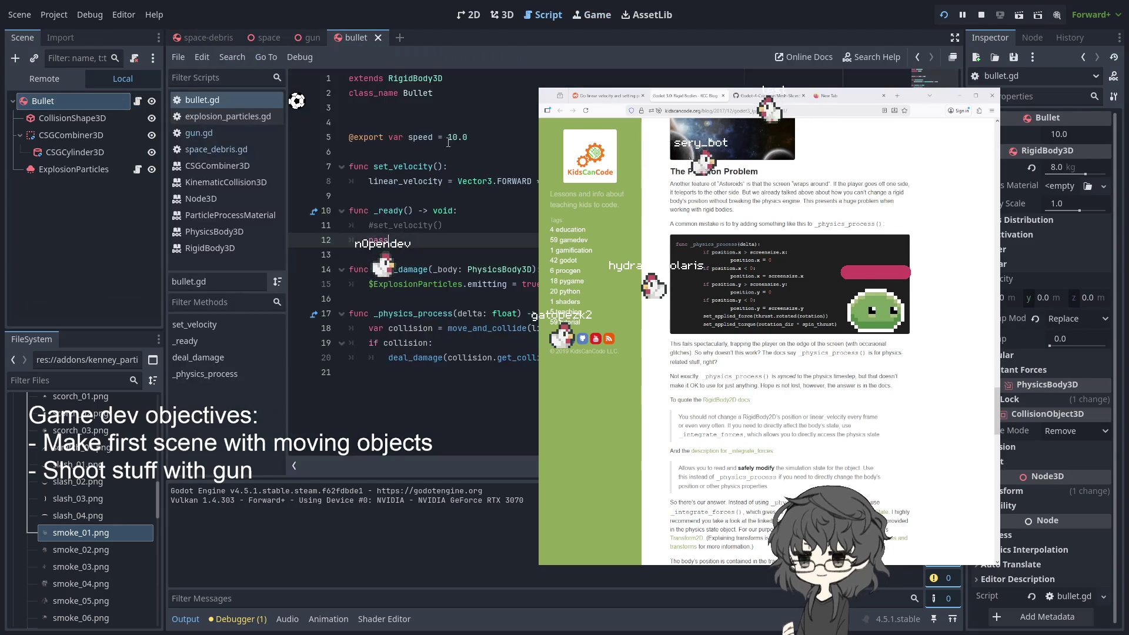
Replace set_velocity's linear_velocity line with pass and run the game again
click(364, 184)
text(#)
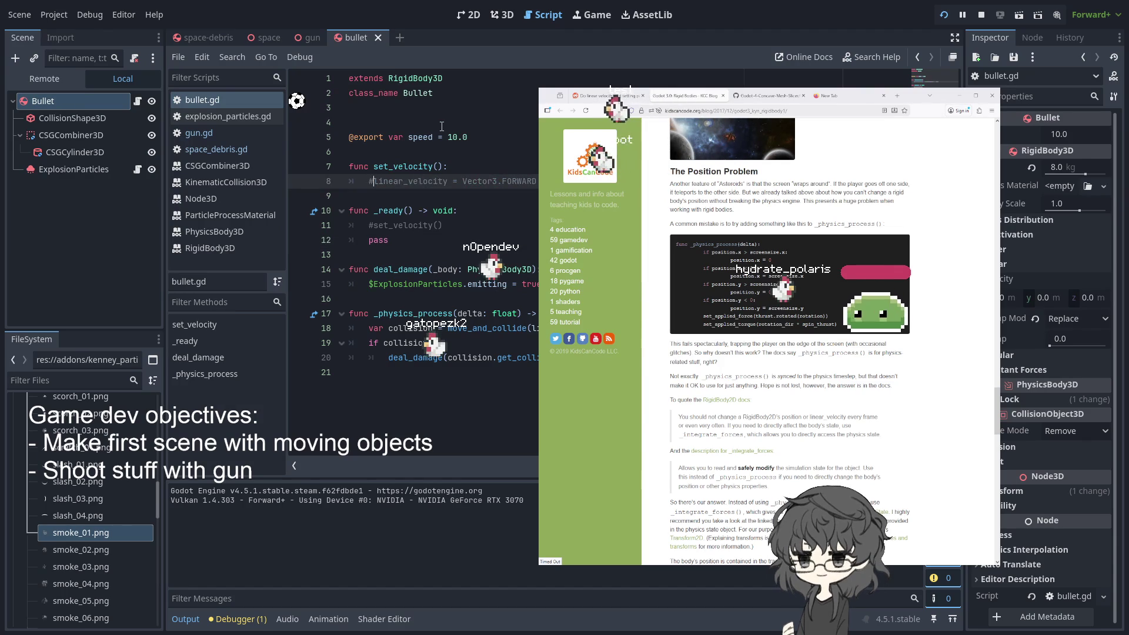
key(End)
key(Return)
text(pass)
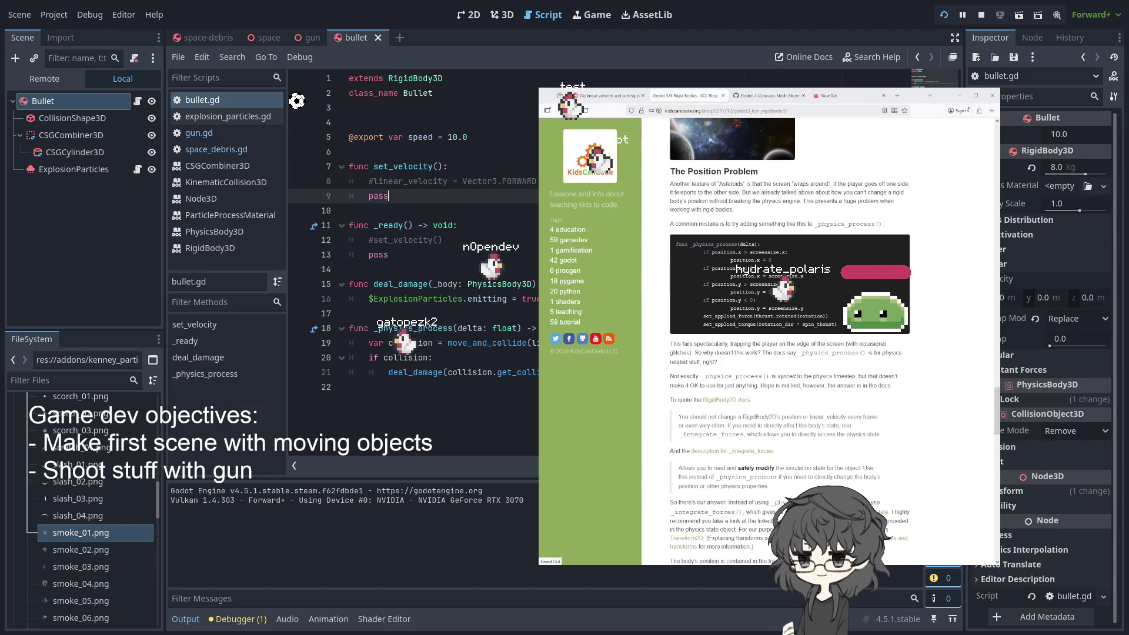
click(944, 13)
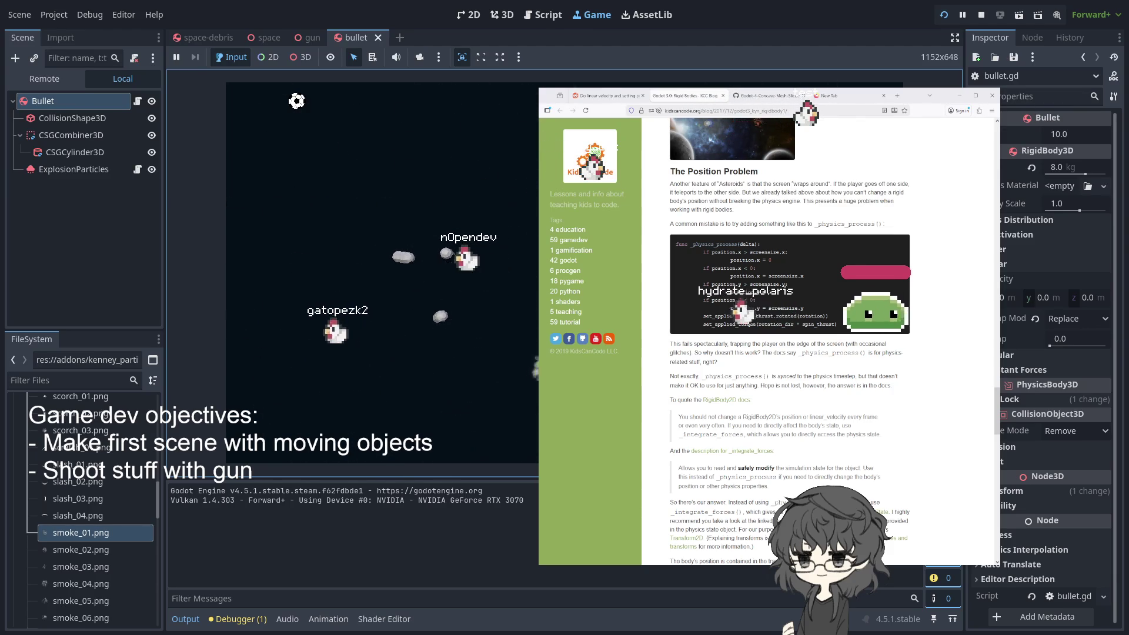
click(294, 37)
click(259, 37)
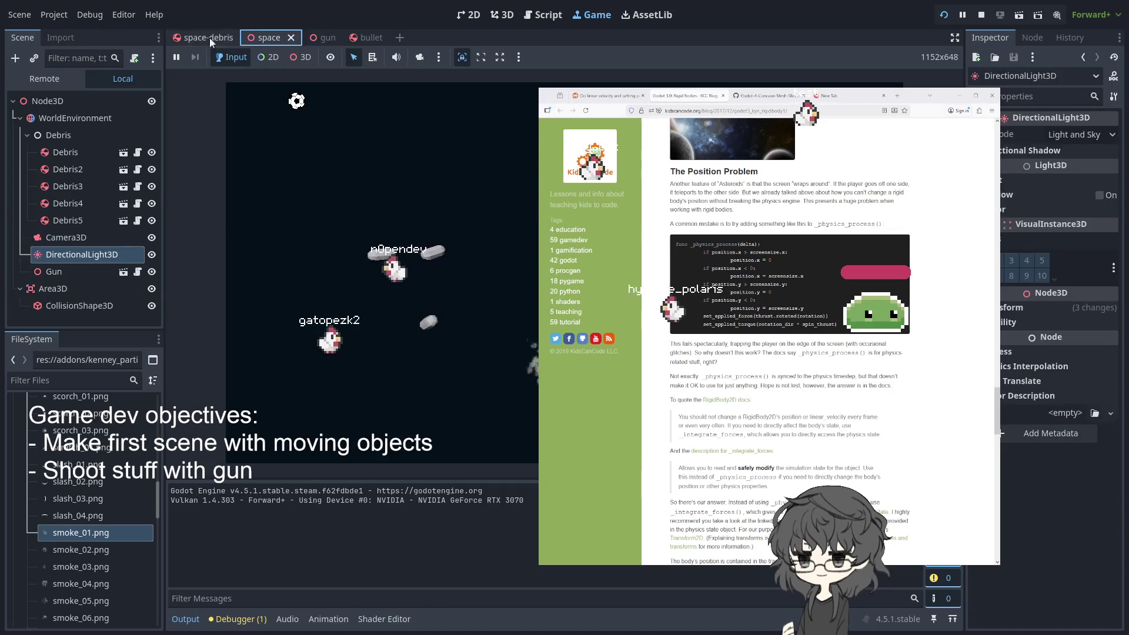
From the gun scene, show the Remote scene tree and expand its Node3D root
click(194, 40)
click(313, 37)
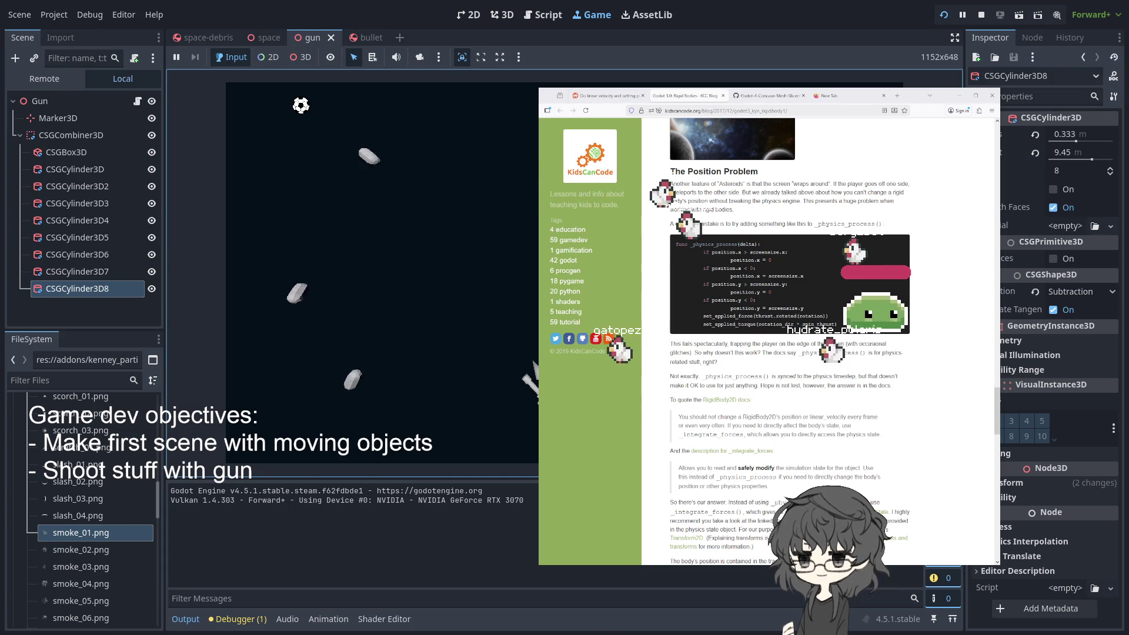
click(44, 78)
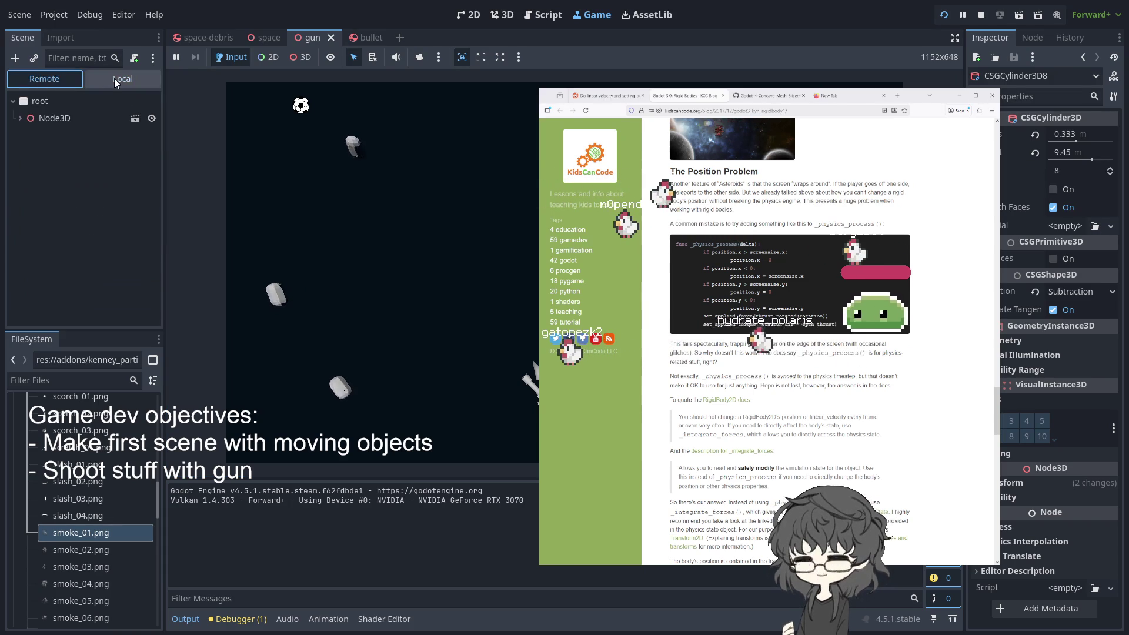
click(116, 81)
click(53, 82)
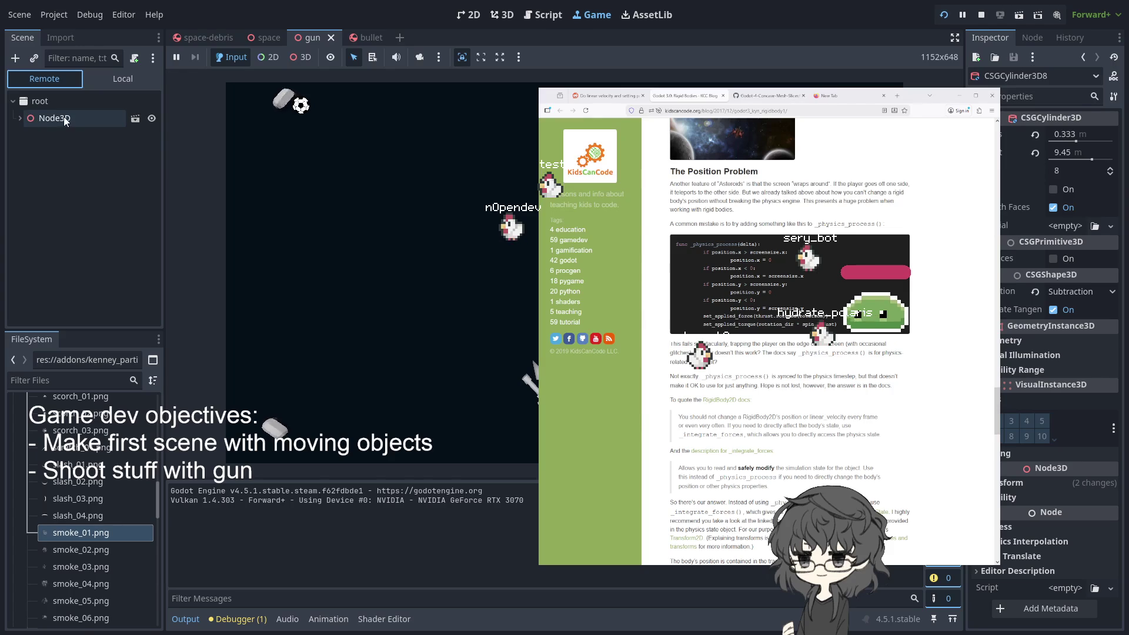
click(116, 80)
click(44, 78)
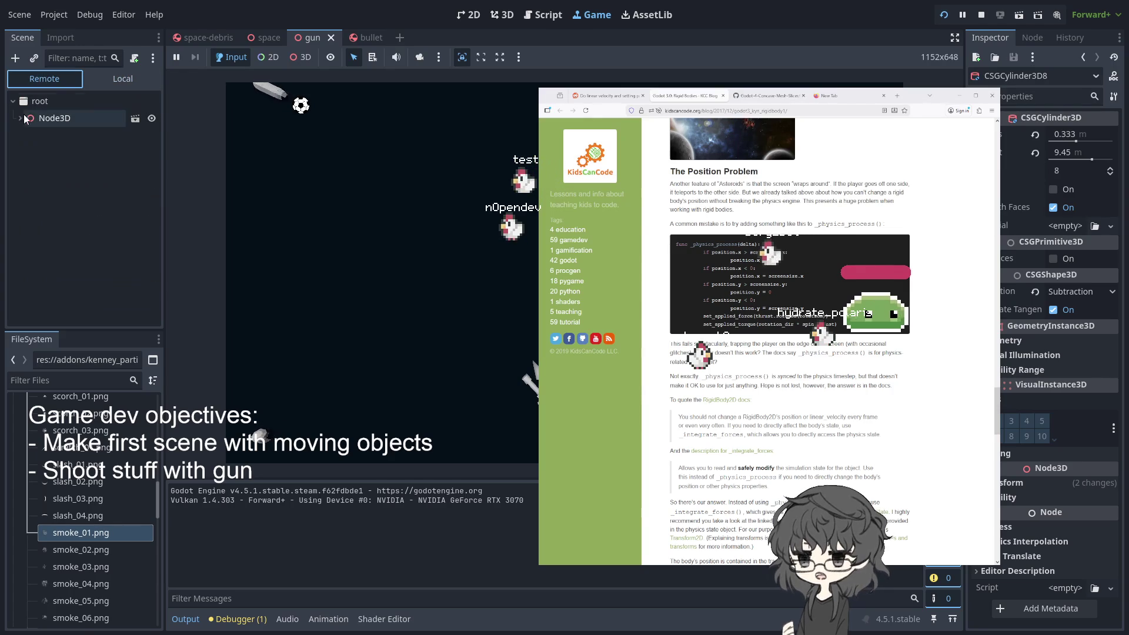
click(22, 118)
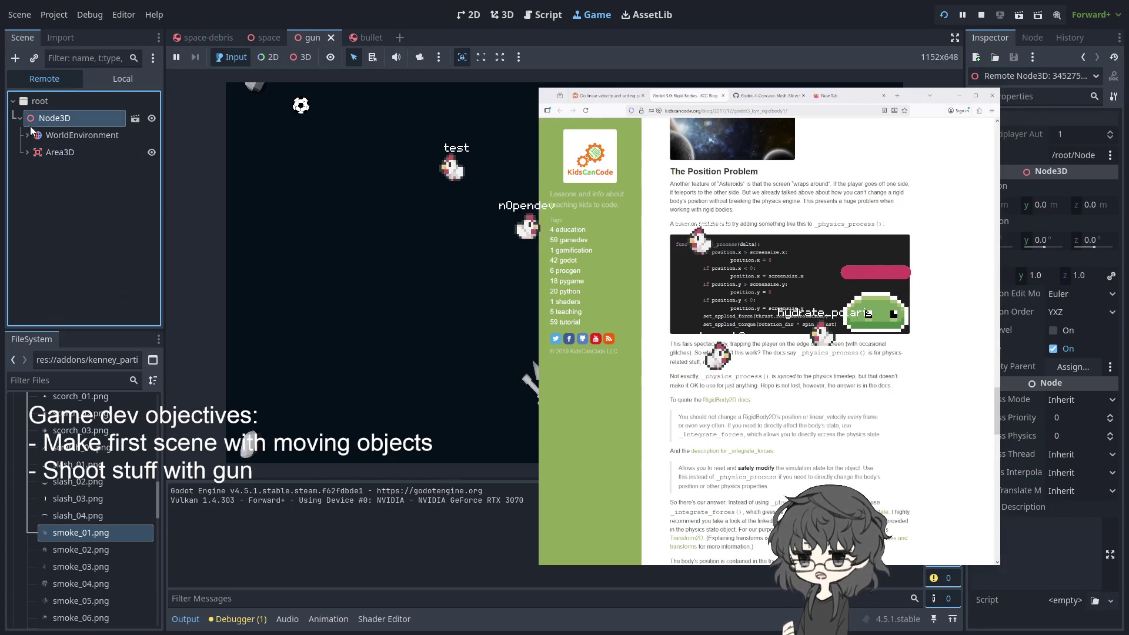
click(27, 135)
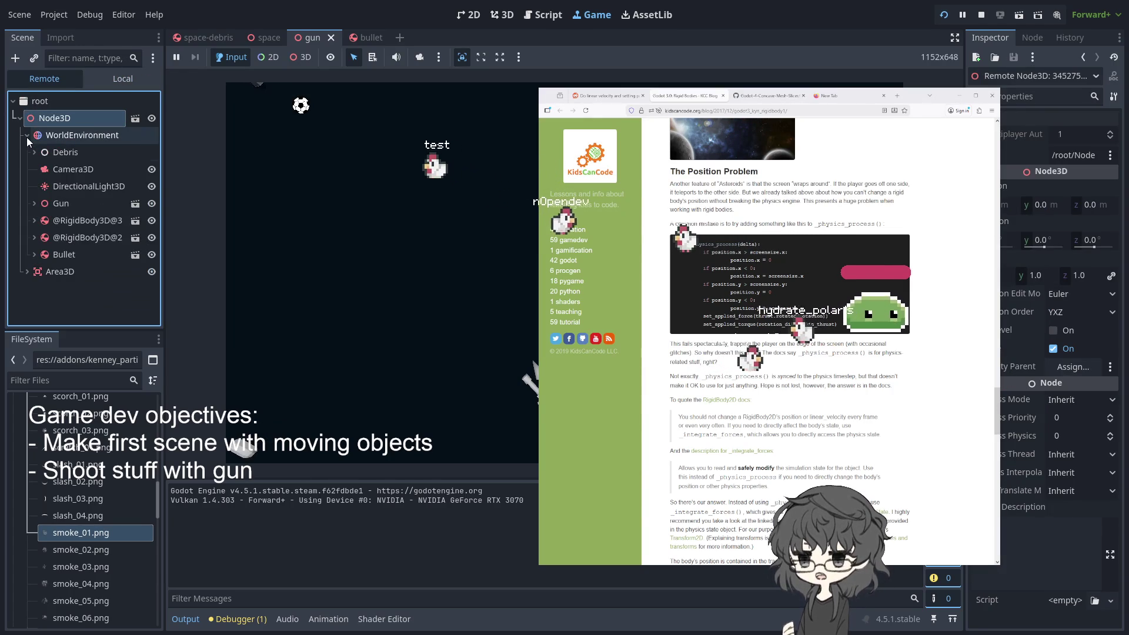
click(528, 375)
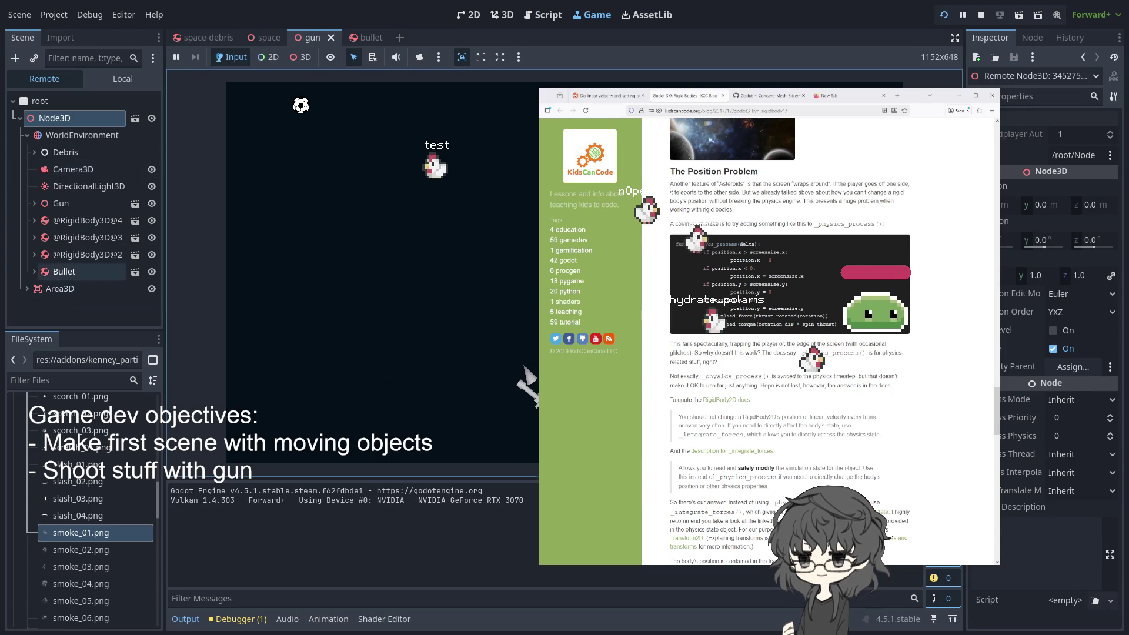
click(59, 271)
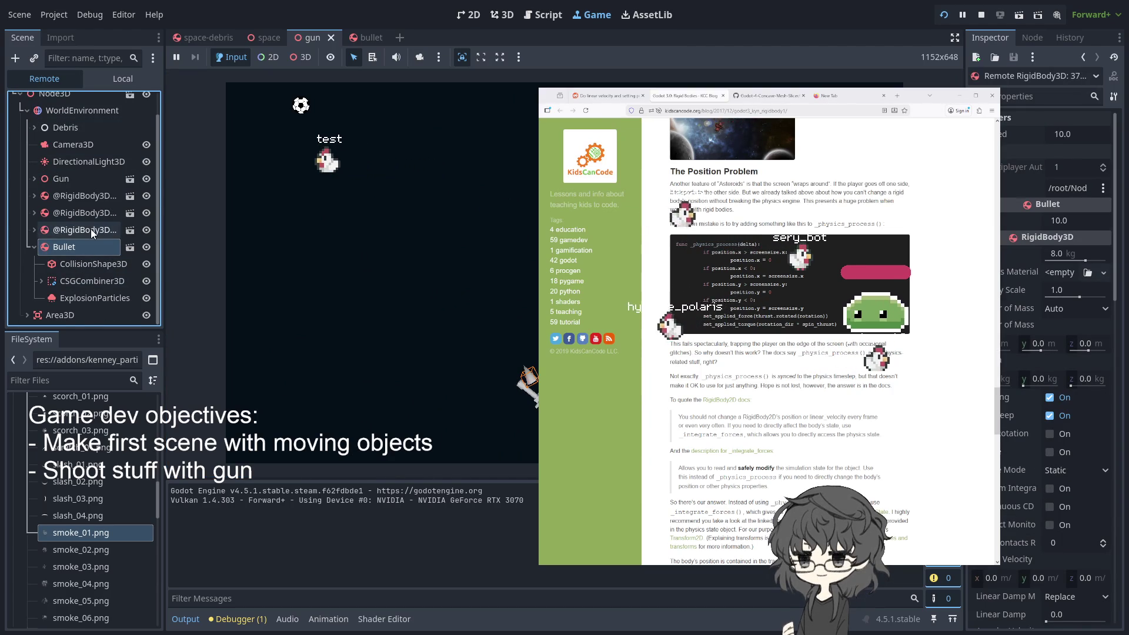
click(90, 230)
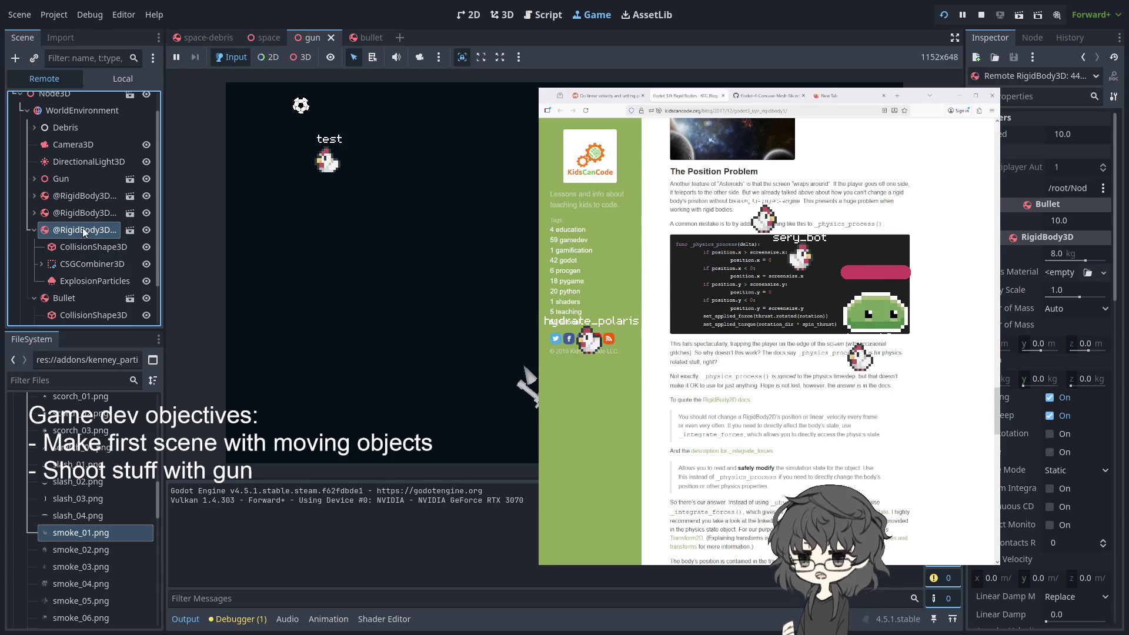
click(530, 375)
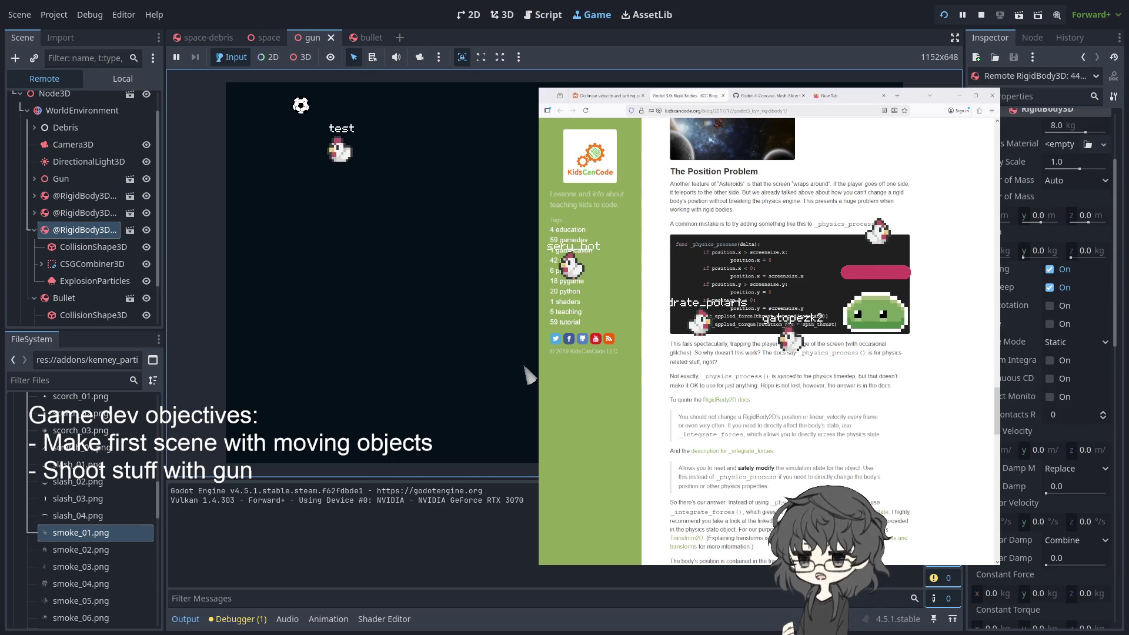
Release the game's input focus and select another spawned rigid body in the live tree
click(1018, 451)
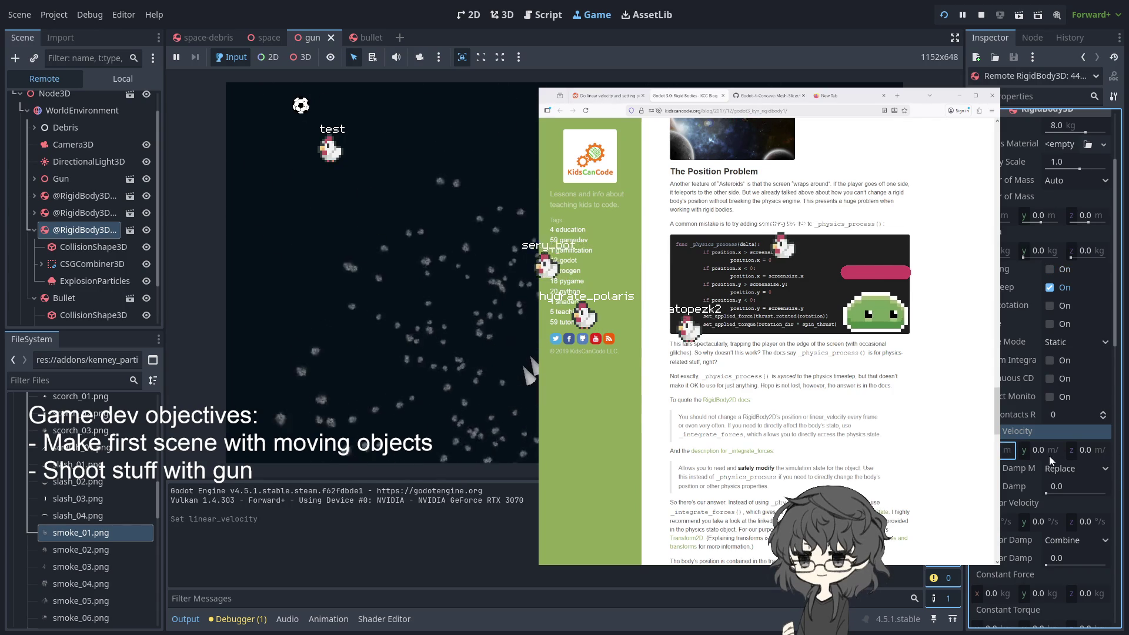
click(382, 294)
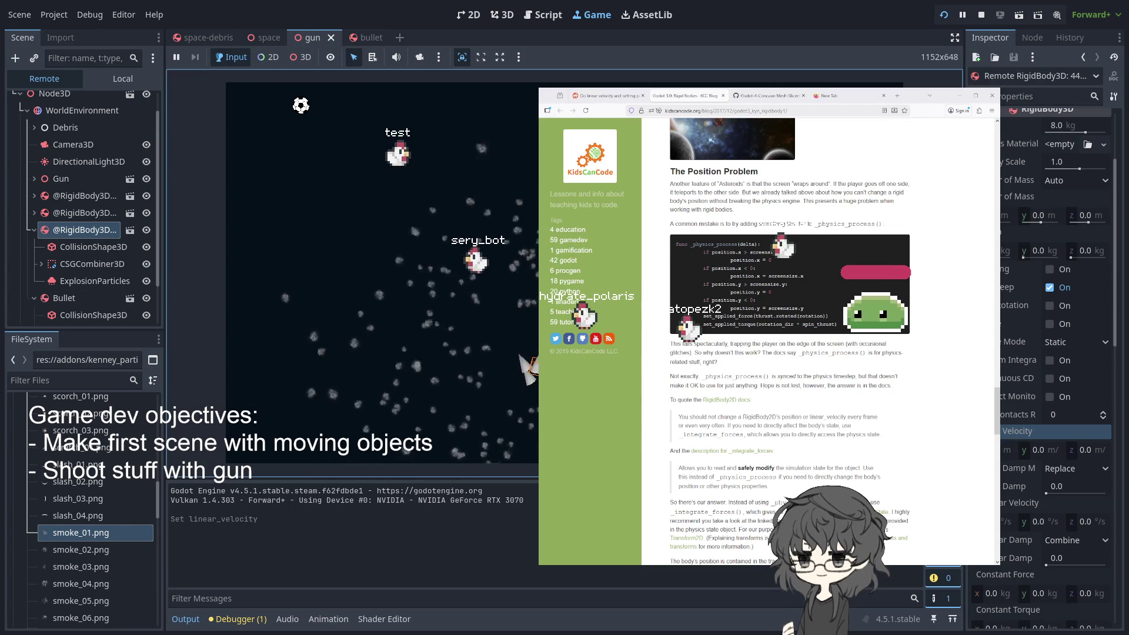
key(Escape)
click(259, 244)
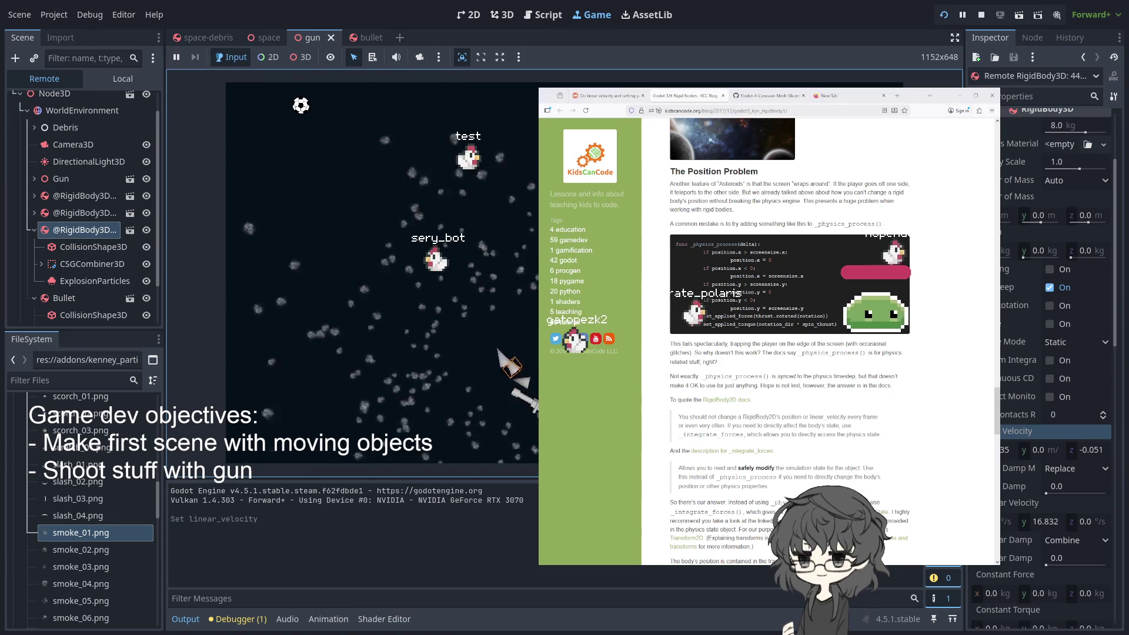
key(Escape)
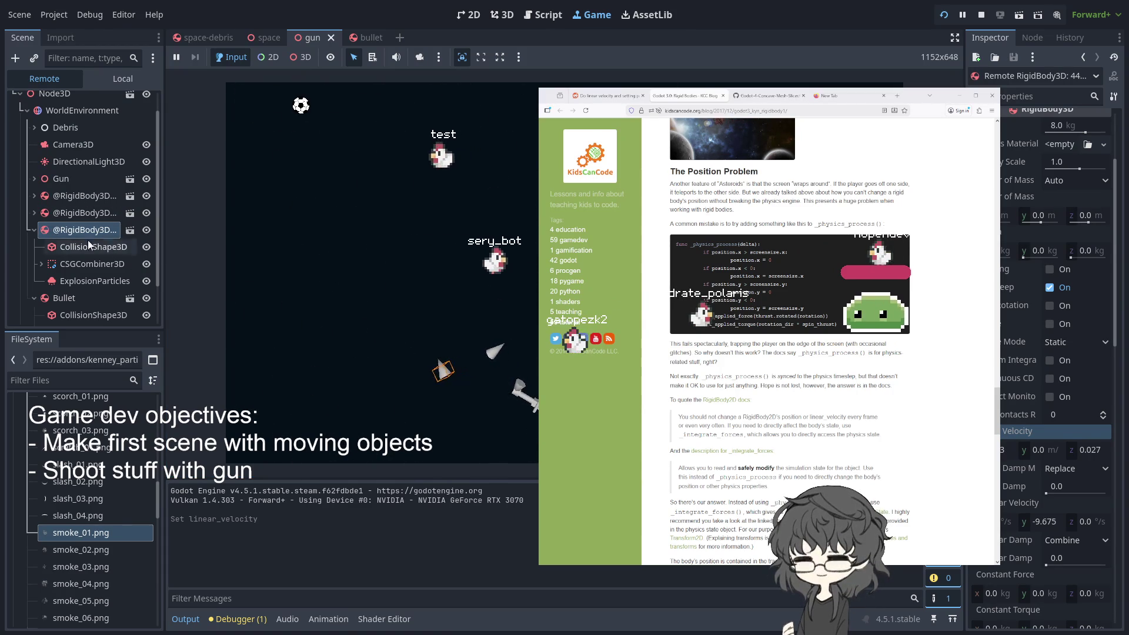
click(260, 245)
key(Escape)
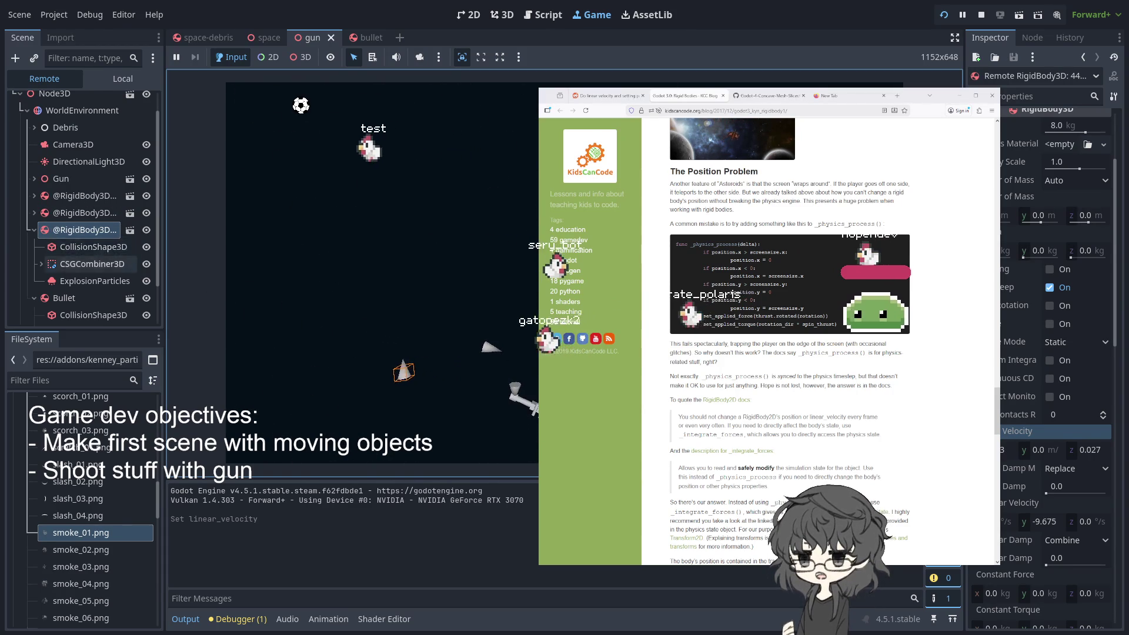
scroll(68, 246, down, 2)
click(68, 246)
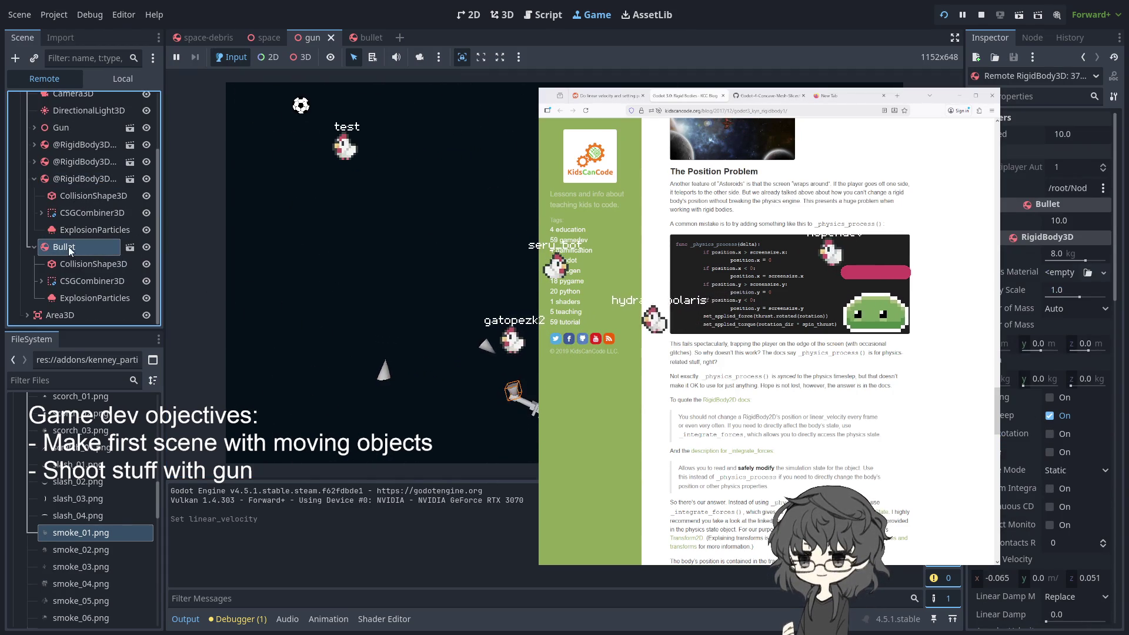
click(79, 159)
click(329, 247)
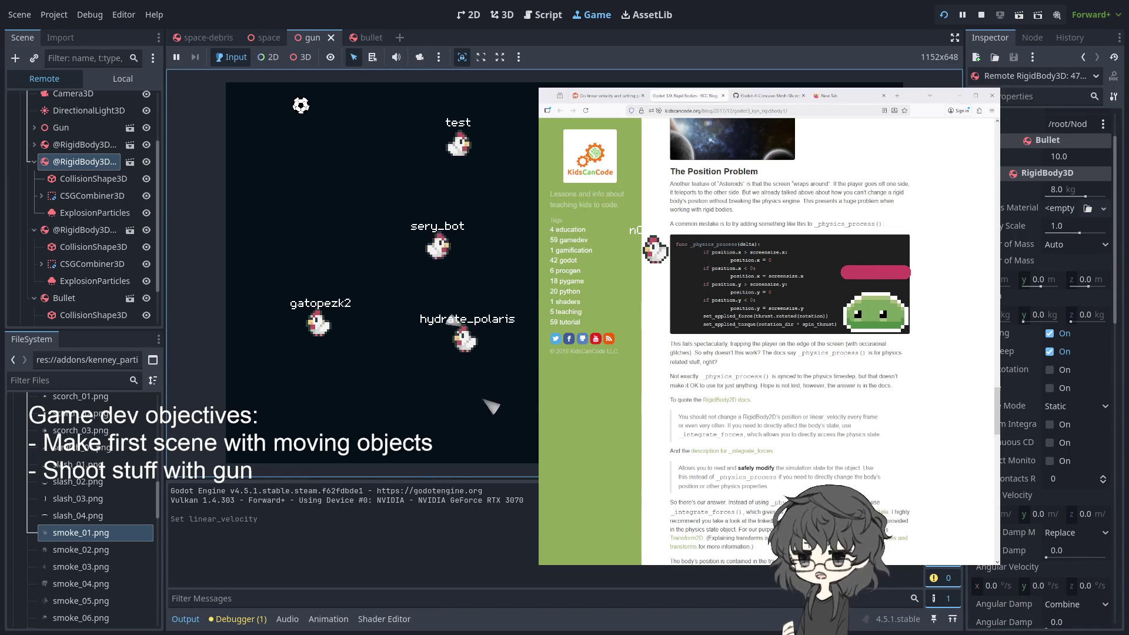
Set the bullet's Linear Velocity z to 1, then -2, then back to 0
click(1085, 514)
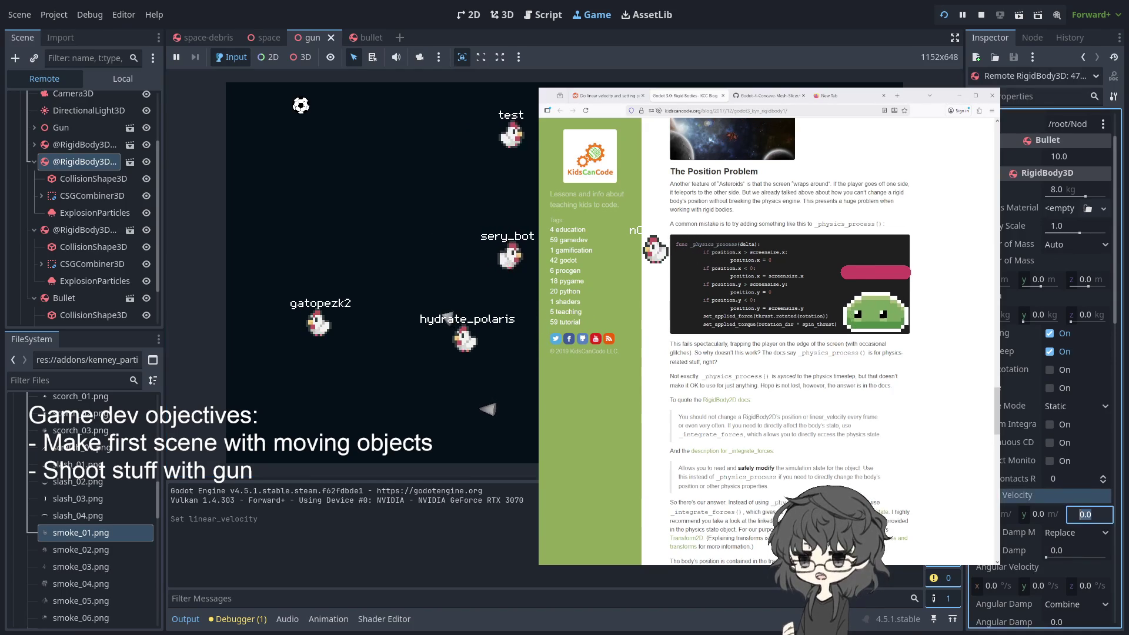
text(1)
key(Return)
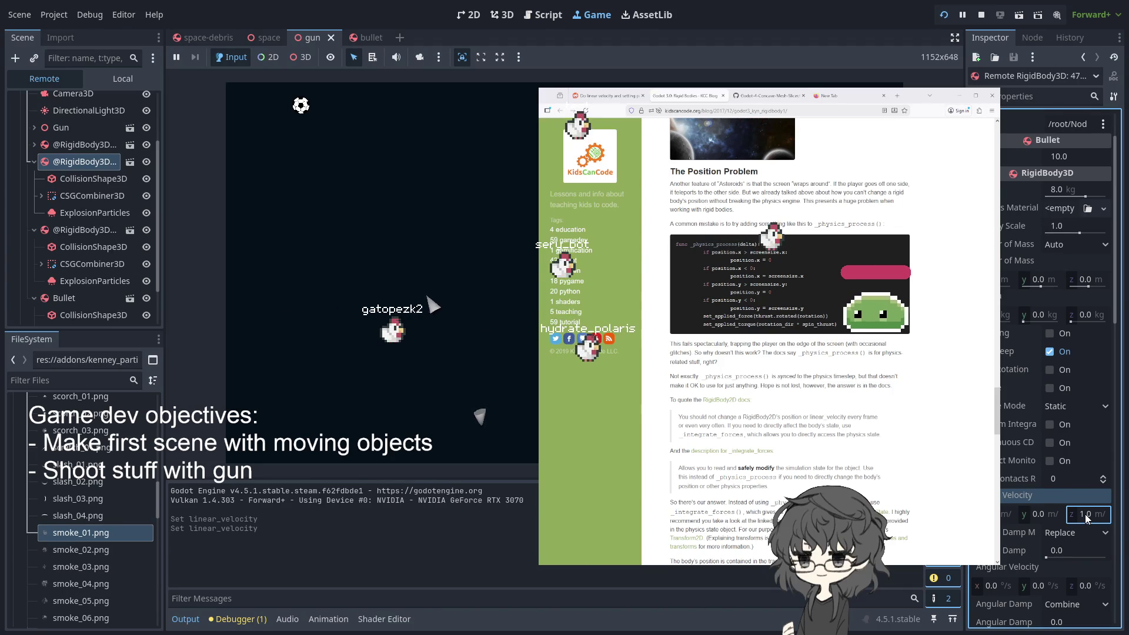
text(-2)
key(Return)
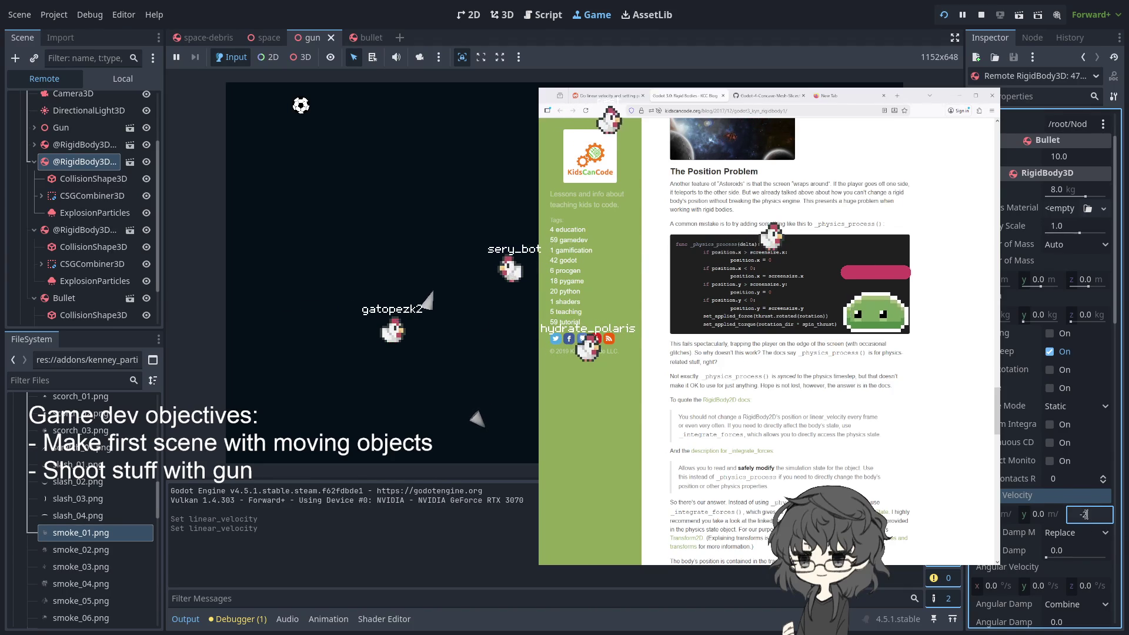
click(382, 235)
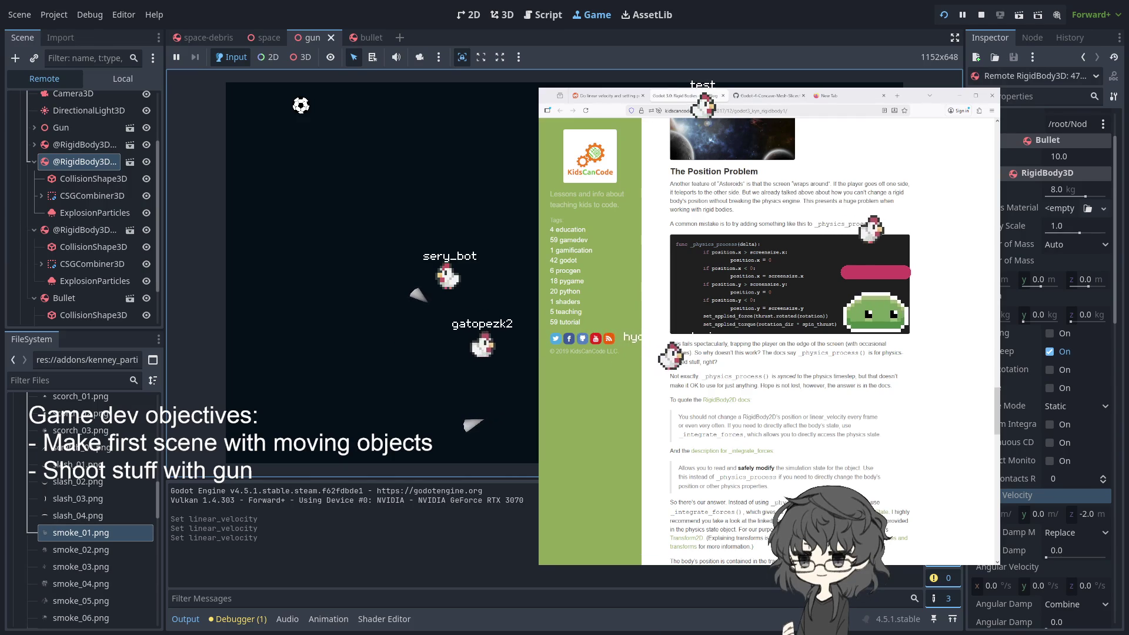
click(1010, 513)
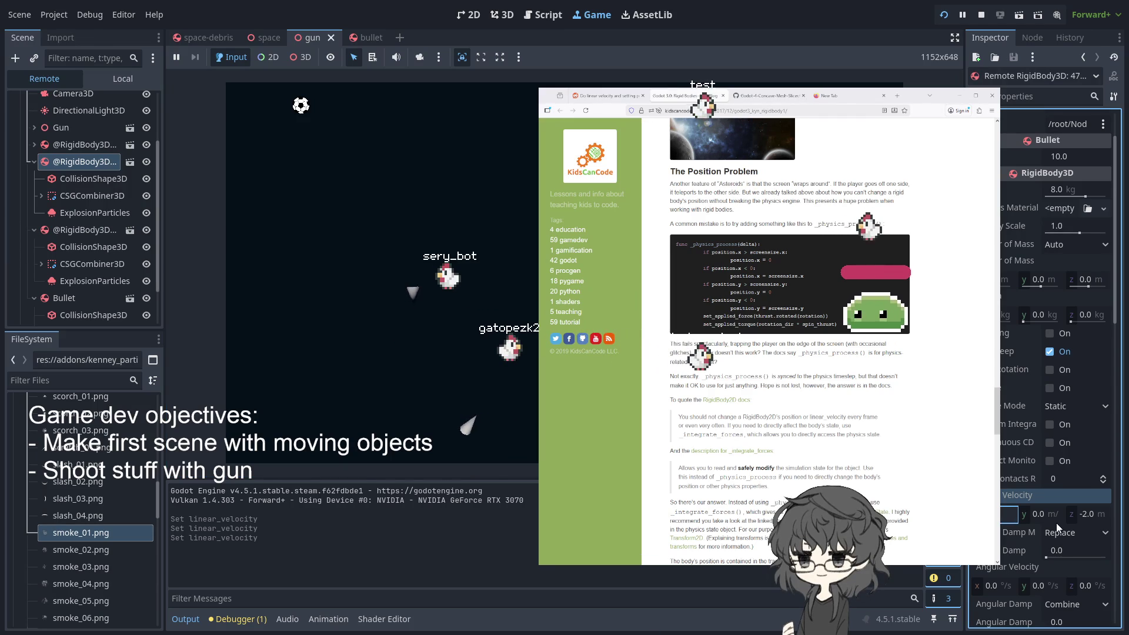
click(1081, 514)
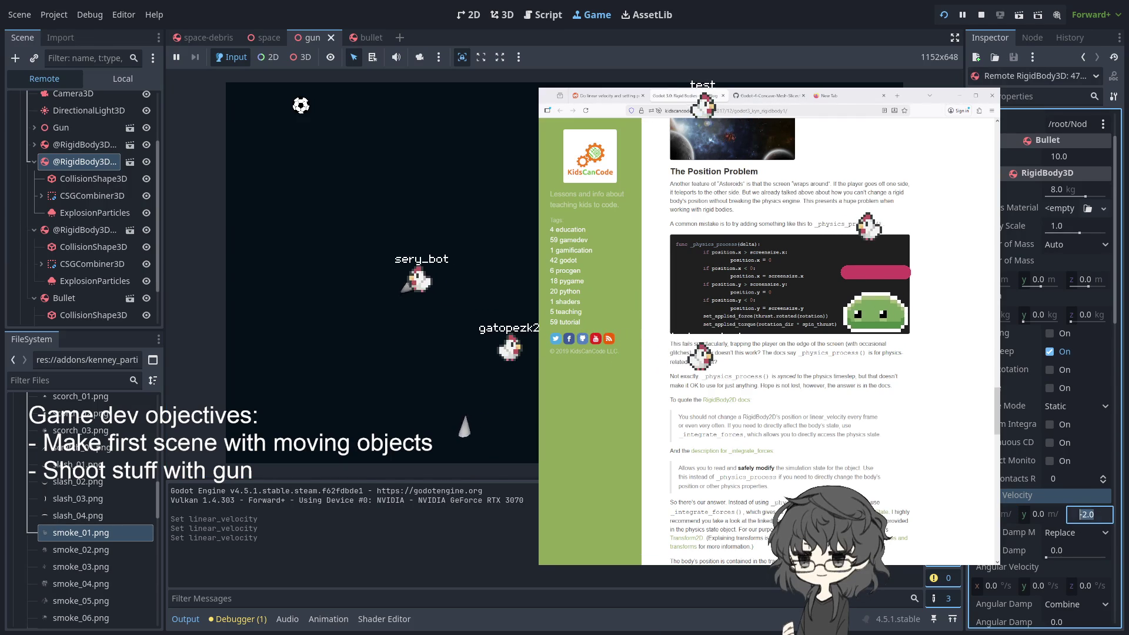
text(0)
key(Return)
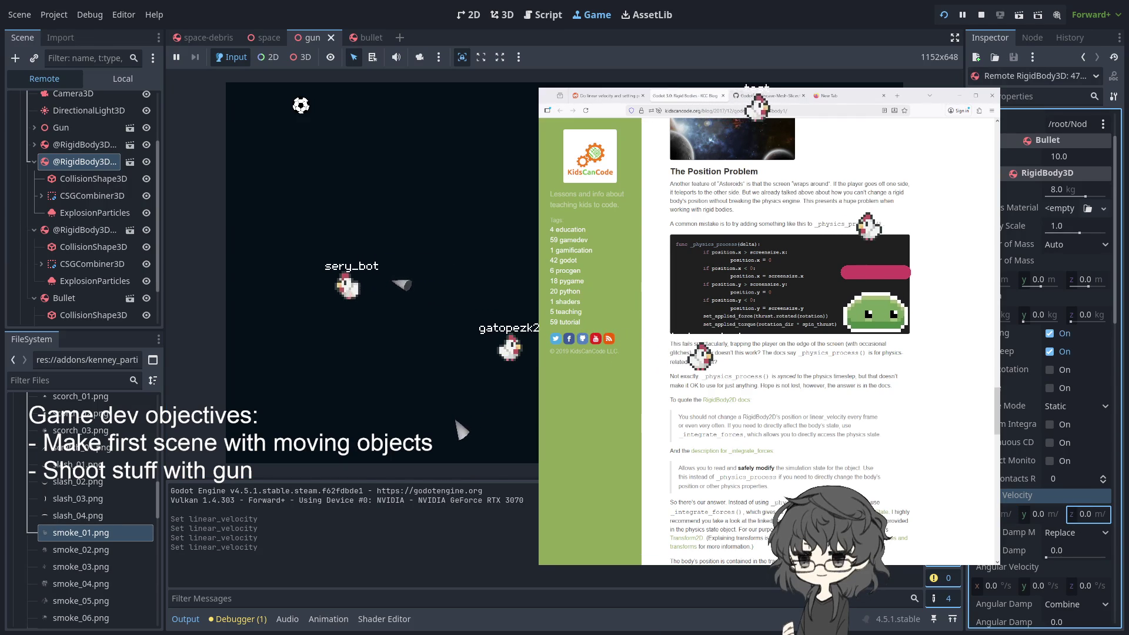
click(1032, 514)
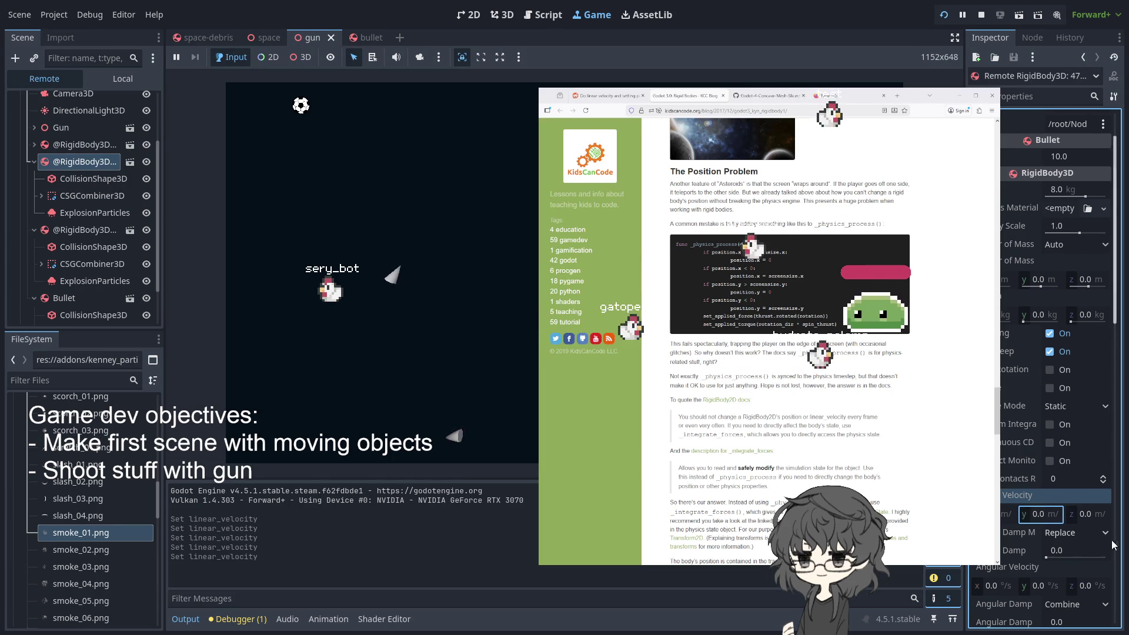
key(Return)
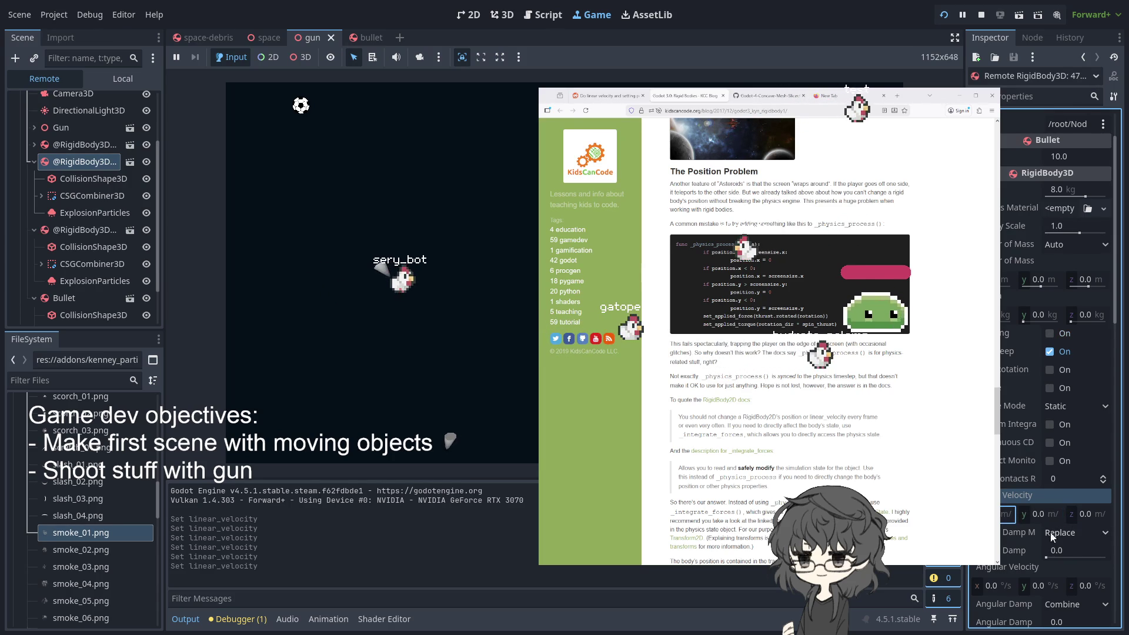
key(Return)
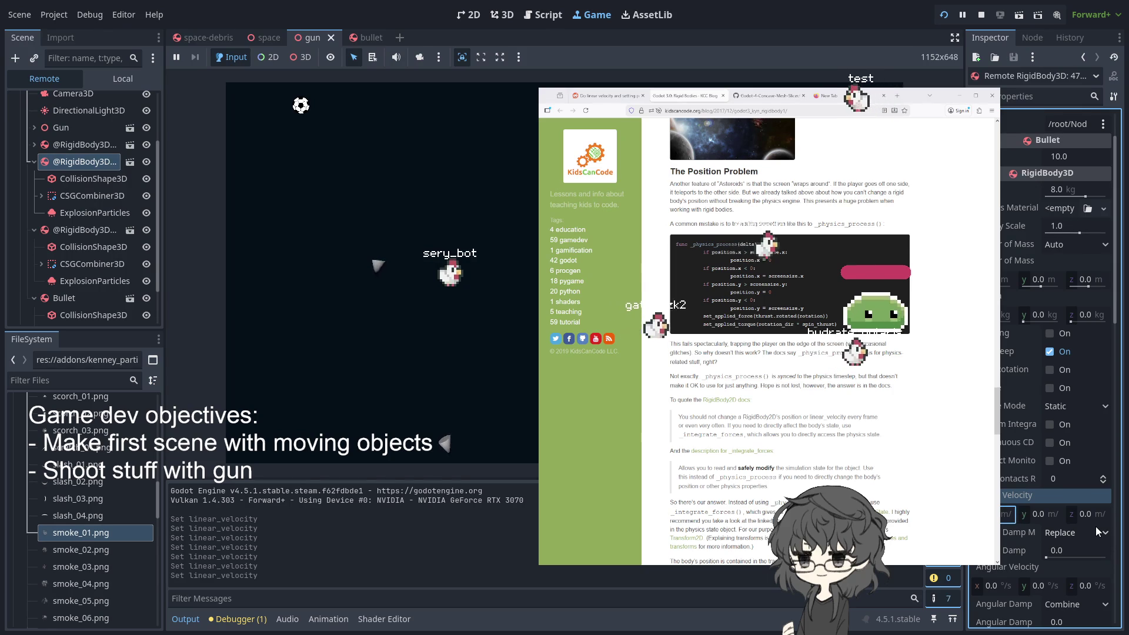
Try Angular Velocity values 1 and 360 °/s, ending with y at 360 °/s
click(994, 586)
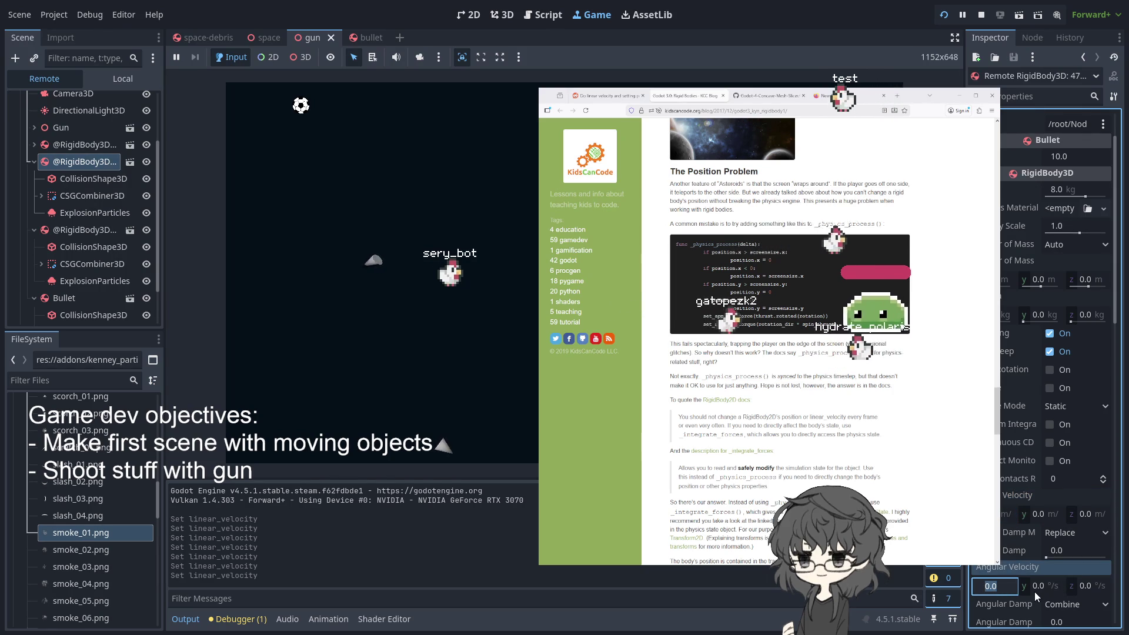
text(1)
key(Return)
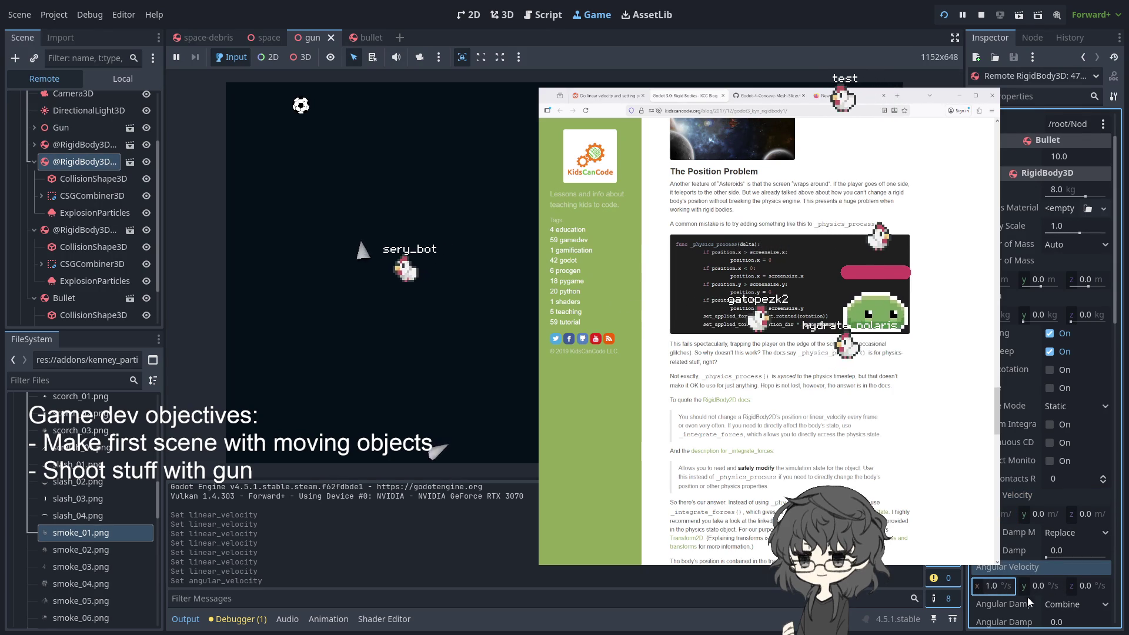
click(1012, 587)
text(360)
key(Return)
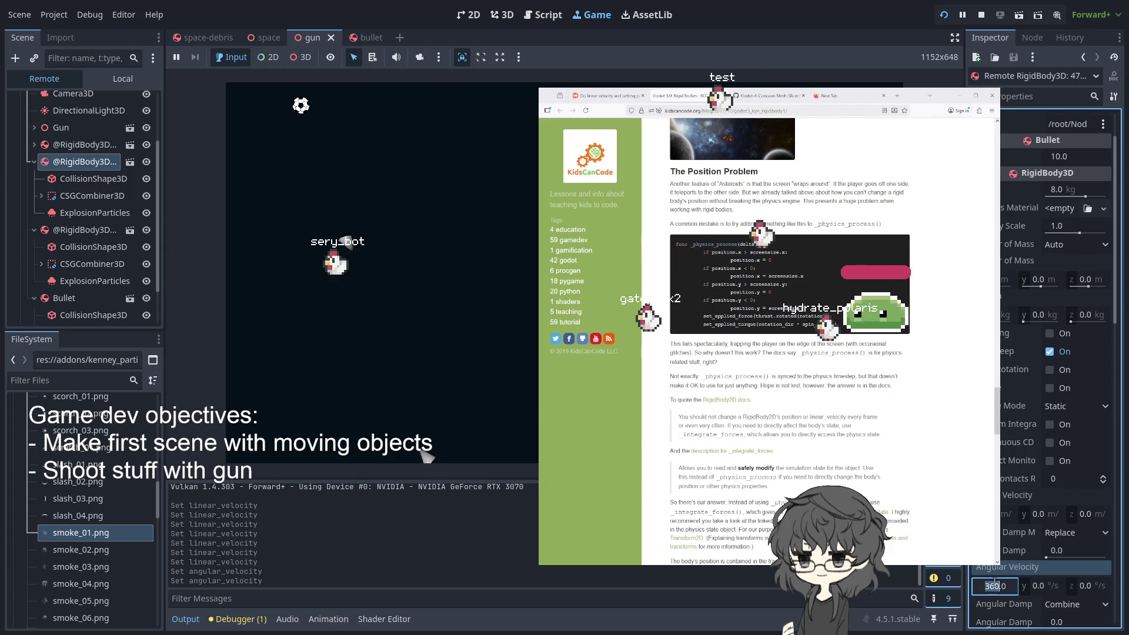
click(1042, 586)
text(360)
key(Return)
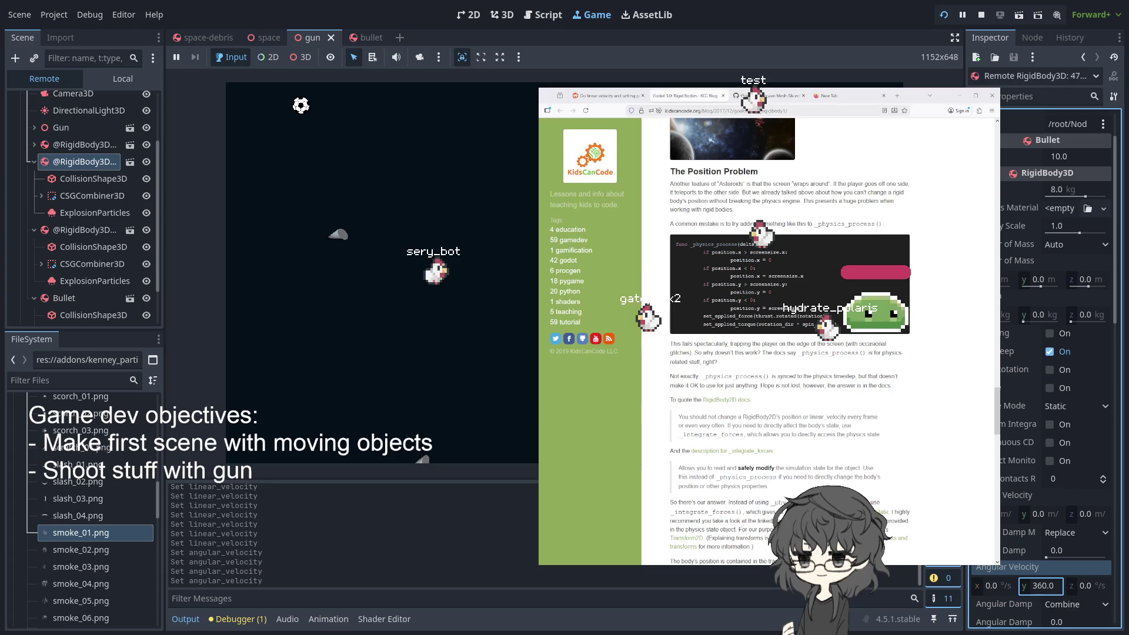
Clear and re-edit the Linear Velocity x and y fields, leaving them at zero
click(1006, 513)
key(Return)
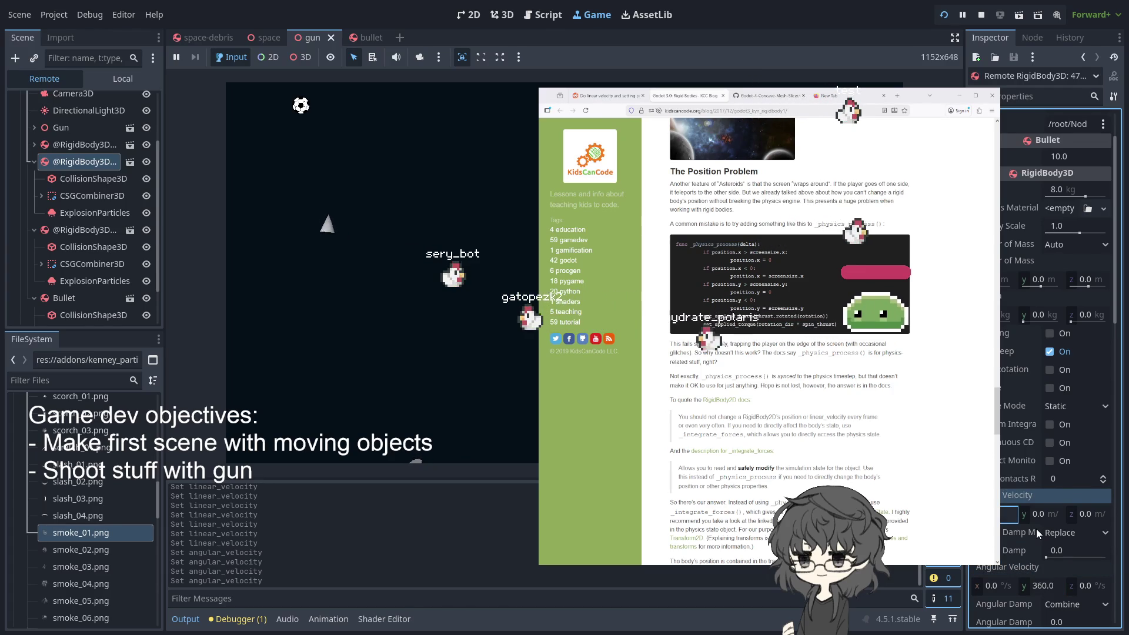
key(BackSpace)
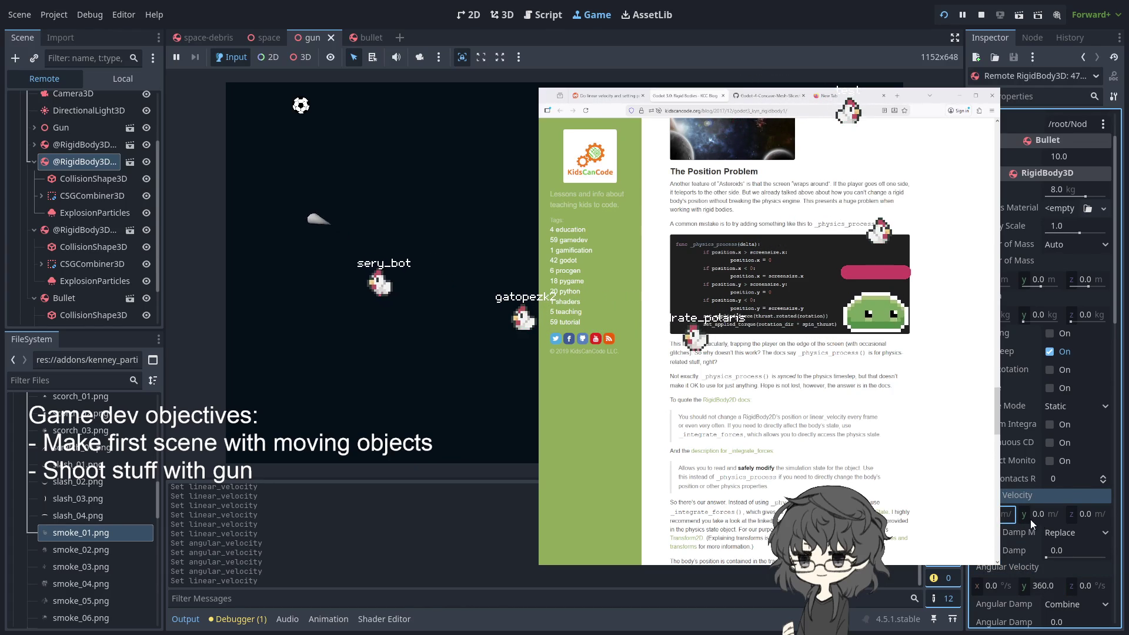
click(1062, 515)
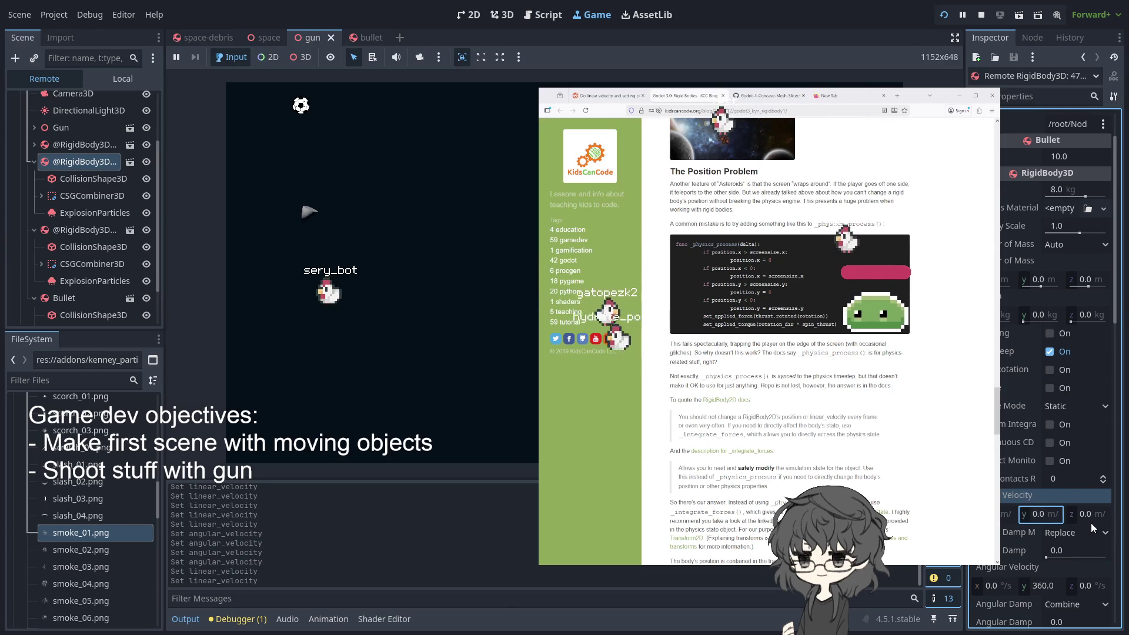
click(1006, 512)
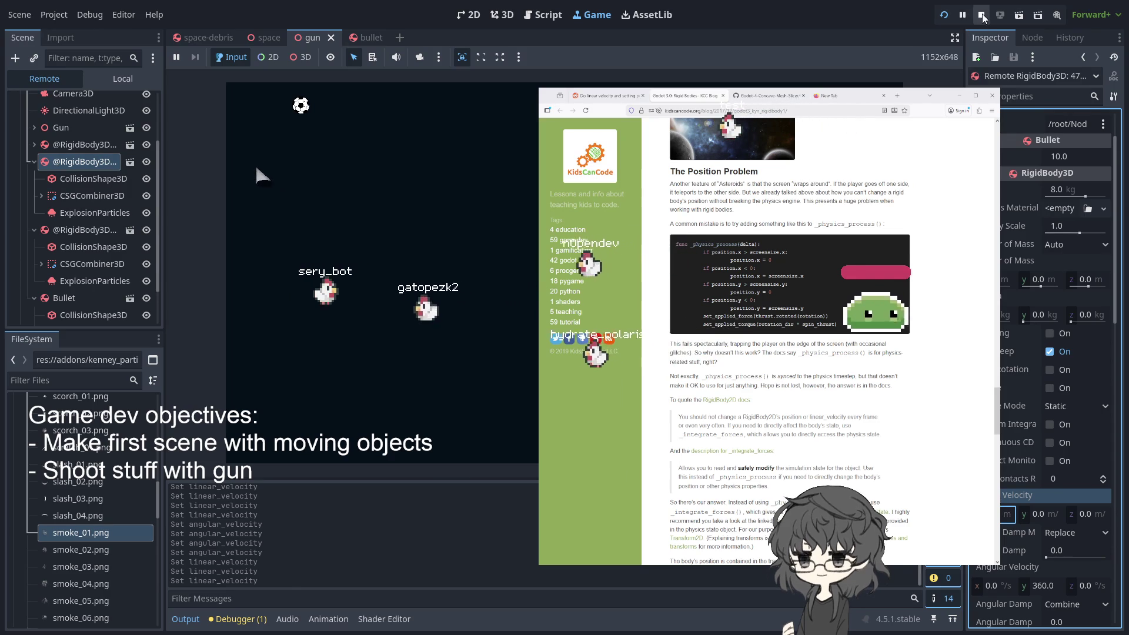
Stop the game and uncomment the set_velocity() call in bullet.gd's _ready
key(F8)
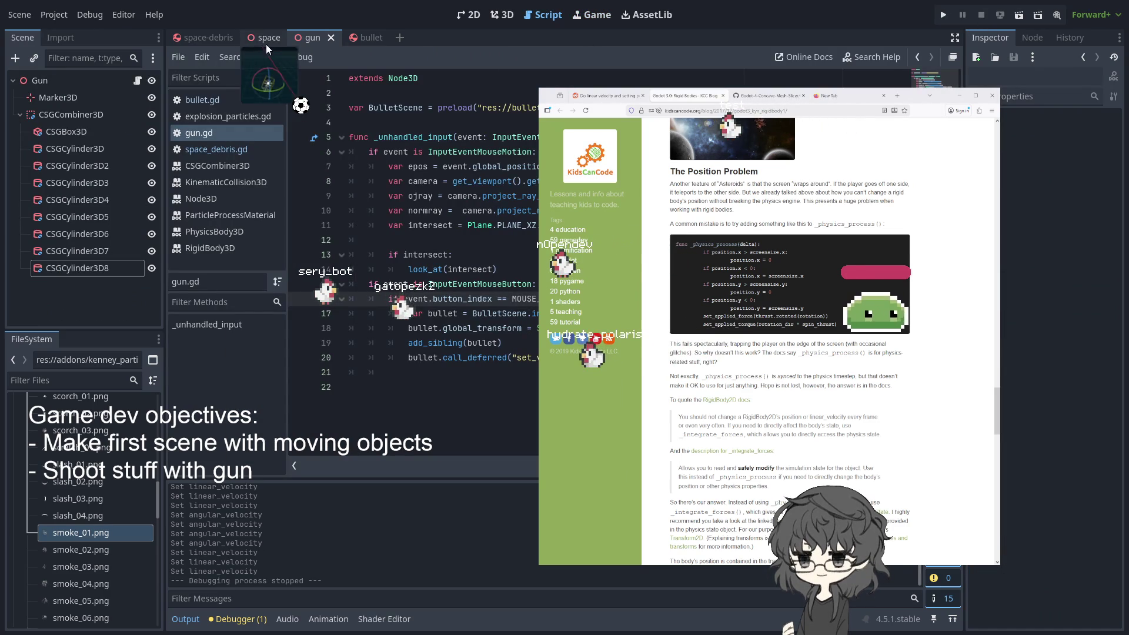
click(370, 38)
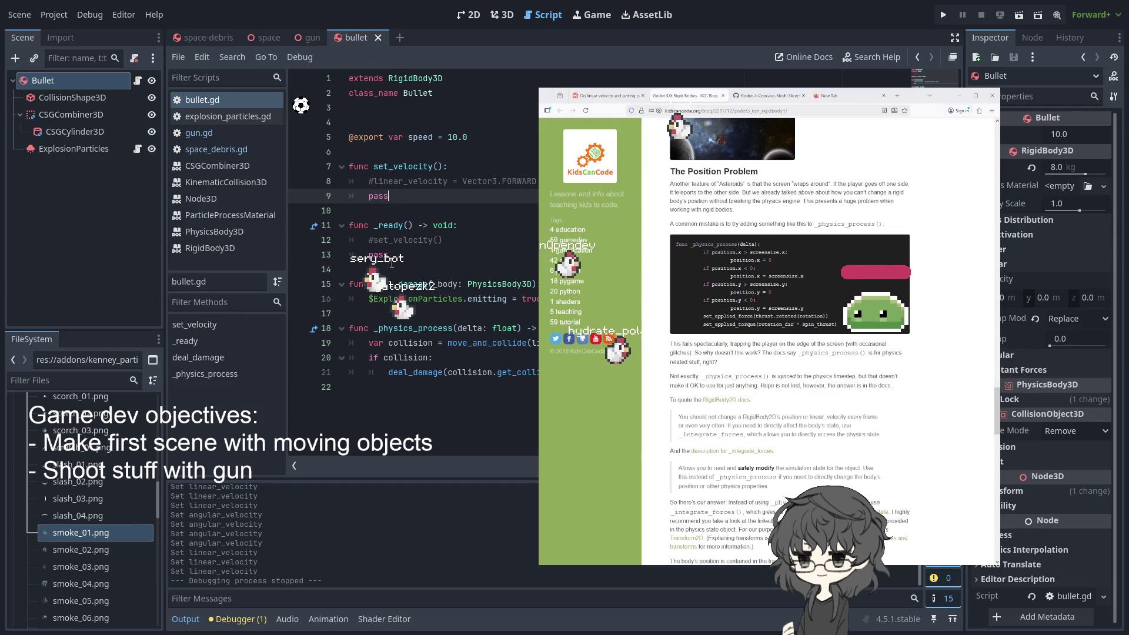
click(373, 244)
key(BackSpace)
key(BackSpace)
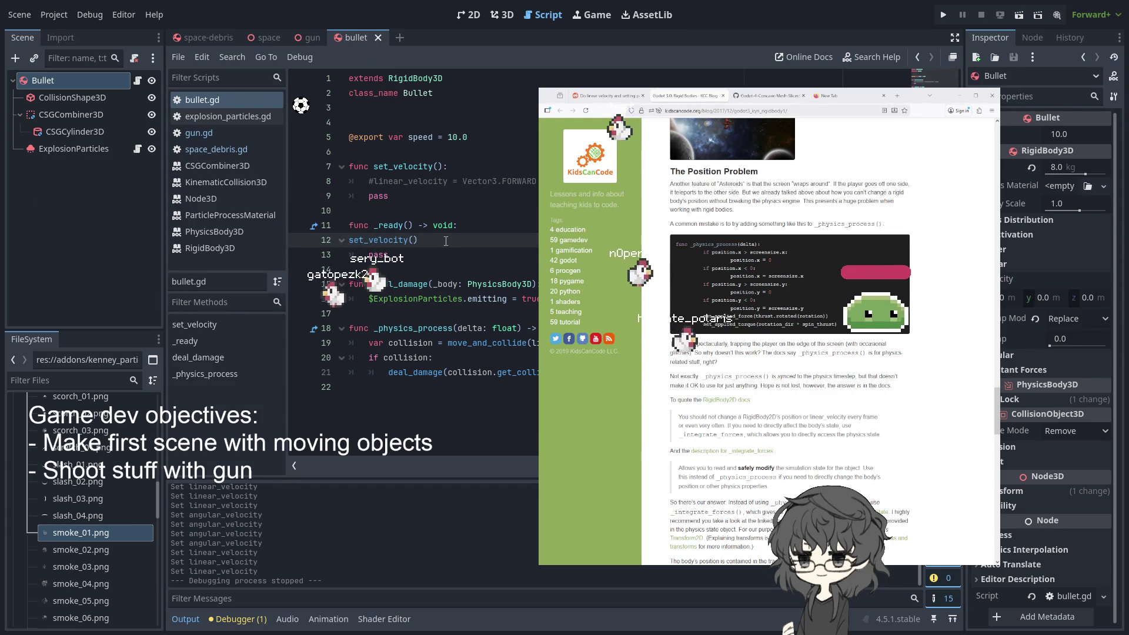
key(Tab)
Uncomment and re-indent the linear_velocity line in set_velocity()
click(406, 195)
click(530, 183)
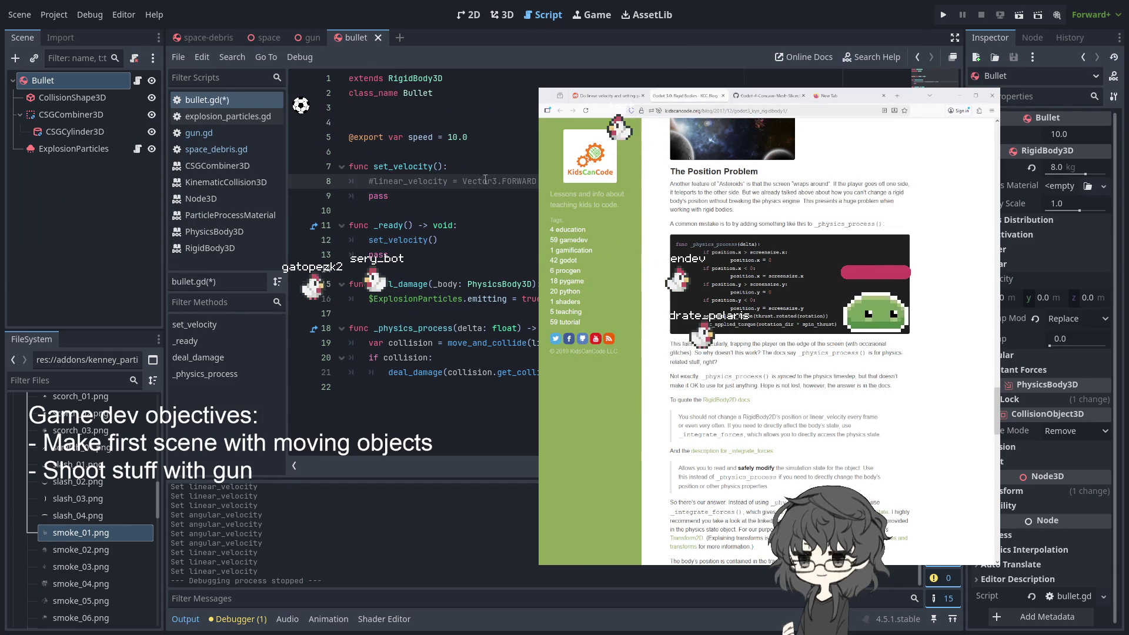
key(Home)
key(Delete)
key(BackSpace)
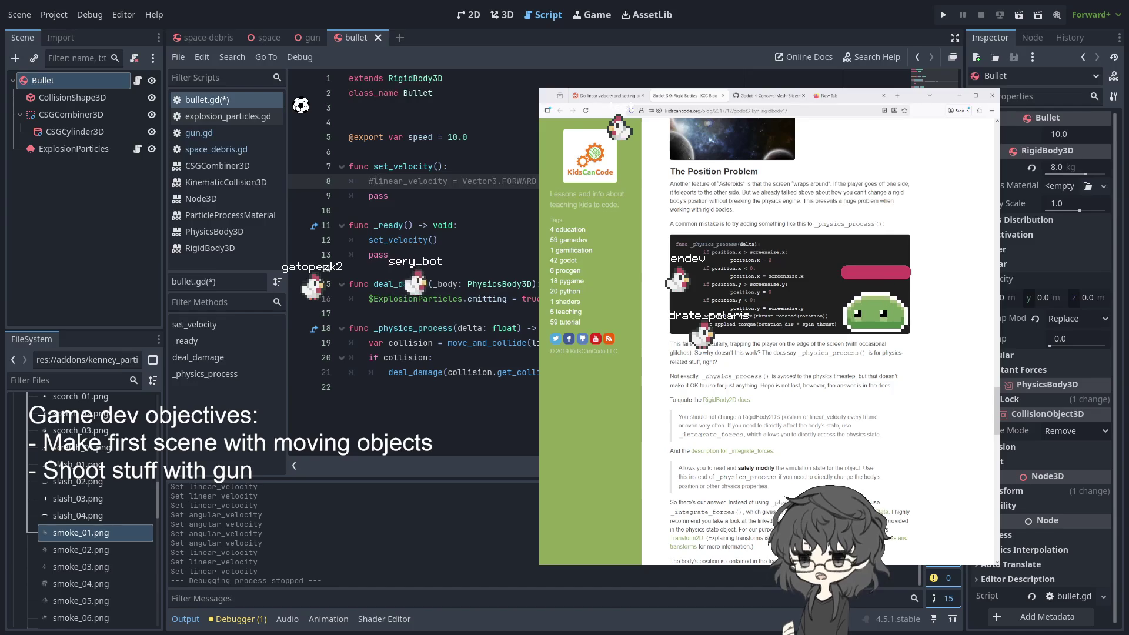
key(Tab)
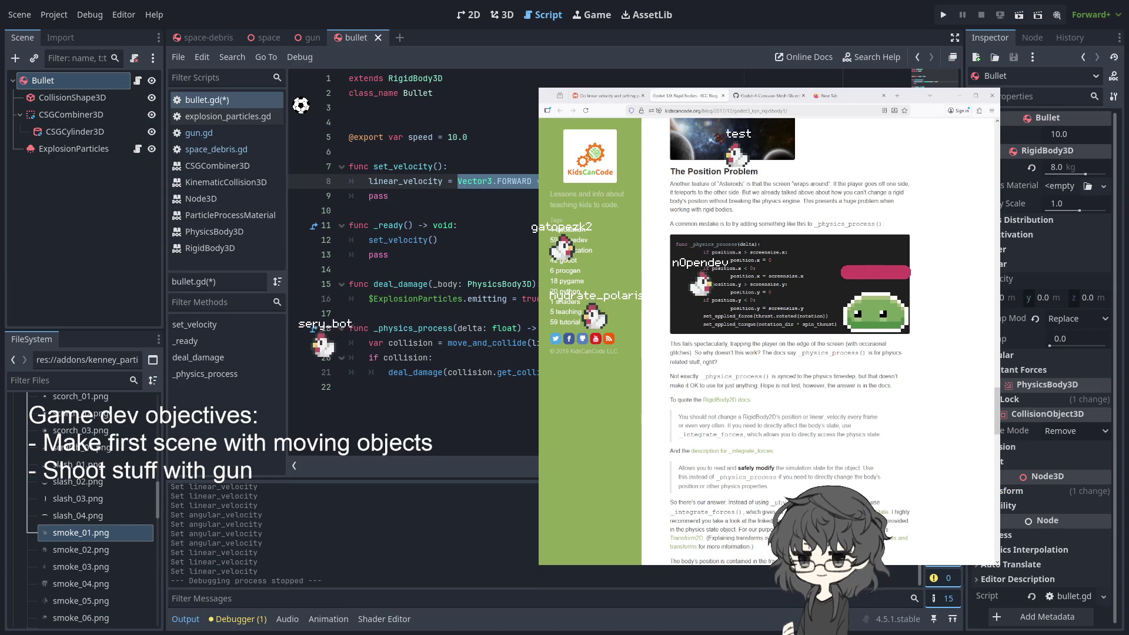
Try trimming the speed multiplication on line 8, then undo back to the Vector3.FORWARD expression
key(BackSpace)
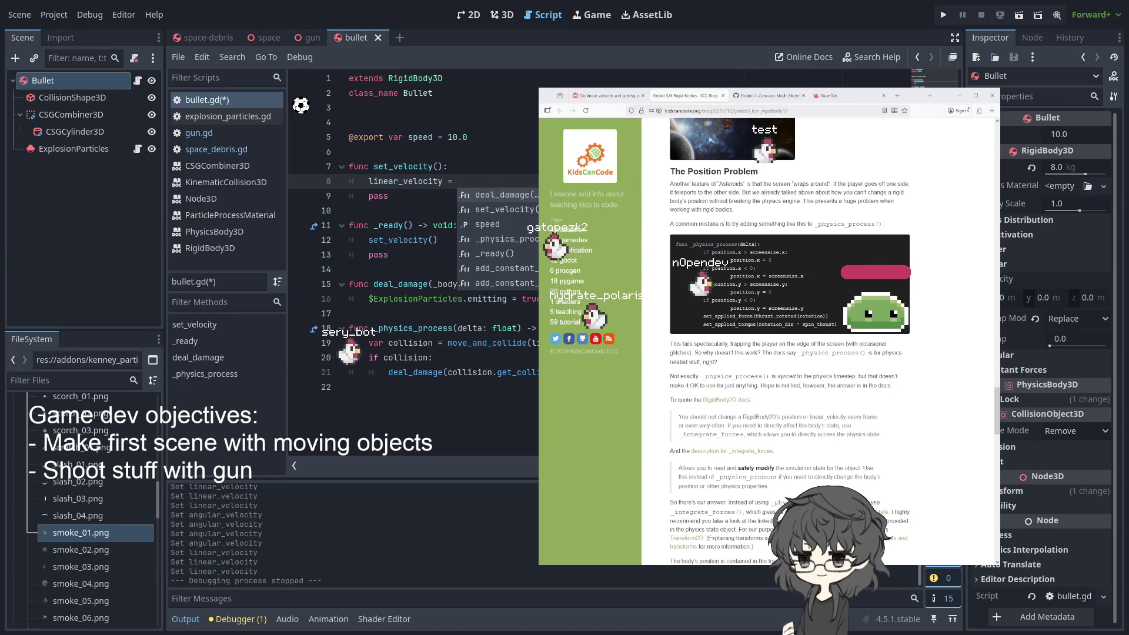
key(ctrl+z)
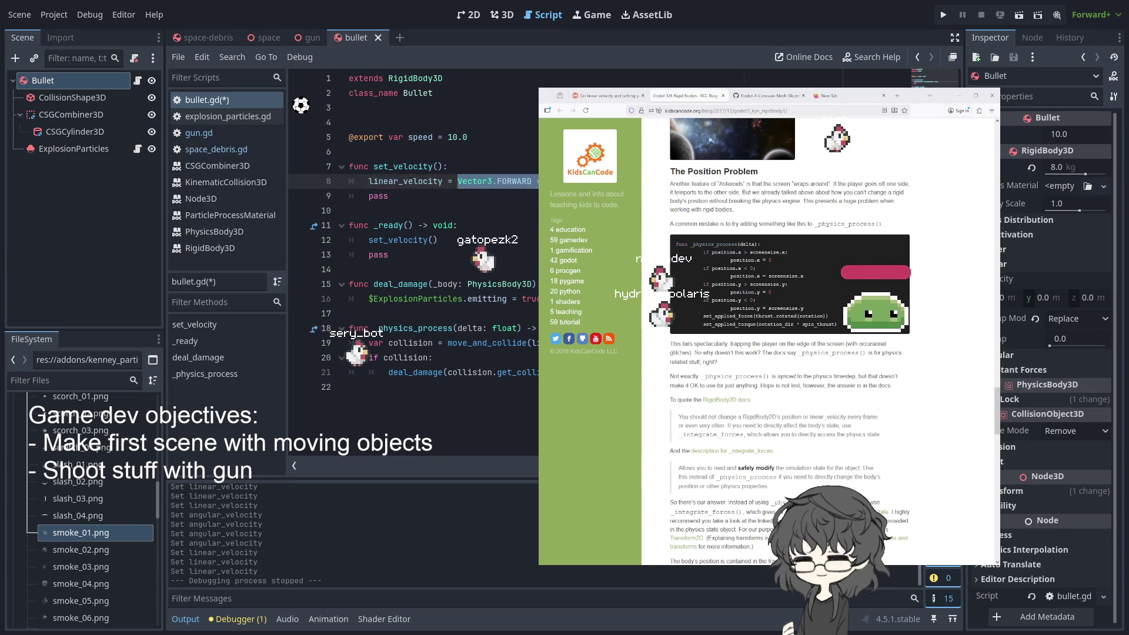
key(ctrl+space)
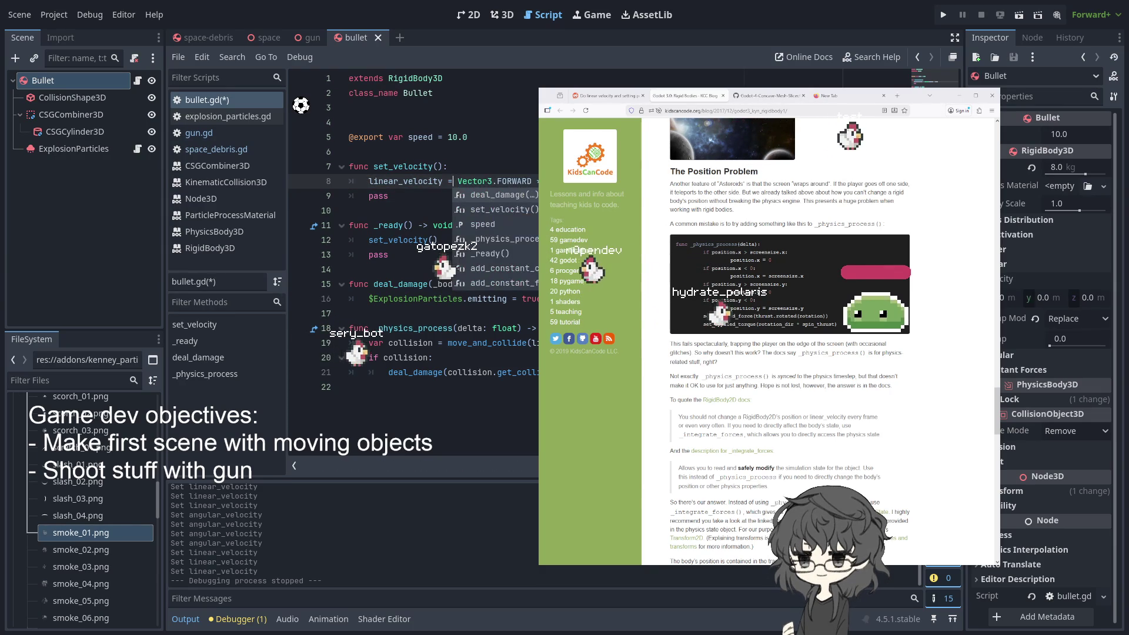
key(Escape)
key(End)
key(BackSpace)
key(BackSpace)
key(BackSpace)
text(.)
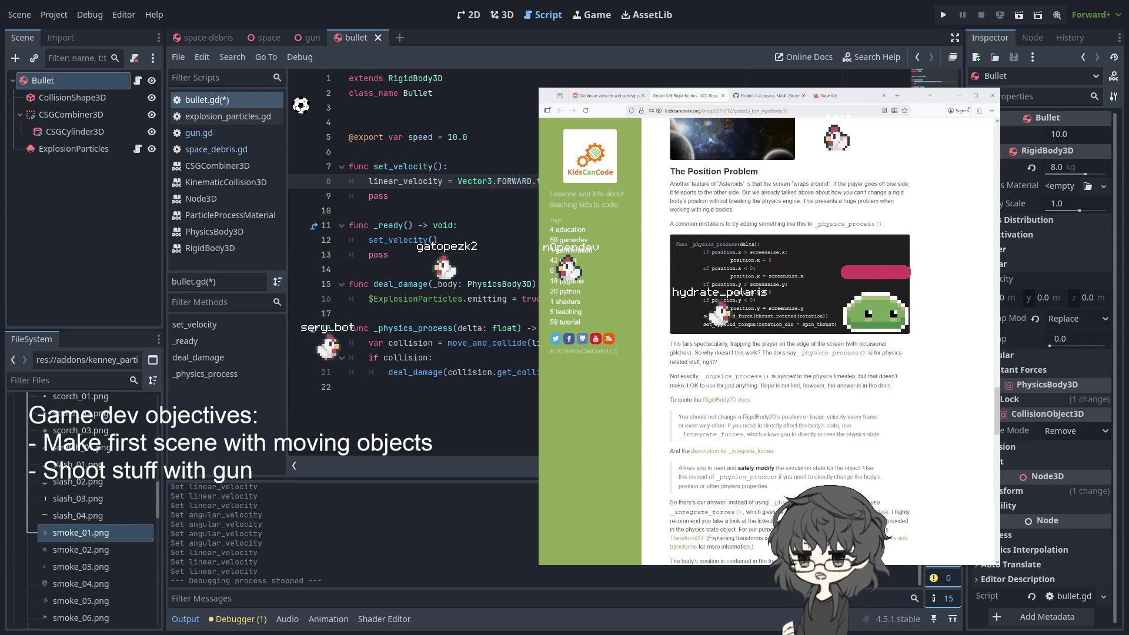
key(ctrl+z)
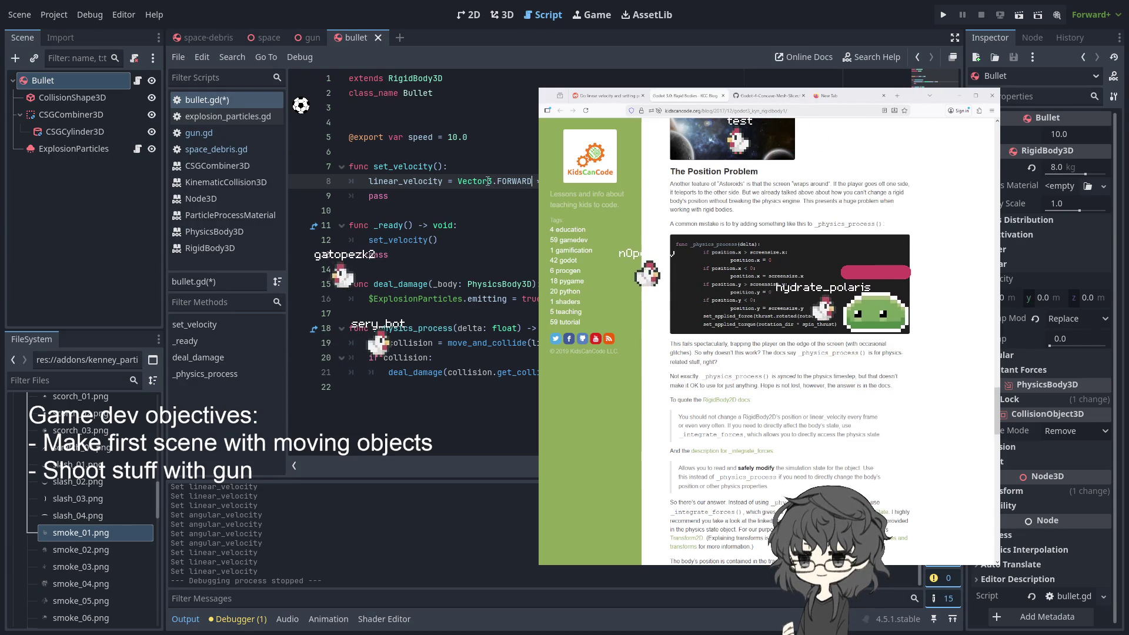
Replace line 8's velocity expression with global_rotation and run the game to test
drag(457, 181, 544, 181)
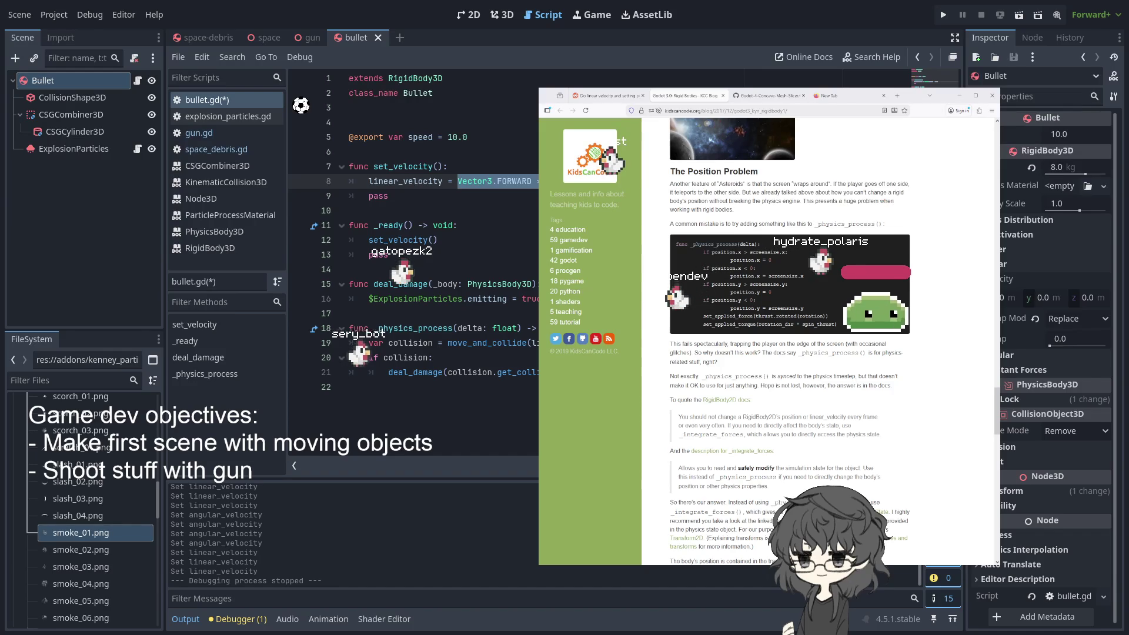
text(globa)
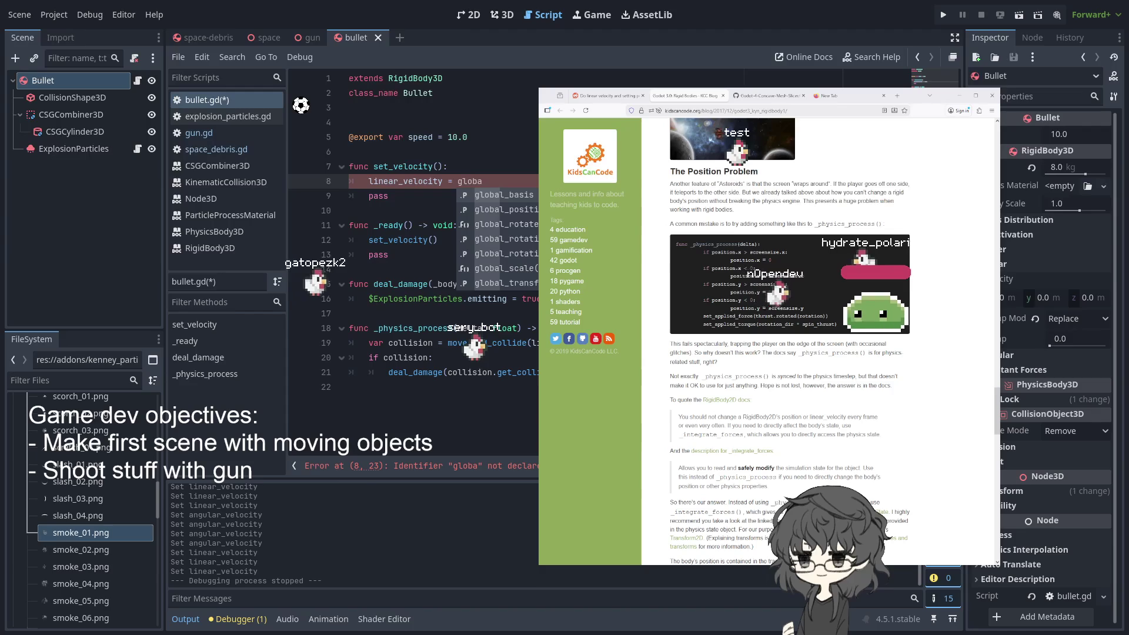
text(l_ro)
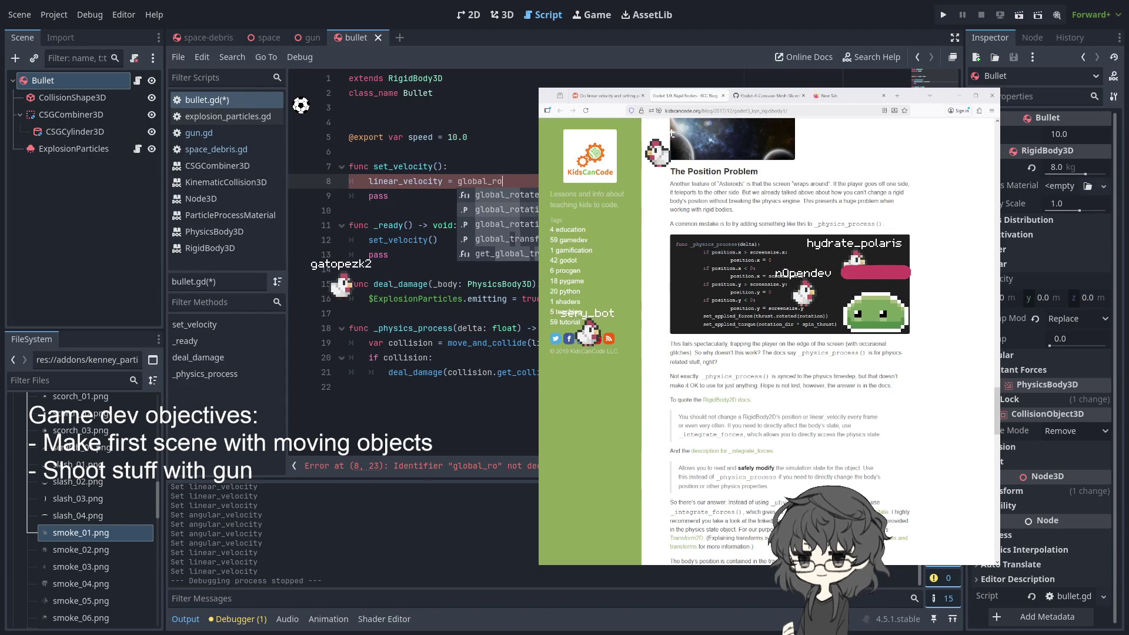
click(506, 210)
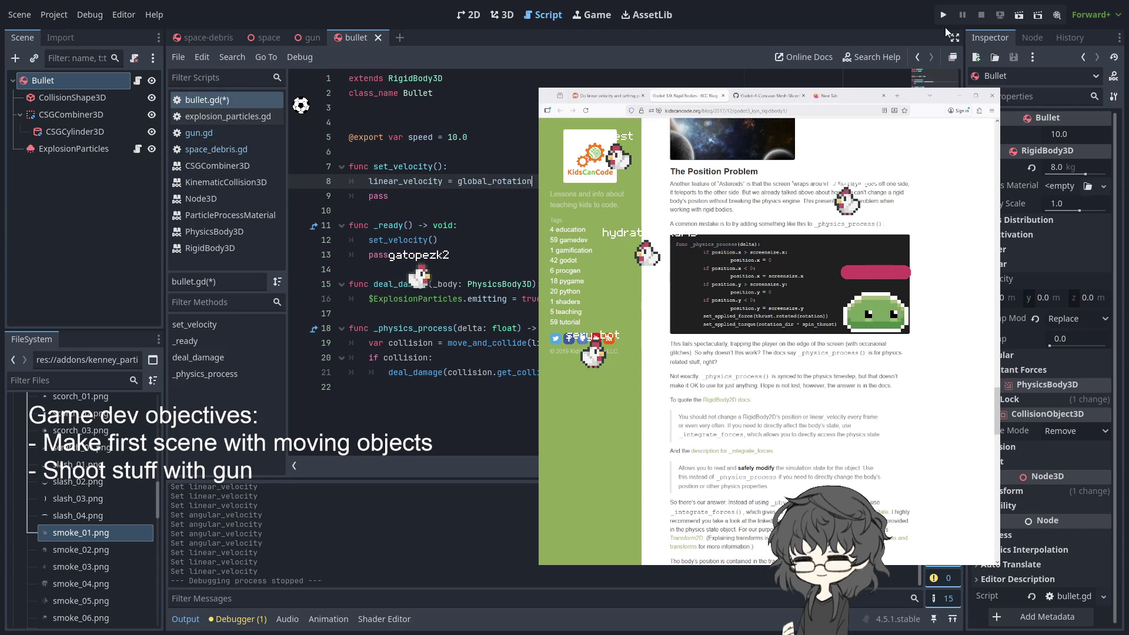
click(940, 16)
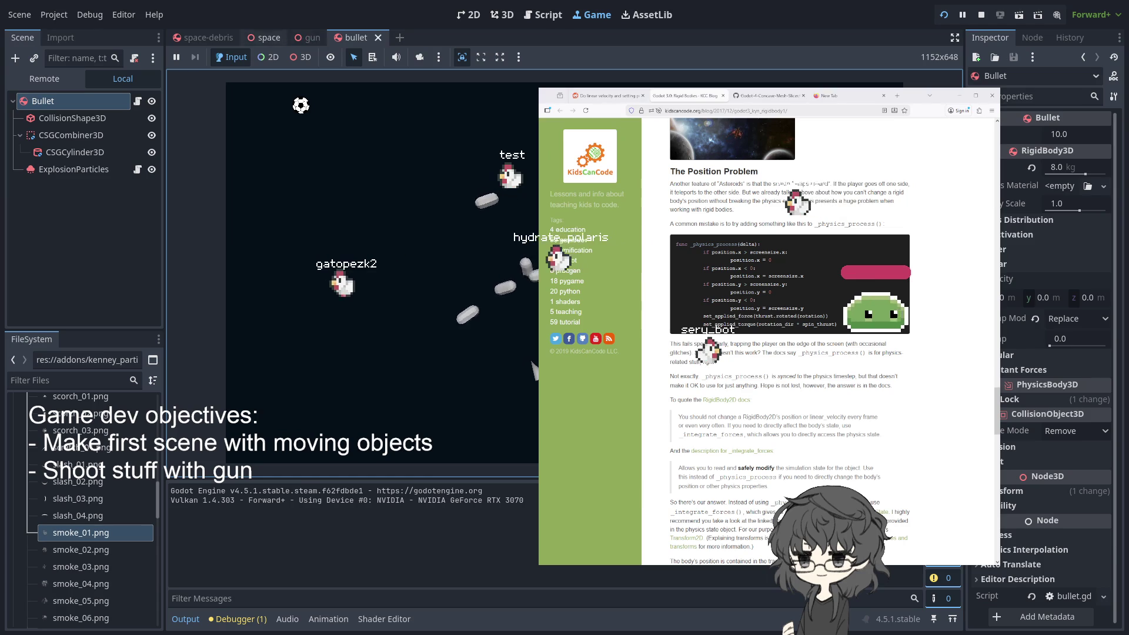
Check the gun and bullet scenes, append ' *' after global_rotation, and rerun the game
click(309, 37)
click(360, 38)
click(309, 38)
click(361, 35)
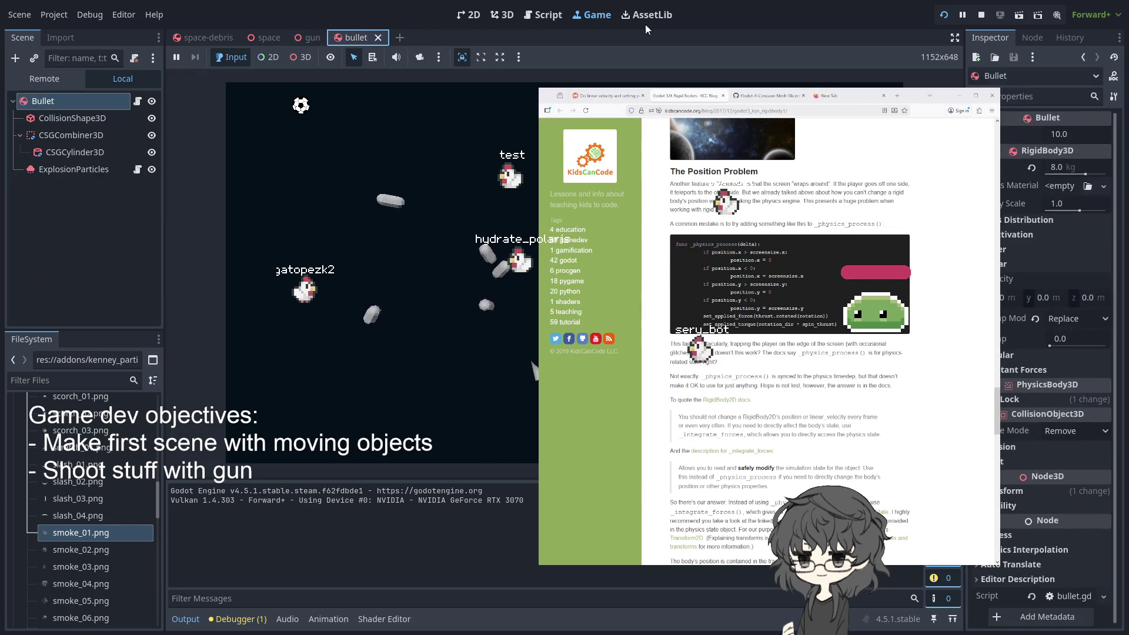
click(538, 16)
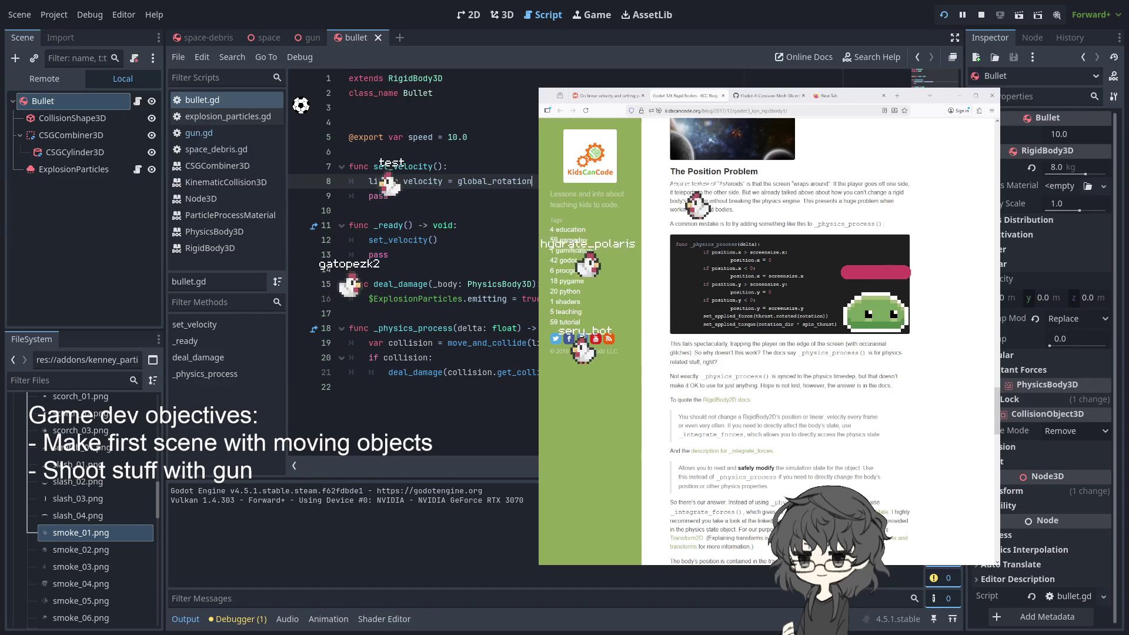
text(*)
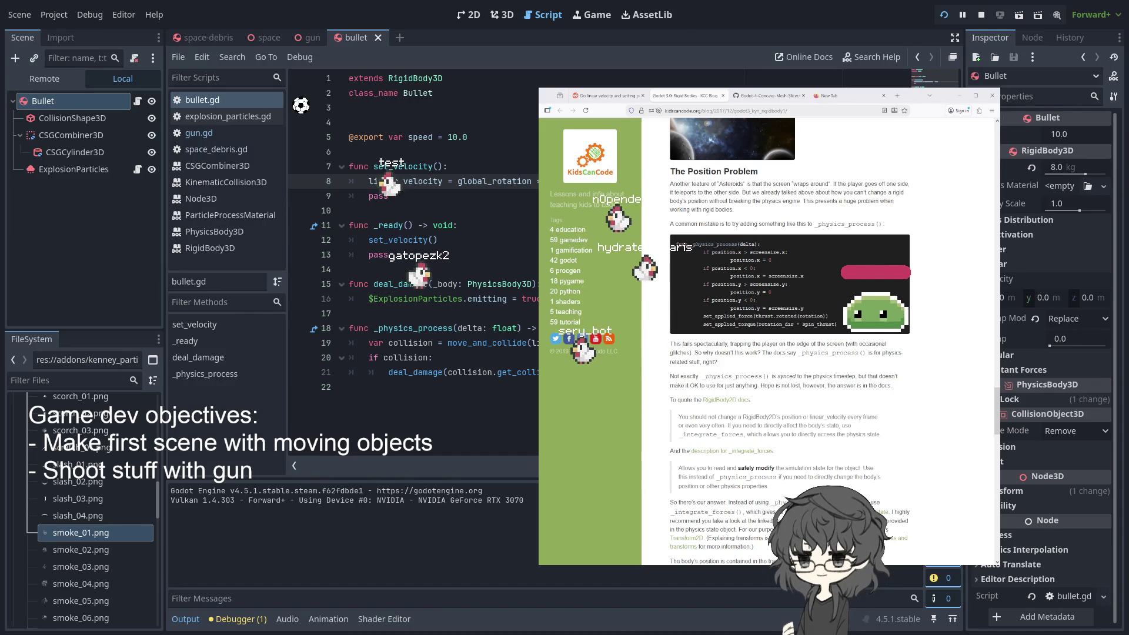
click(975, 16)
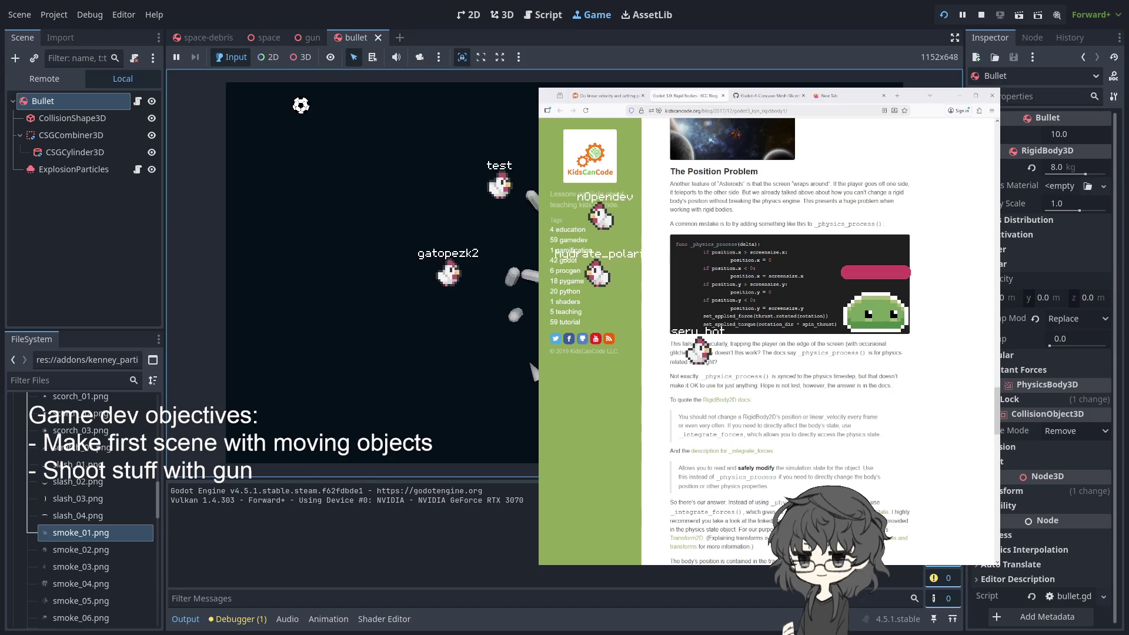
Switch between the space-debris and bullet scenes, then reopen the bullet's script
click(316, 37)
click(265, 40)
click(203, 38)
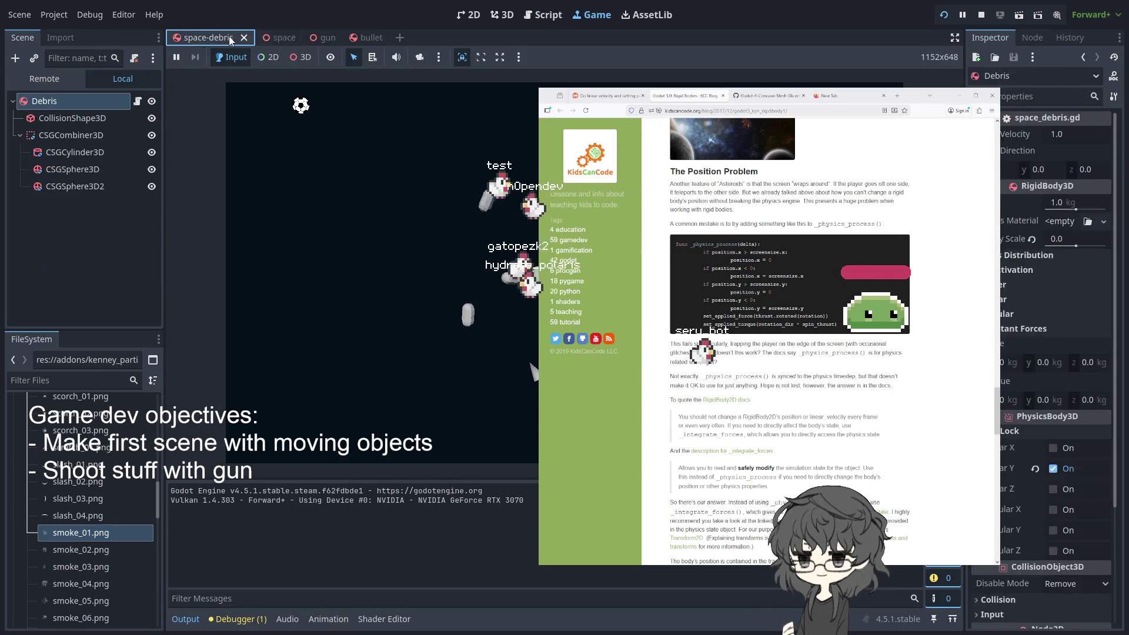
click(302, 37)
click(259, 38)
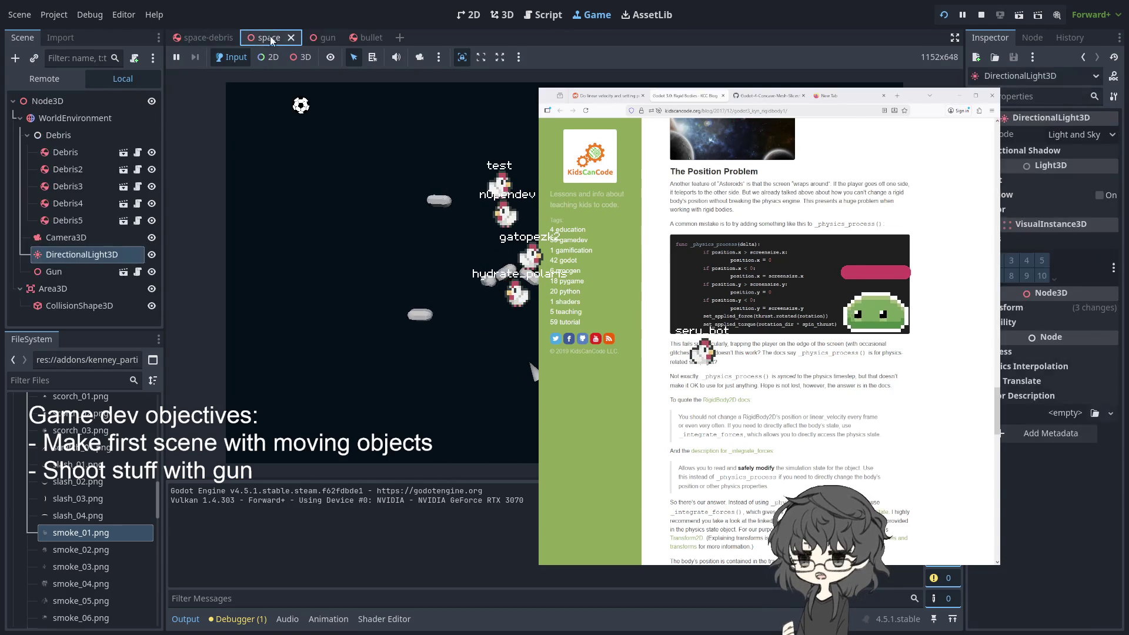
click(358, 39)
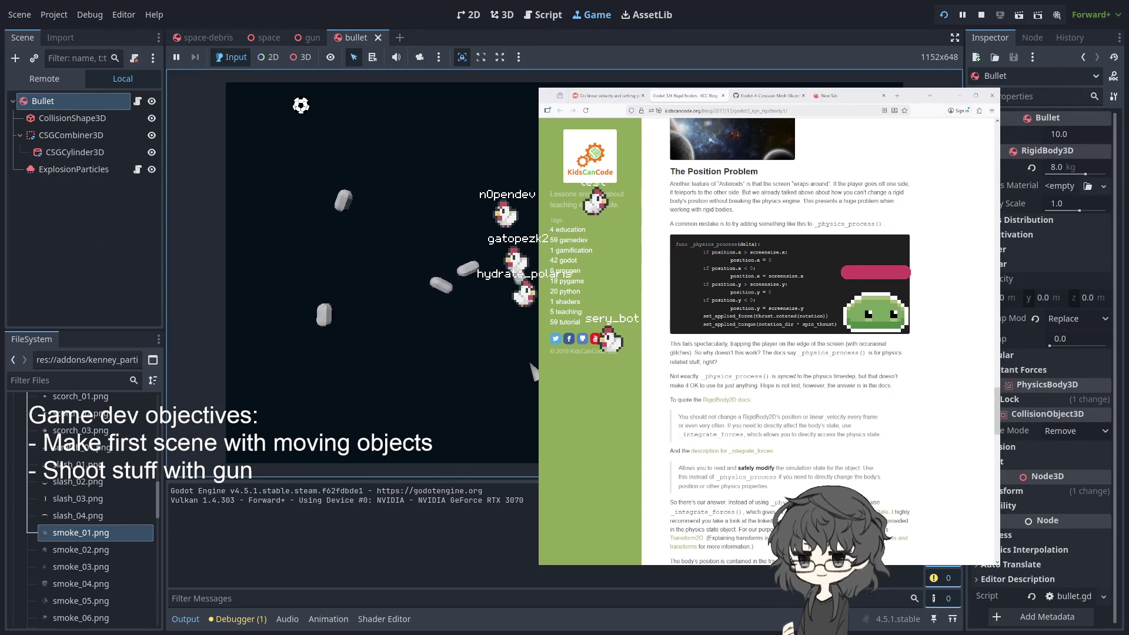
click(310, 37)
click(270, 38)
click(206, 38)
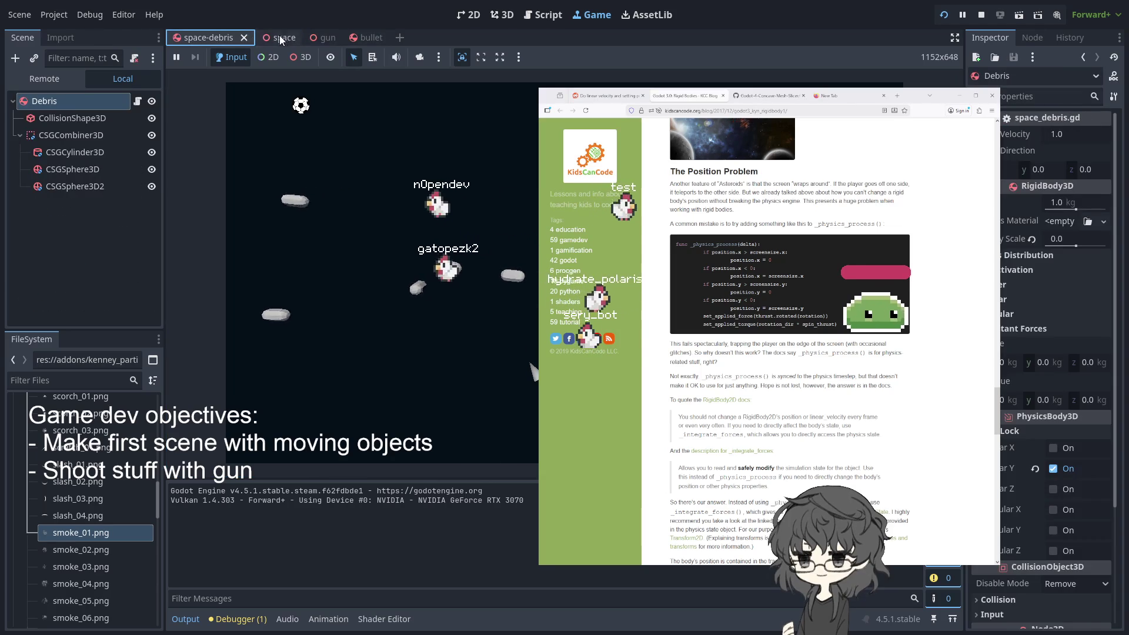
click(320, 38)
click(361, 38)
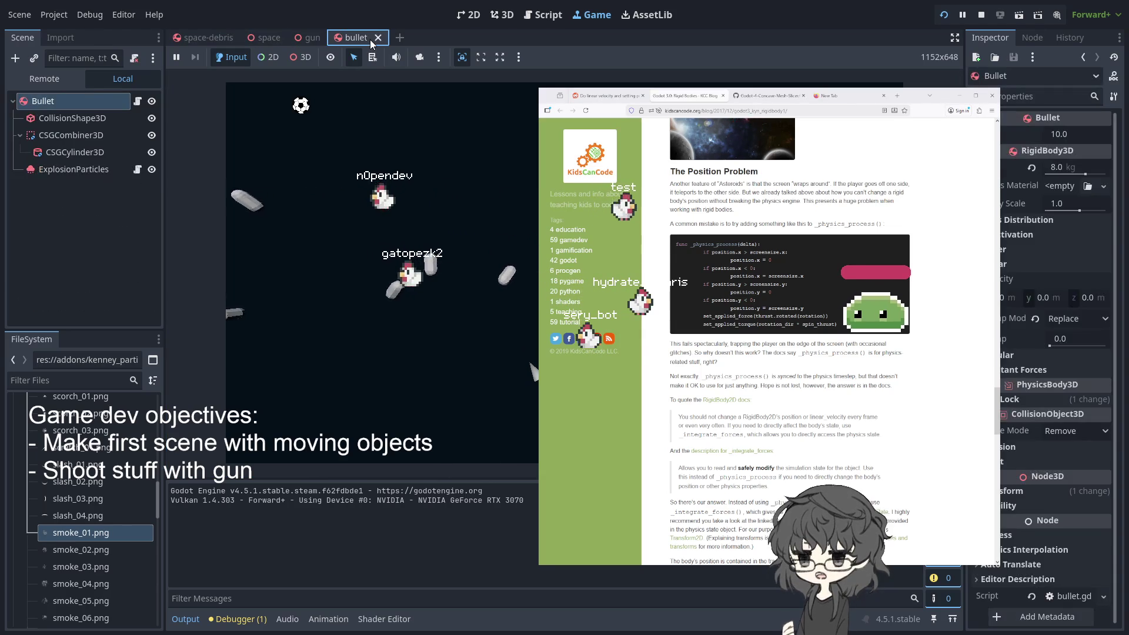
click(137, 101)
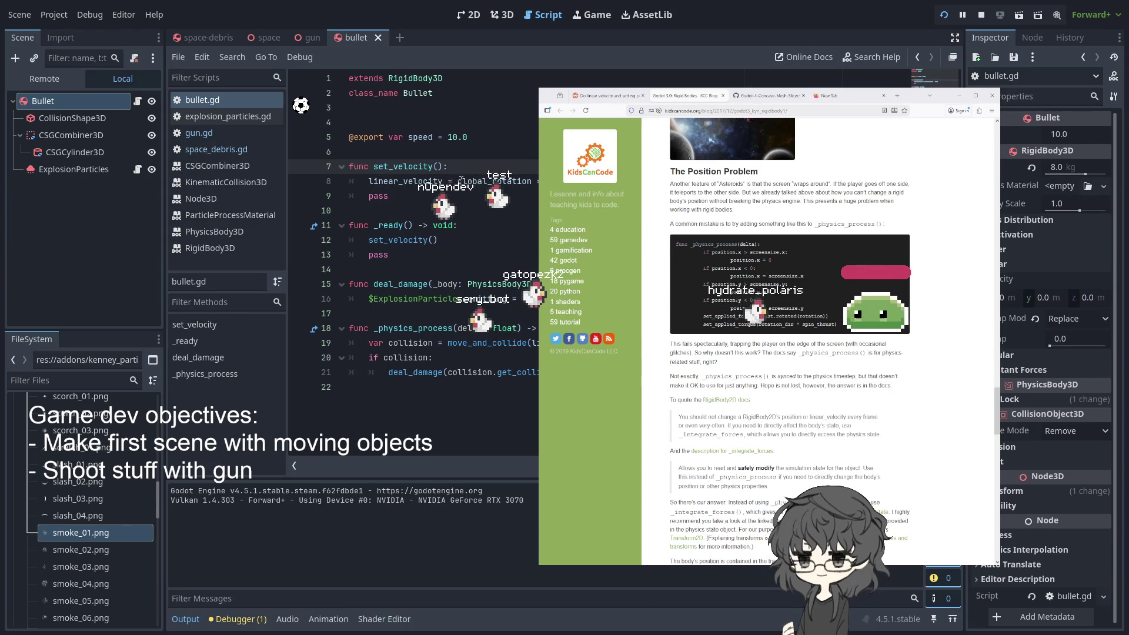
Rewrite line 8 as Vector3.FORWARD.angle_to(global_rotation…), fixing typos in the argument
click(454, 181)
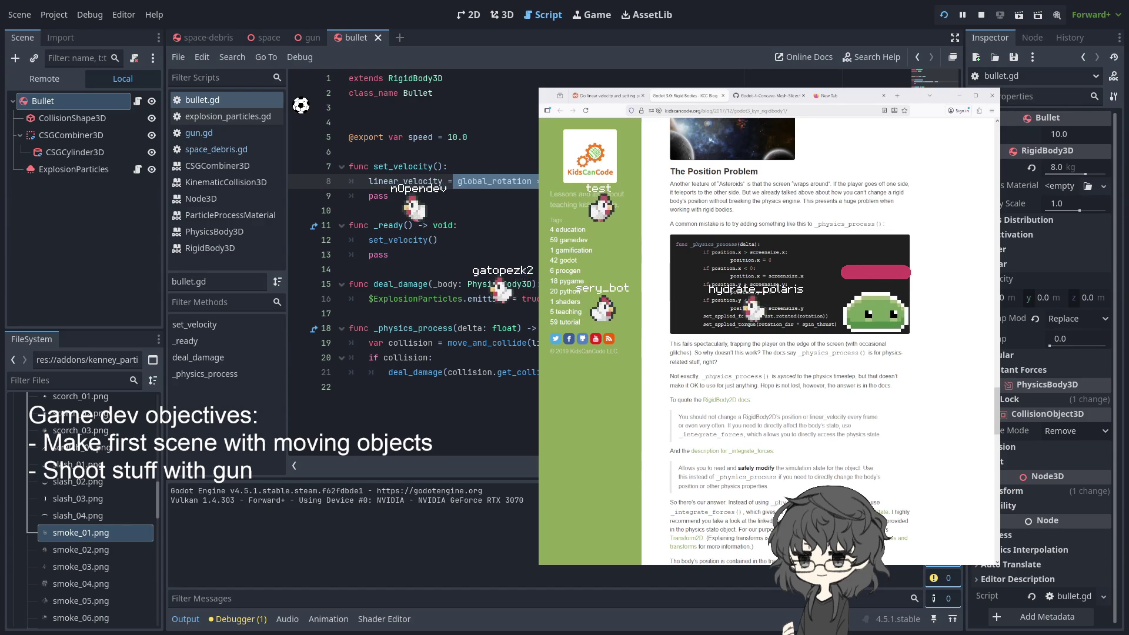
key(BackSpace)
key(ctrl+space)
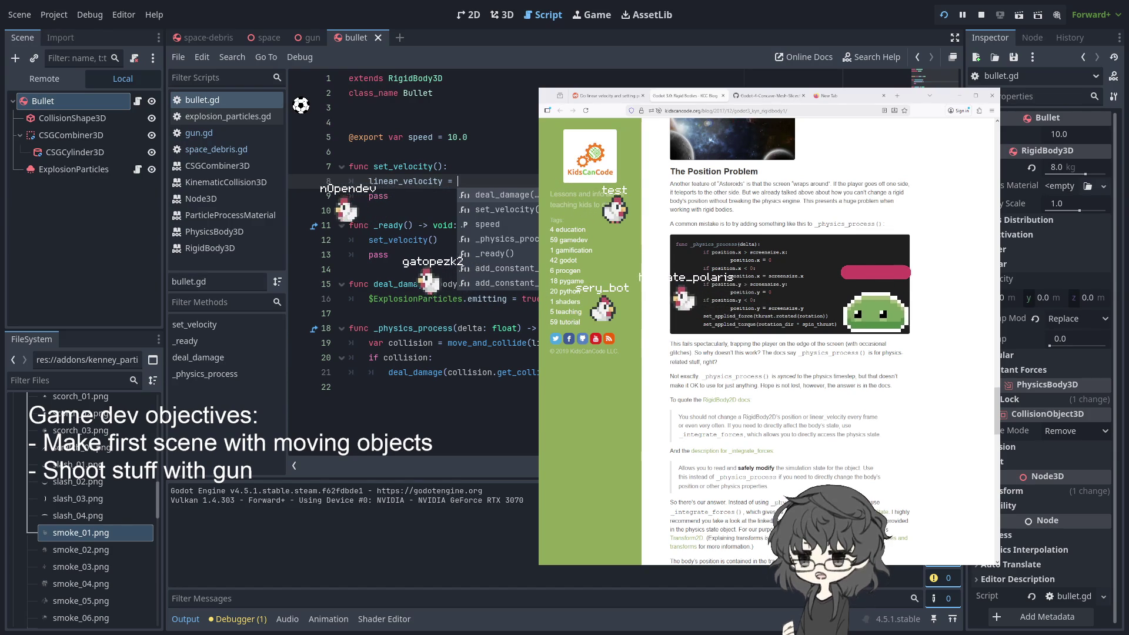
text(Vect)
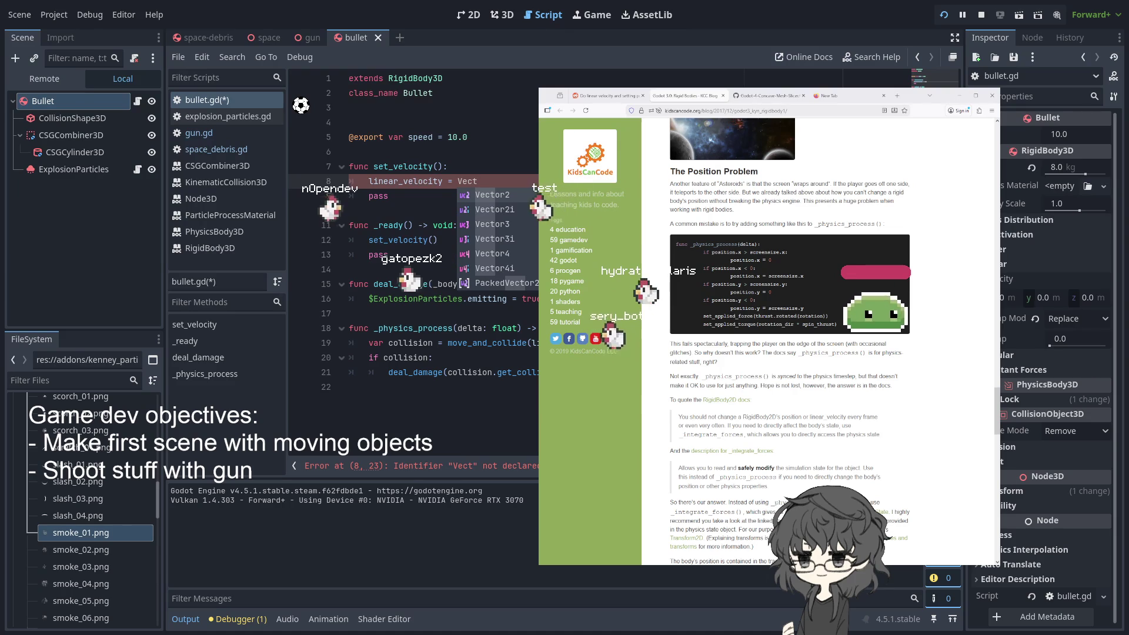
text(or3)
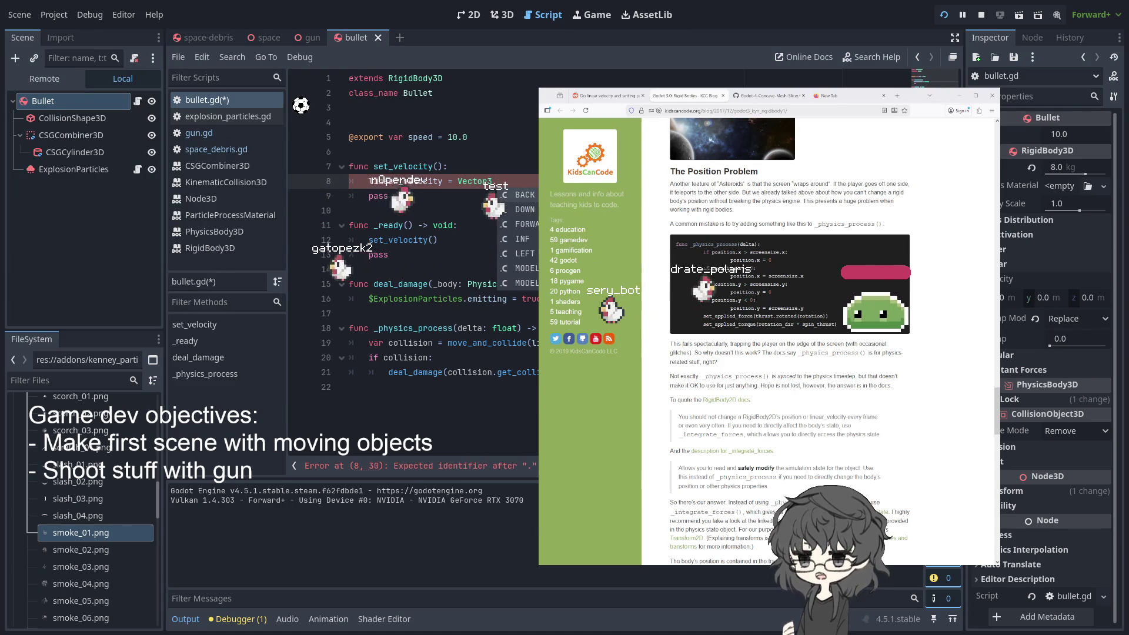
text(.FORWARD.)
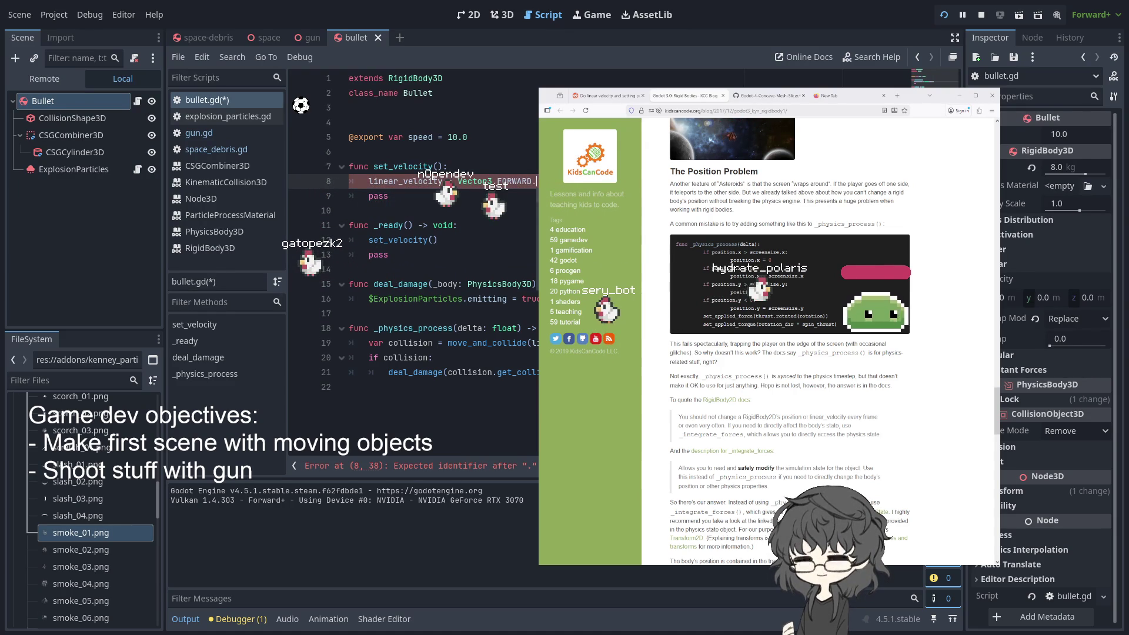
text(angle_to()
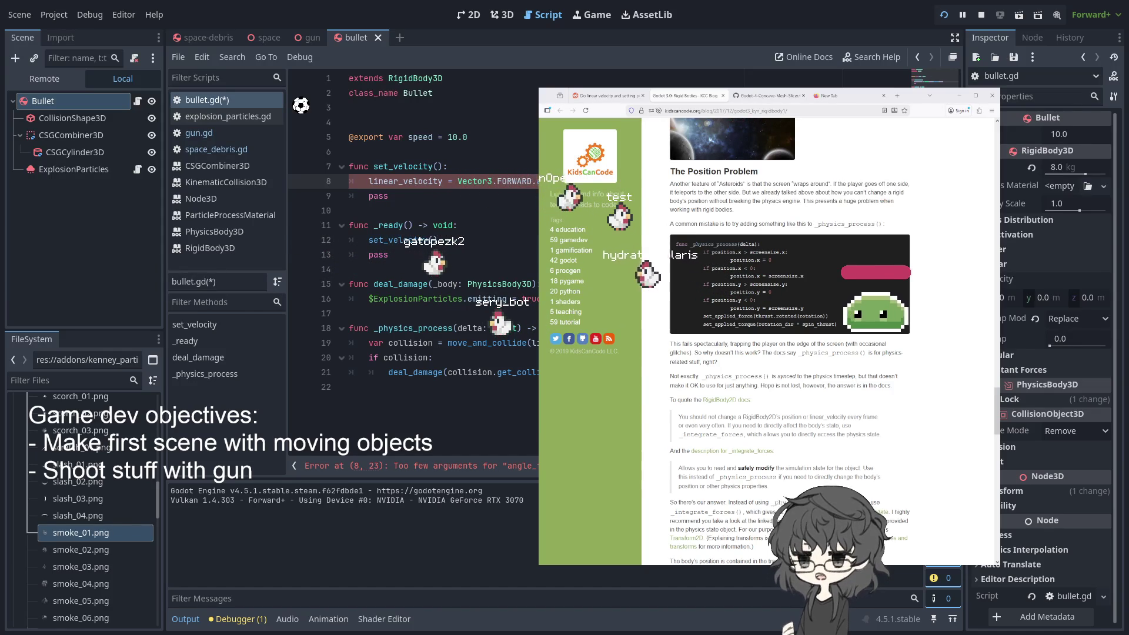
text(an)
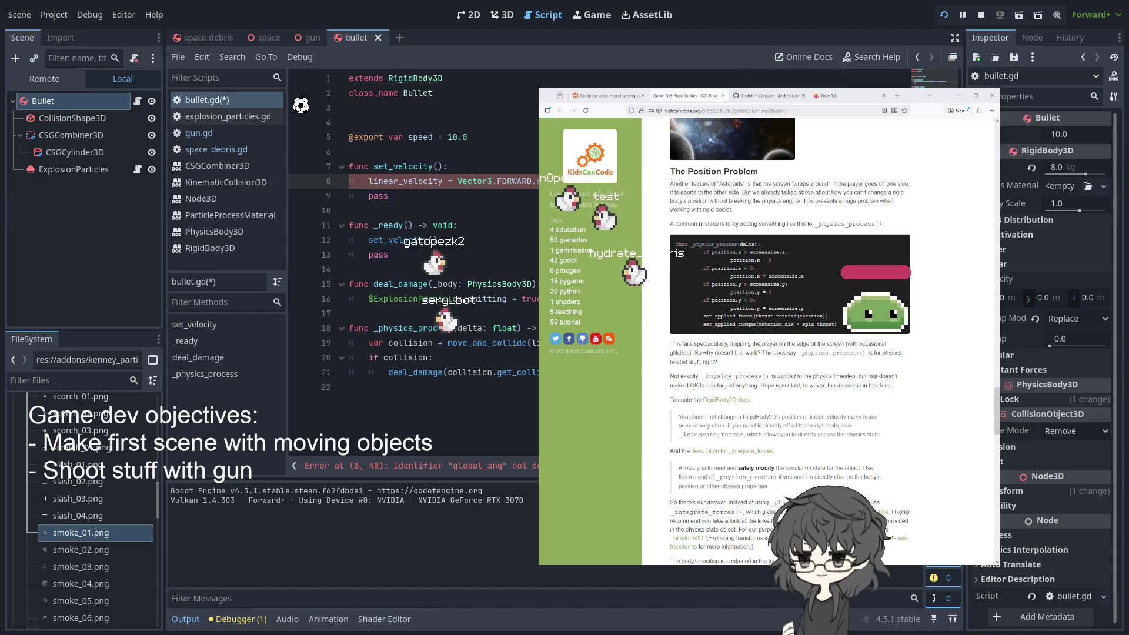
text(lero)
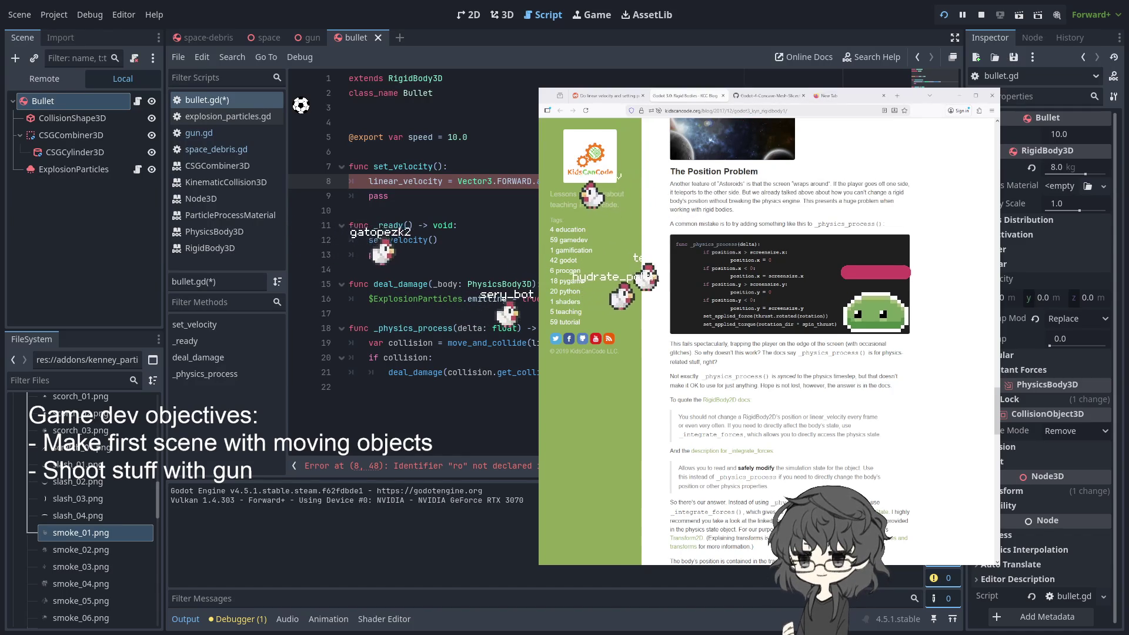
text(tation)
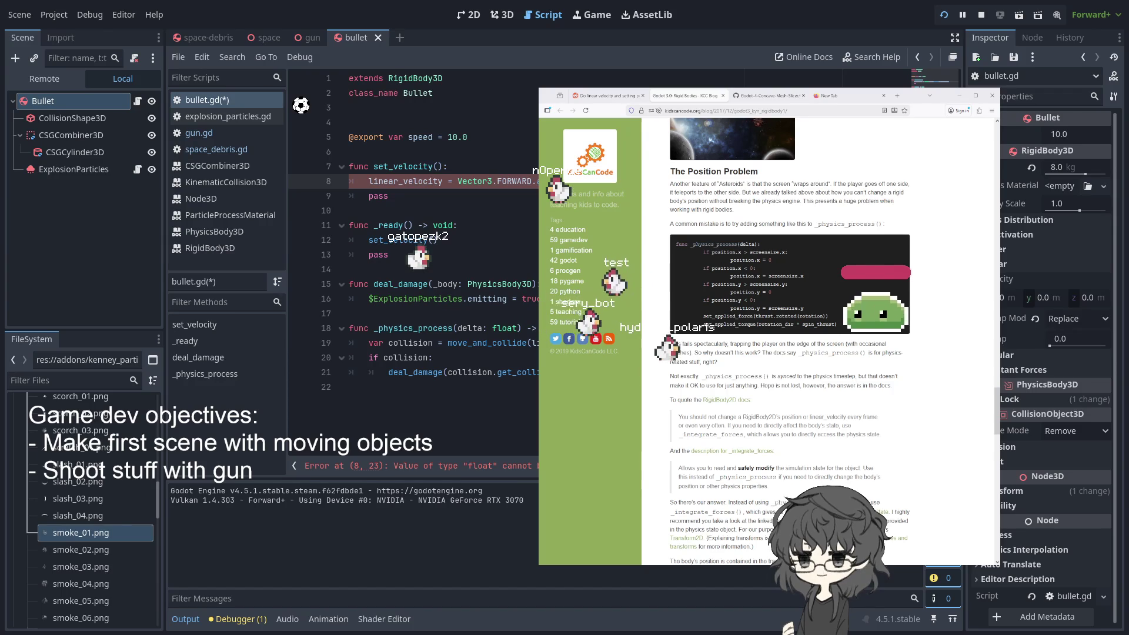
key(BackSpace)
key(BackSpace)
key(BackSpace)
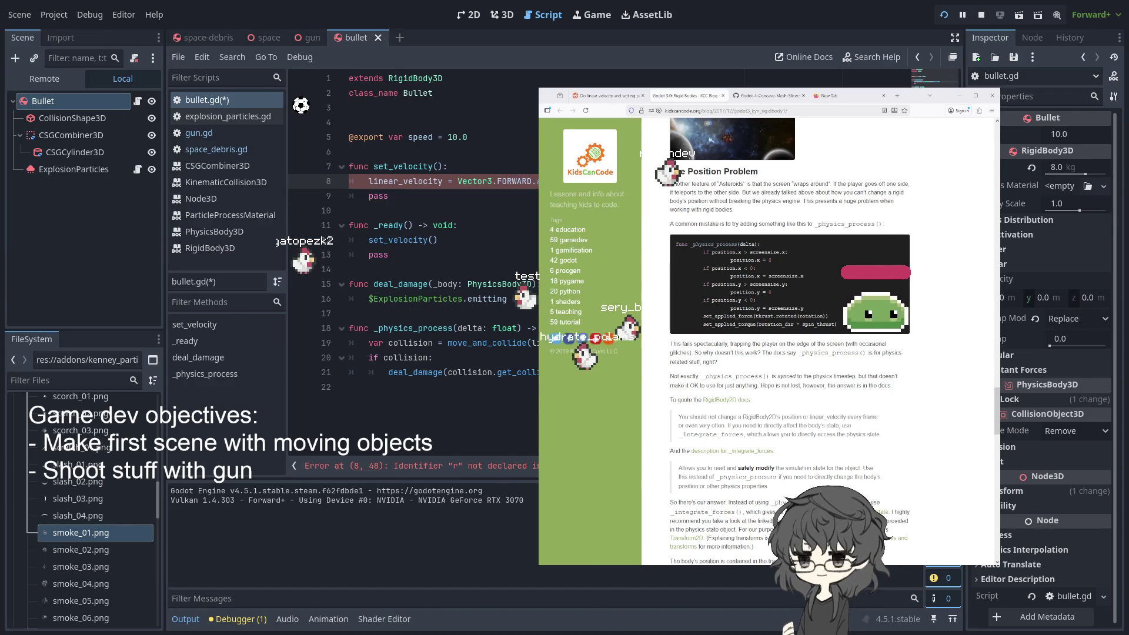
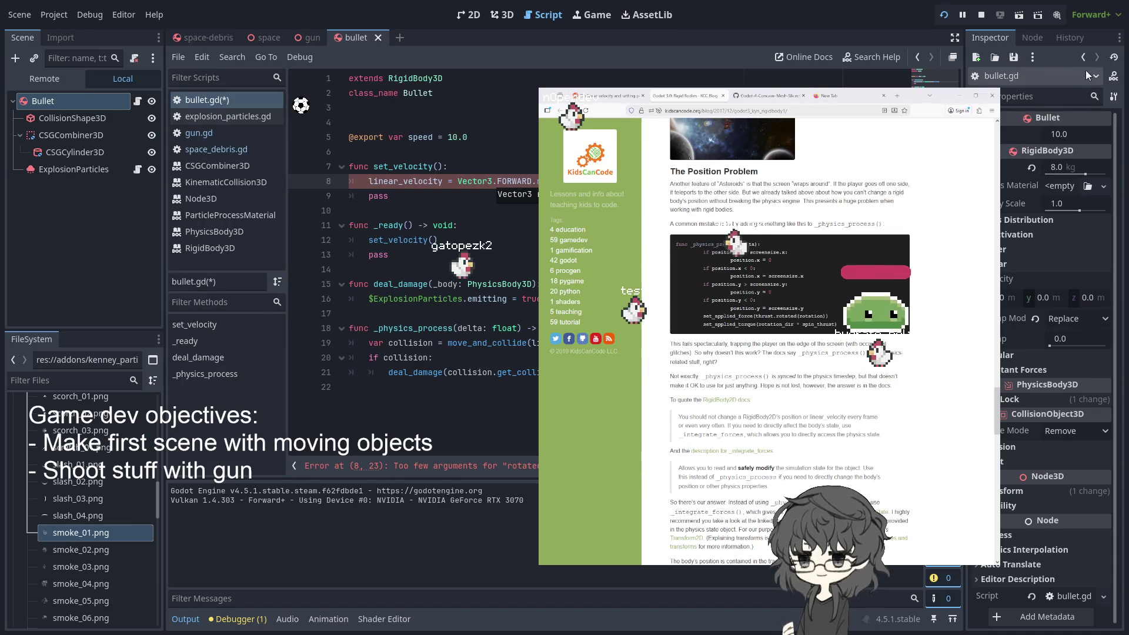
Look through the open browser tabs, ending on the Reddit linear velocity thread
click(846, 96)
click(764, 95)
click(688, 95)
click(597, 97)
Search Google for 'godot get global forward vector' and open the Reddit orientation-vector thread's replies
click(713, 110)
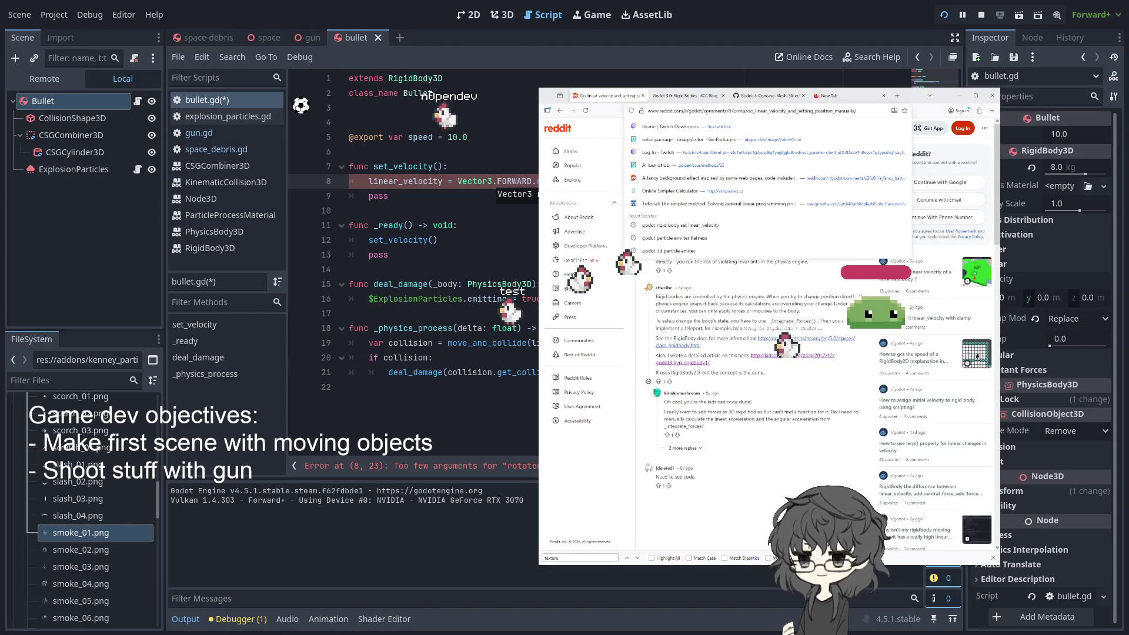
text(godot)
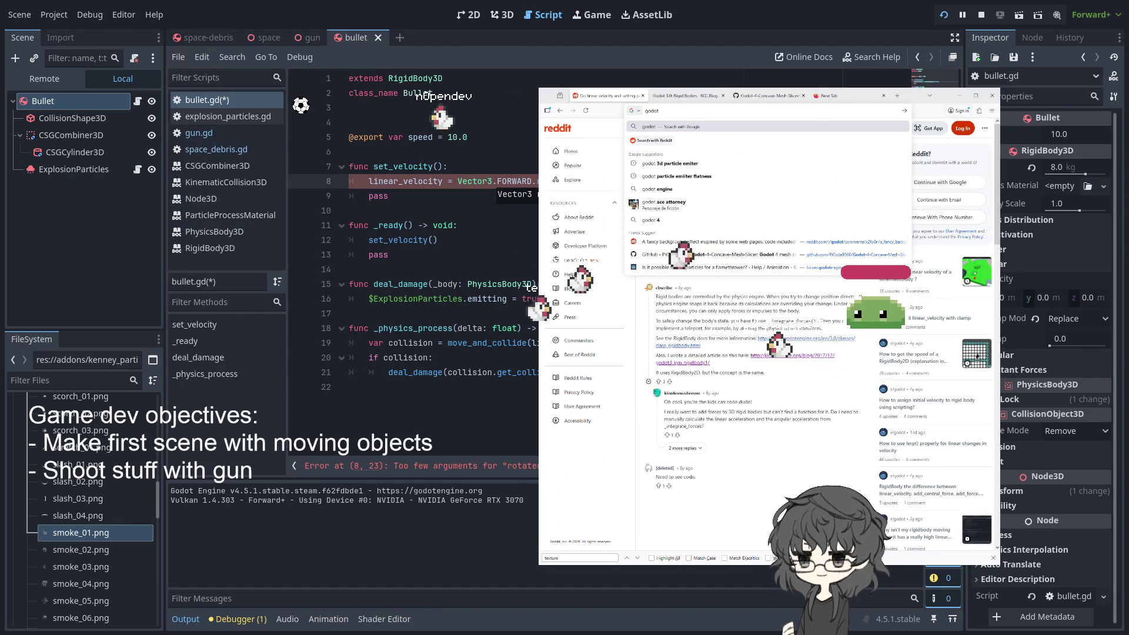
text( get)
text( global for)
text(ward vec)
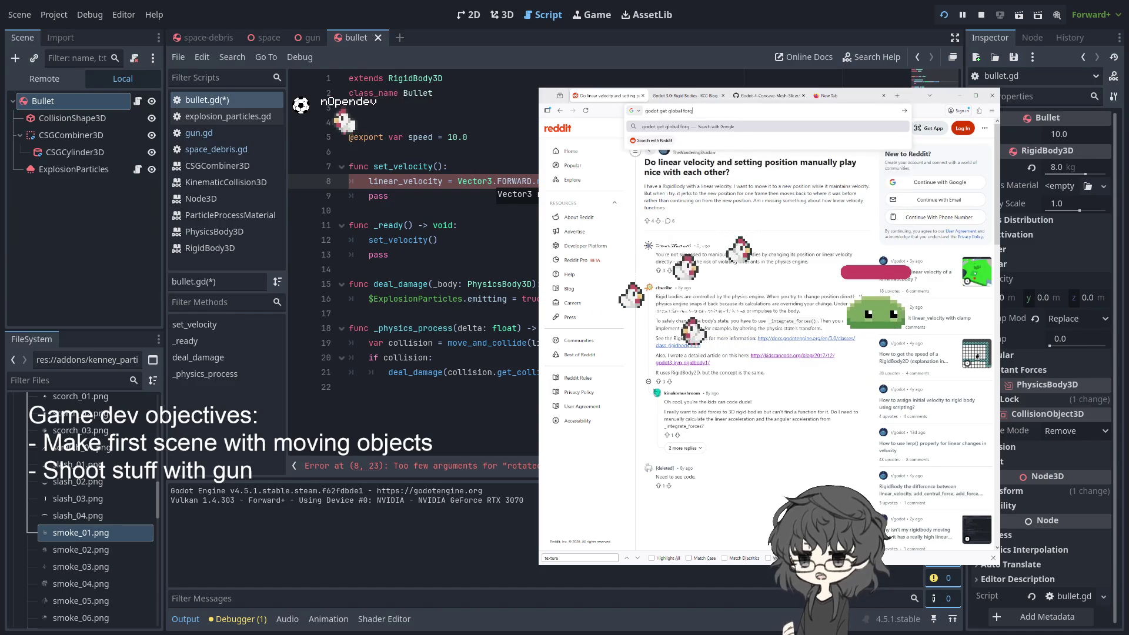
text(tor)
key(Return)
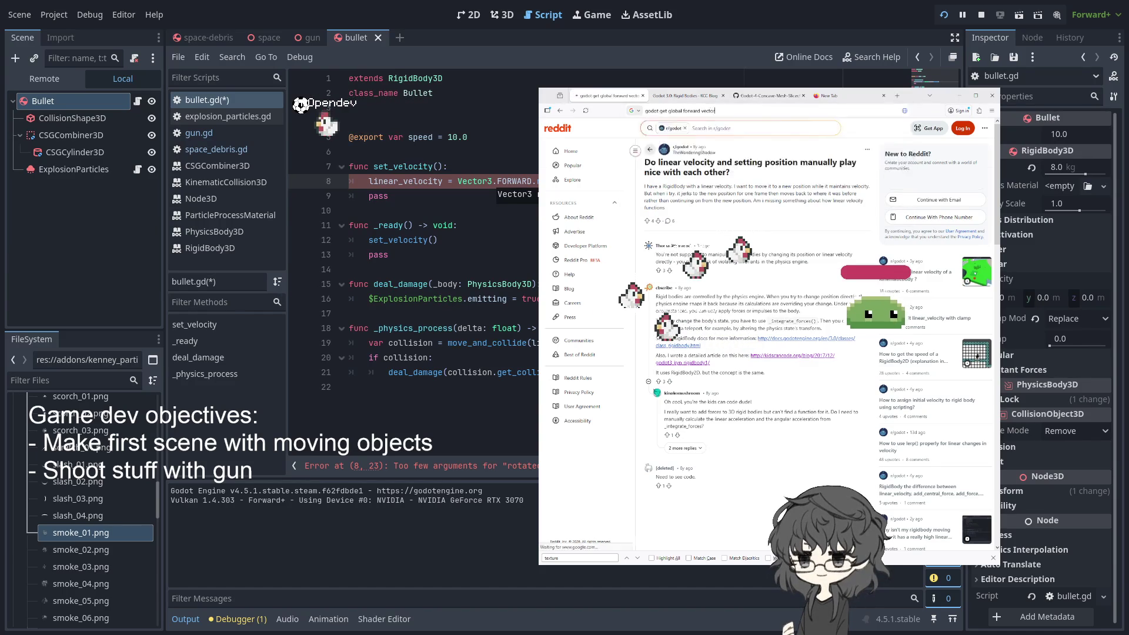
click(658, 199)
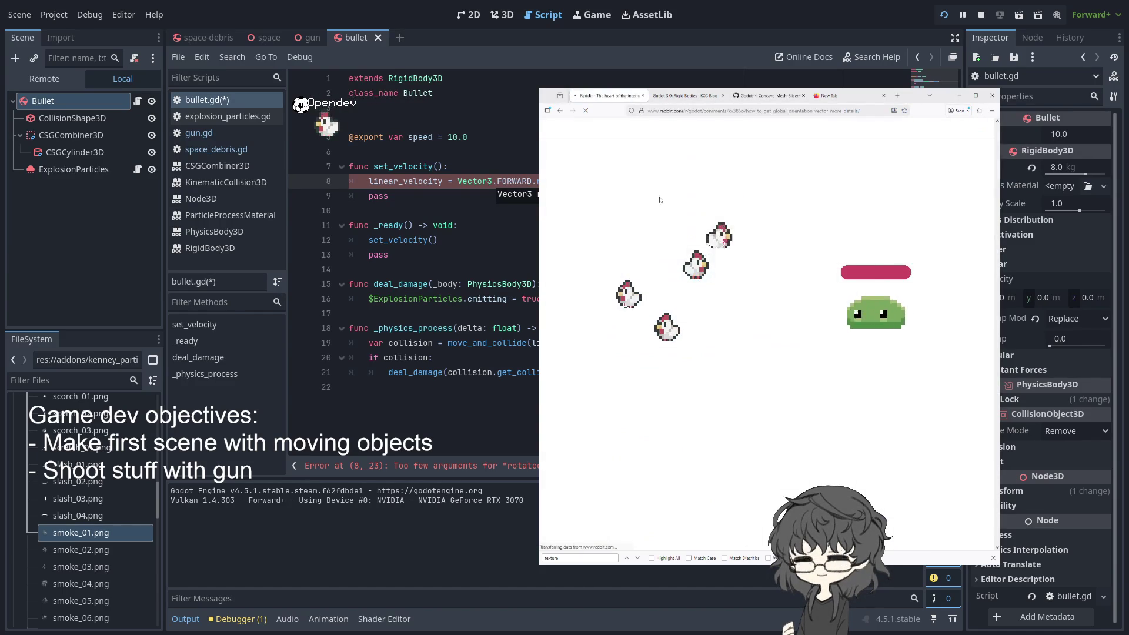
scroll(754, 246, down, 5)
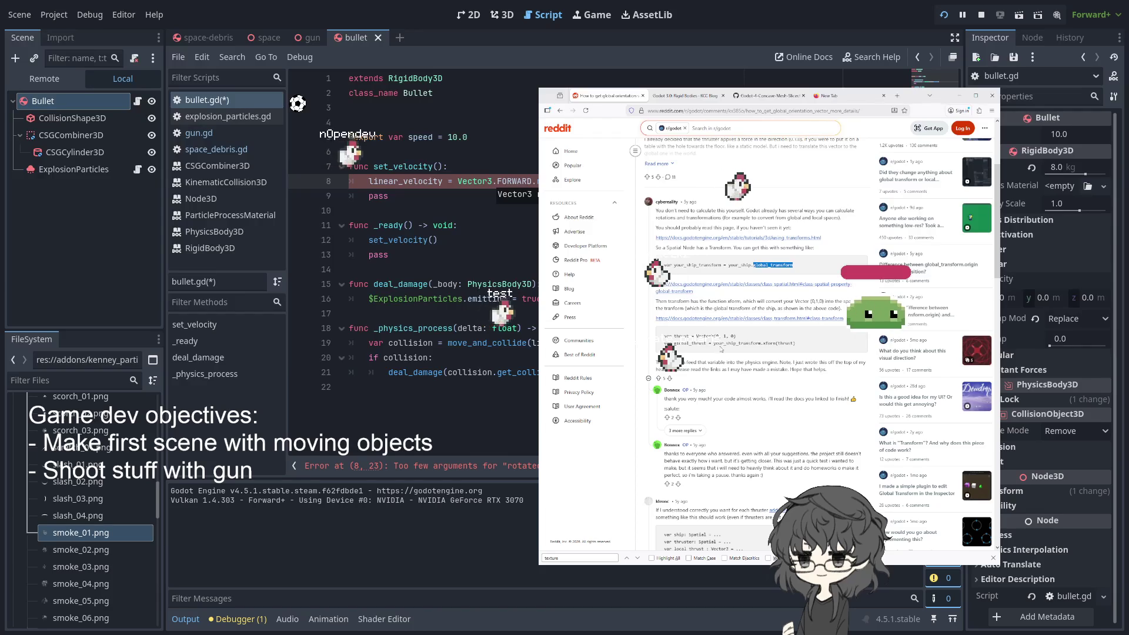
On bullet.gd line 8, replace Vector3.FORWARD with global_transform and begin typing .xfo
double_click(769, 343)
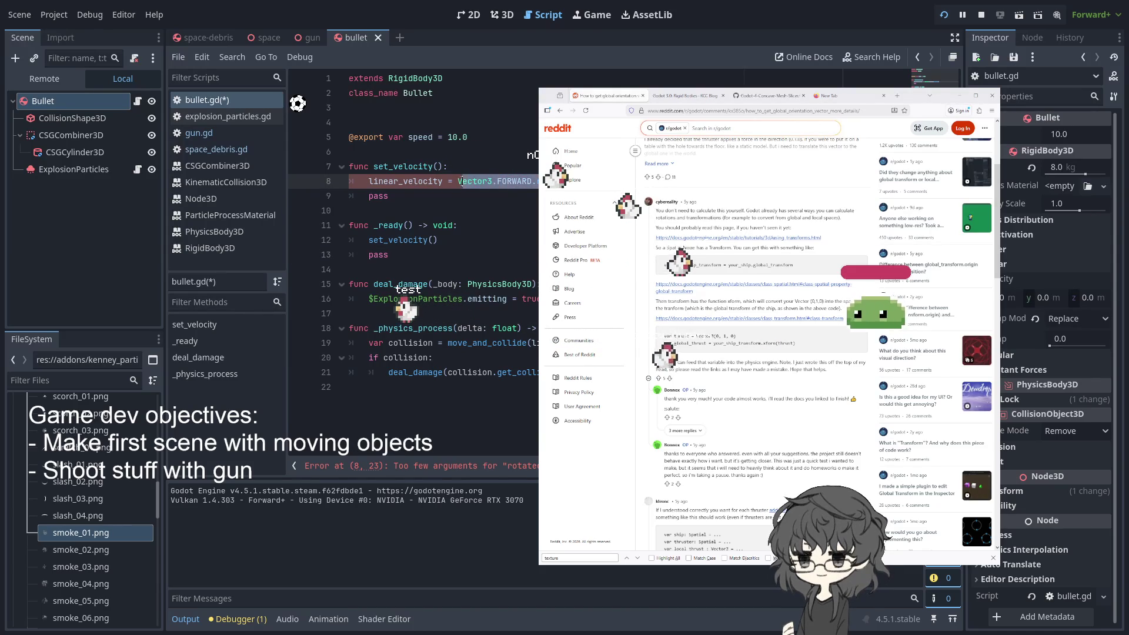
text(global)
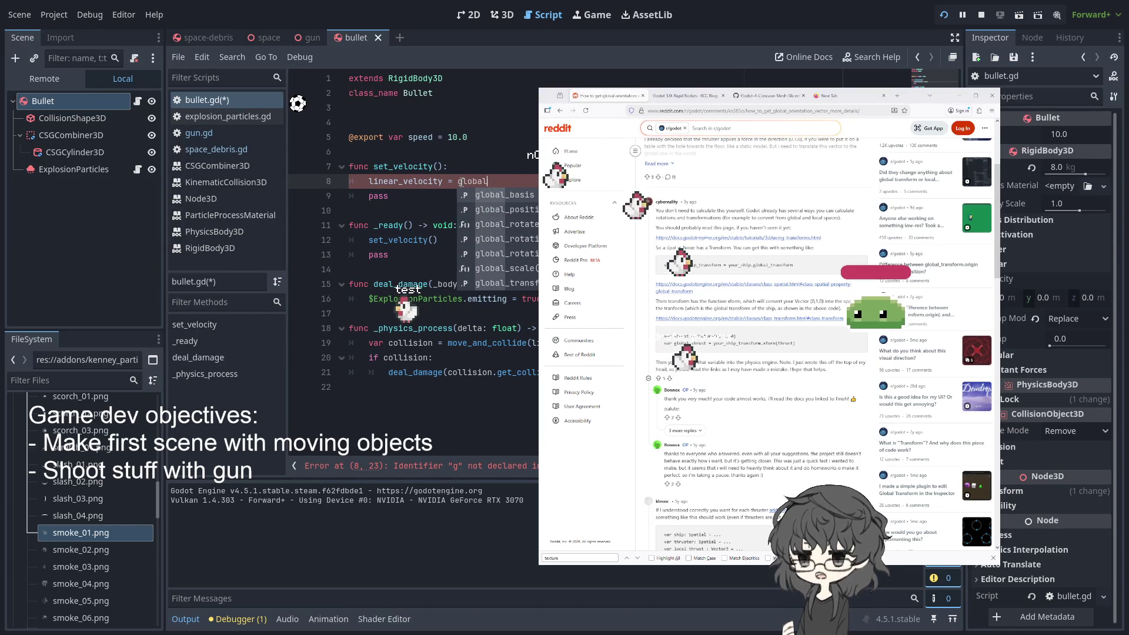
text(_t)
key(Return)
text(.xfo)
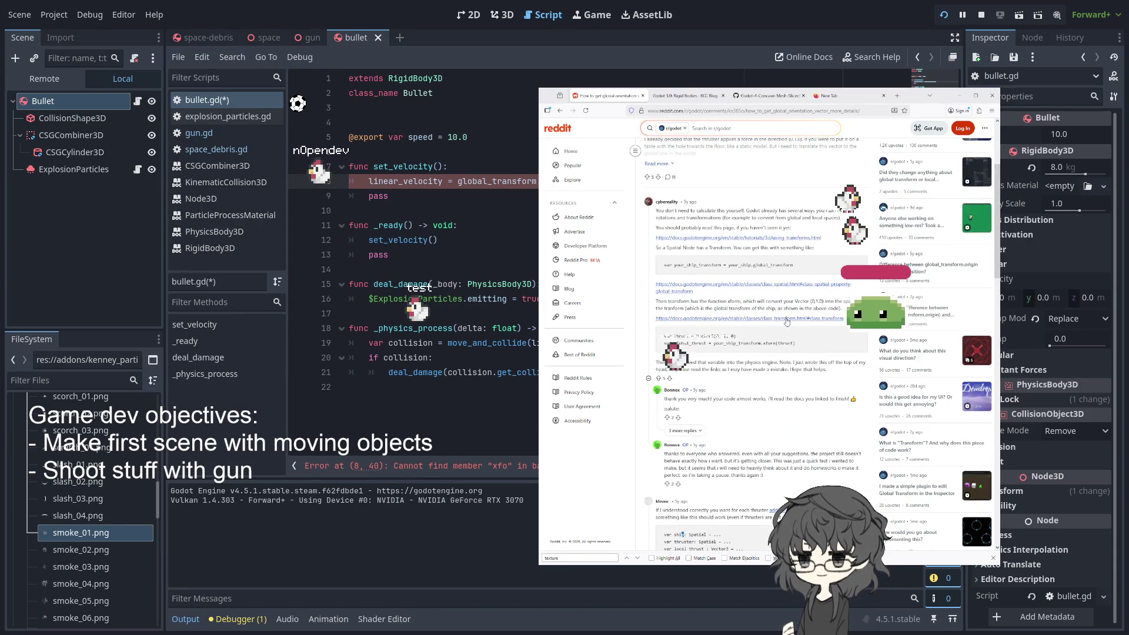
Try the Transform class reference link, then go to the Using 3D transforms docs page
click(786, 320)
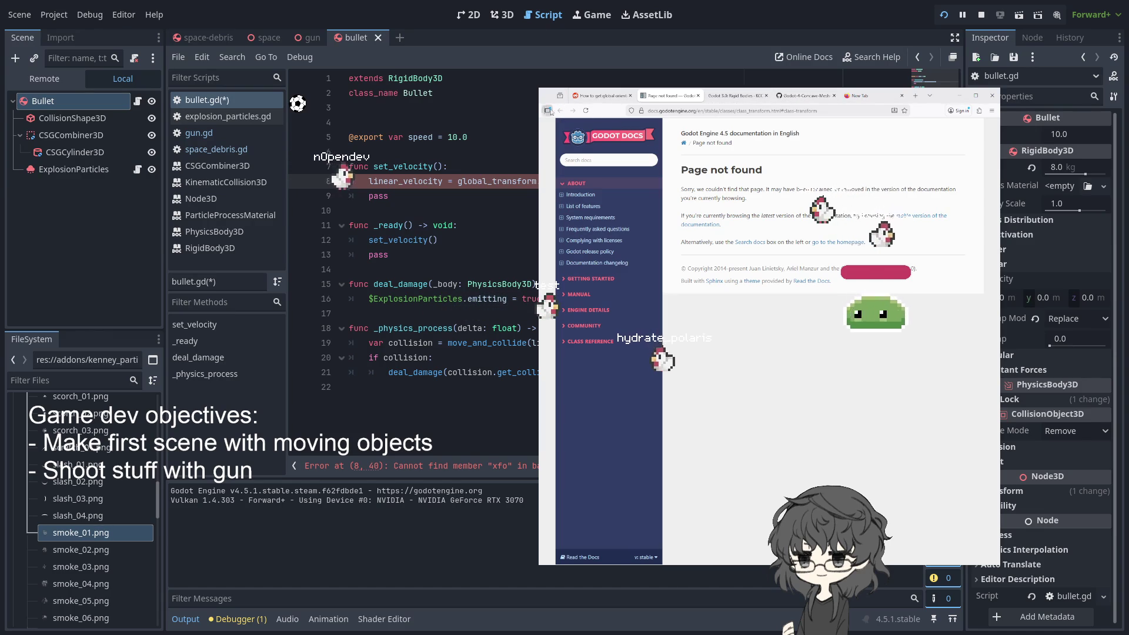
click(699, 96)
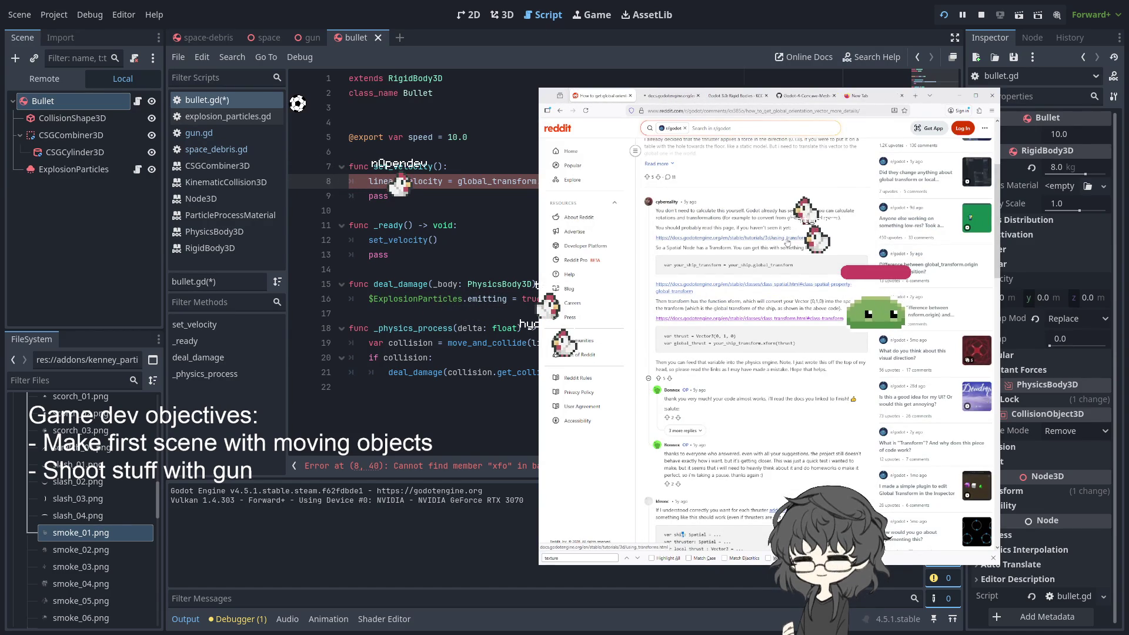
click(672, 101)
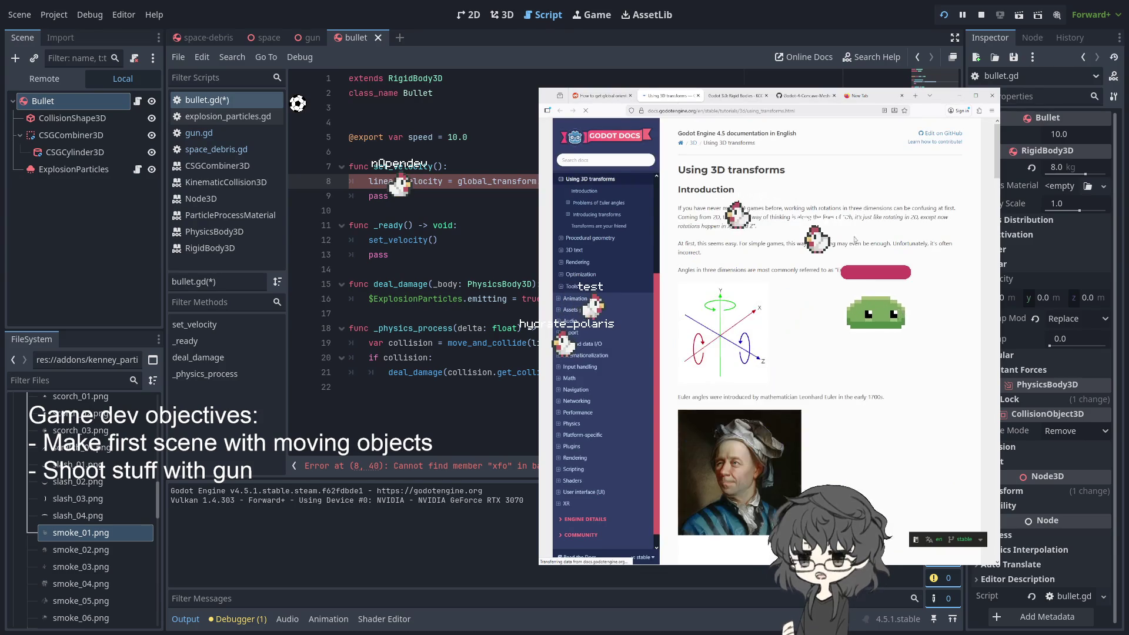
Scroll to the Introducing transforms section and search the page for 'bas'
scroll(857, 238, down, 10)
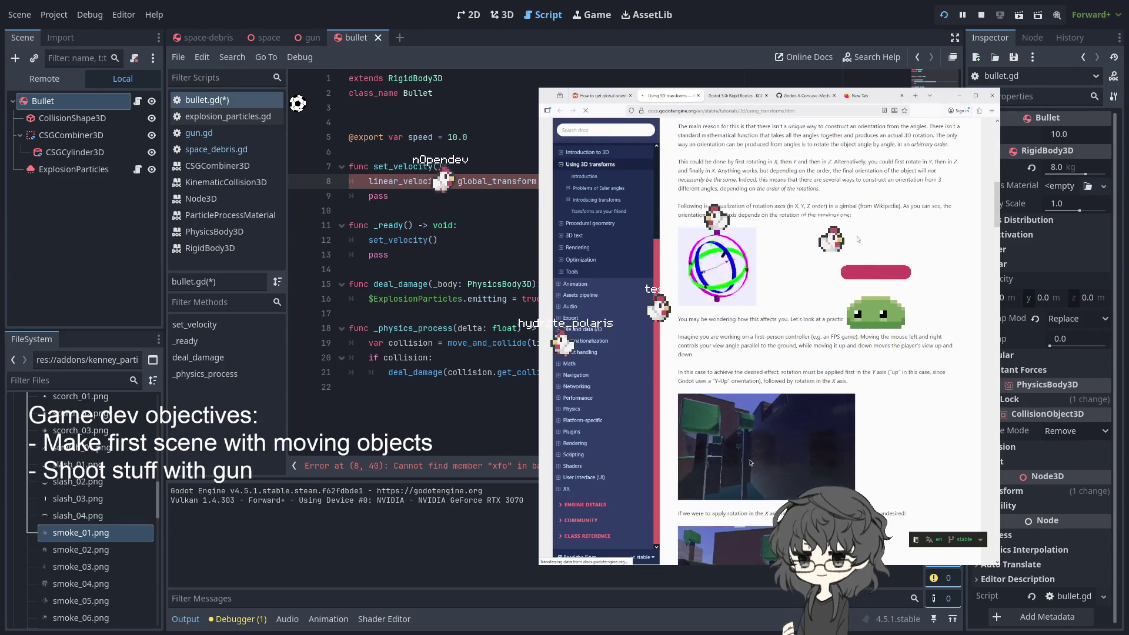
scroll(857, 238, down, 10)
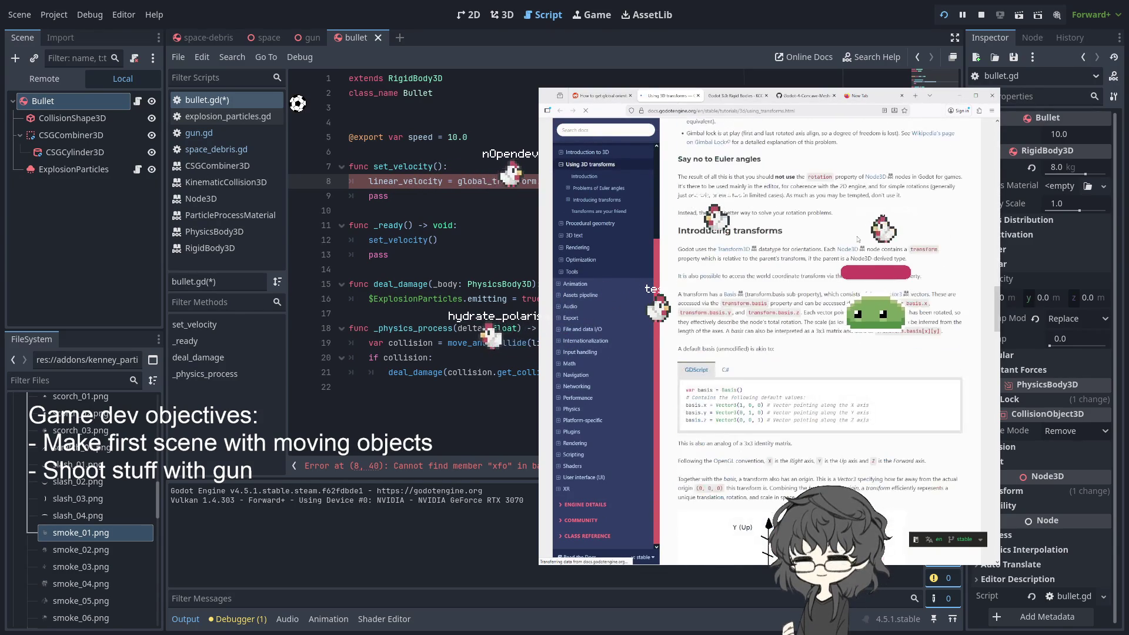
scroll(857, 239, down, 4)
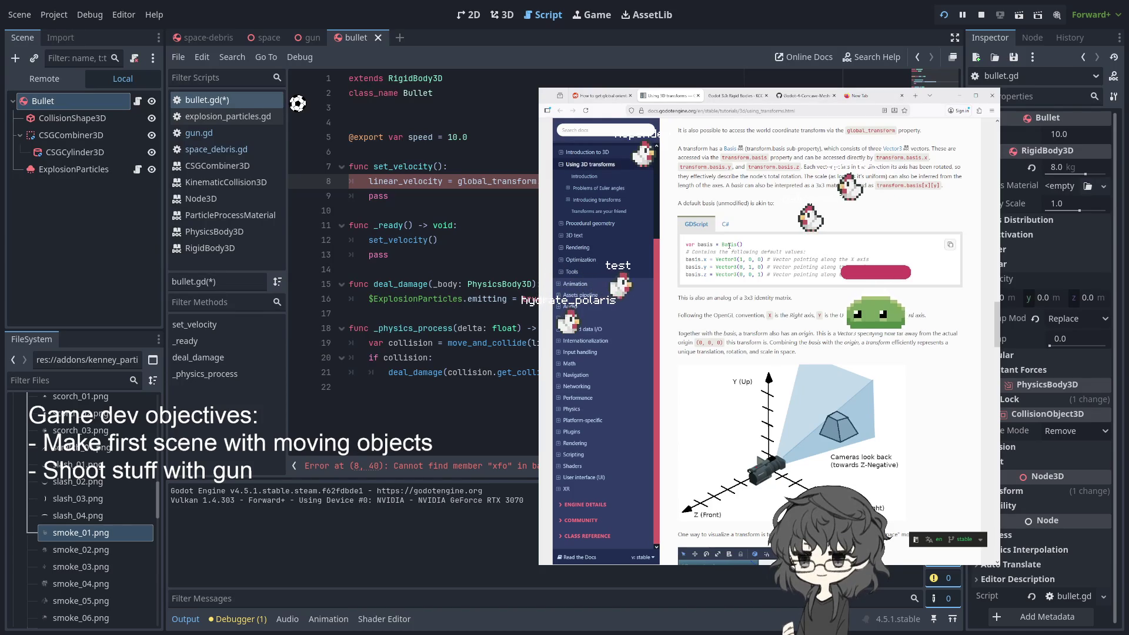
scroll(729, 246, up, 3)
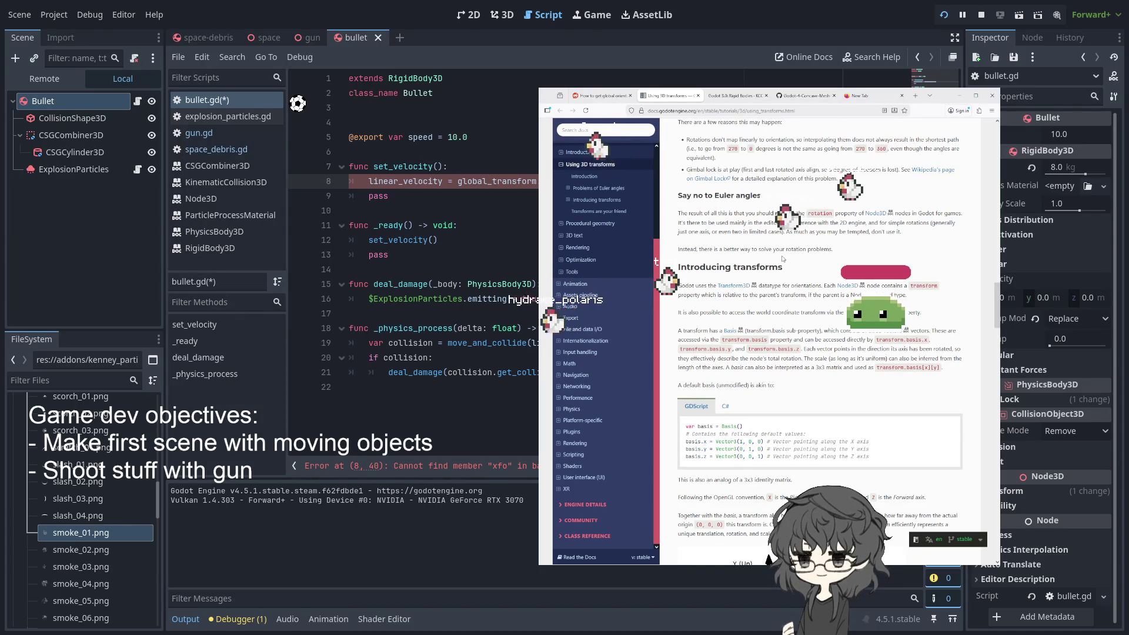
key(ctrl+f)
text(b)
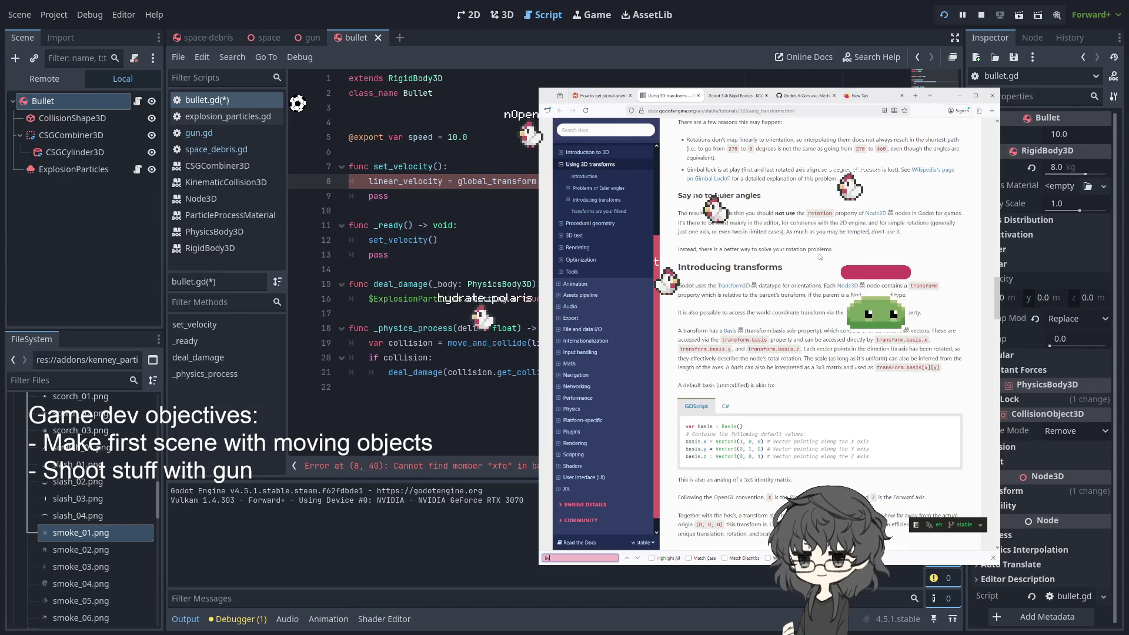
text(asis)
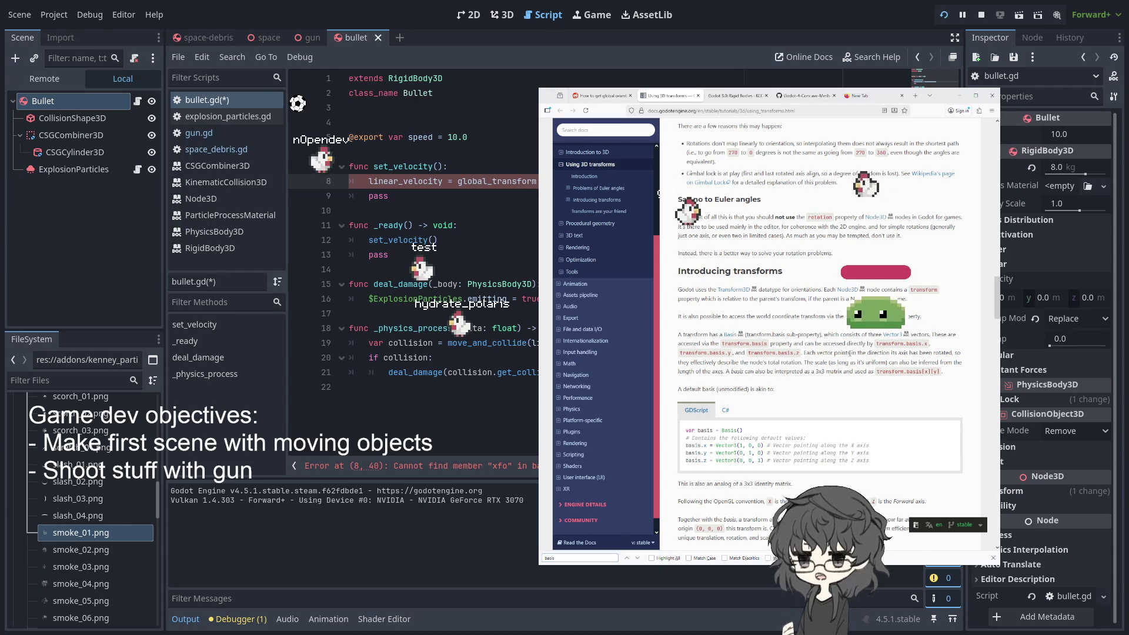
Using the docs' basis explanation, rewrite line 8's velocity as global_basis.x * in bullet.gd
drag(964, 358, 964, 362)
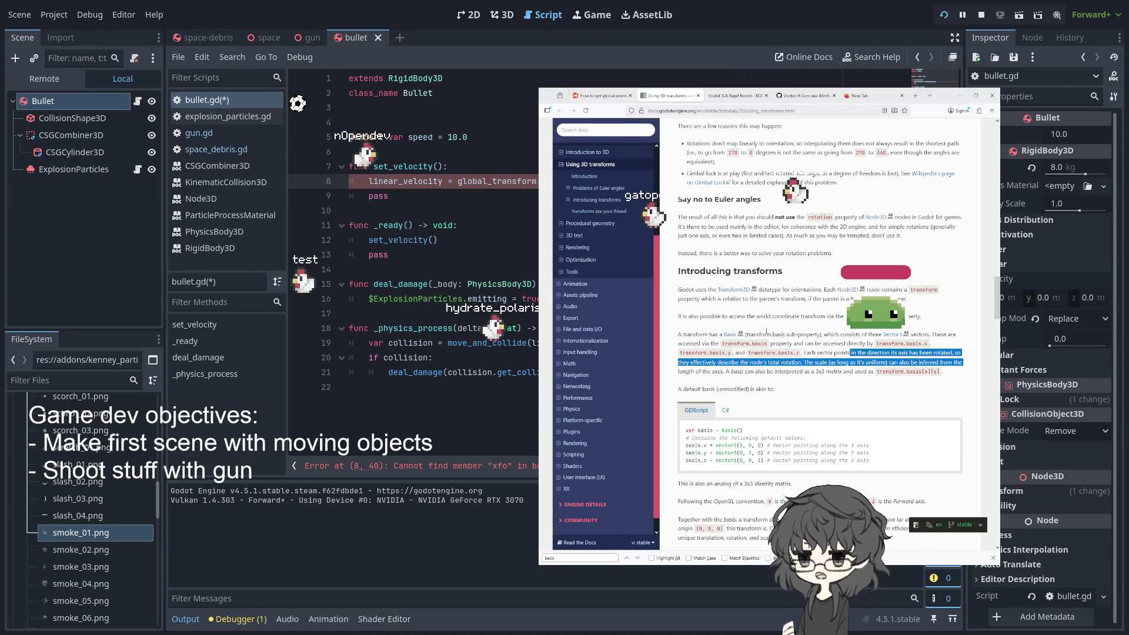
click(388, 254)
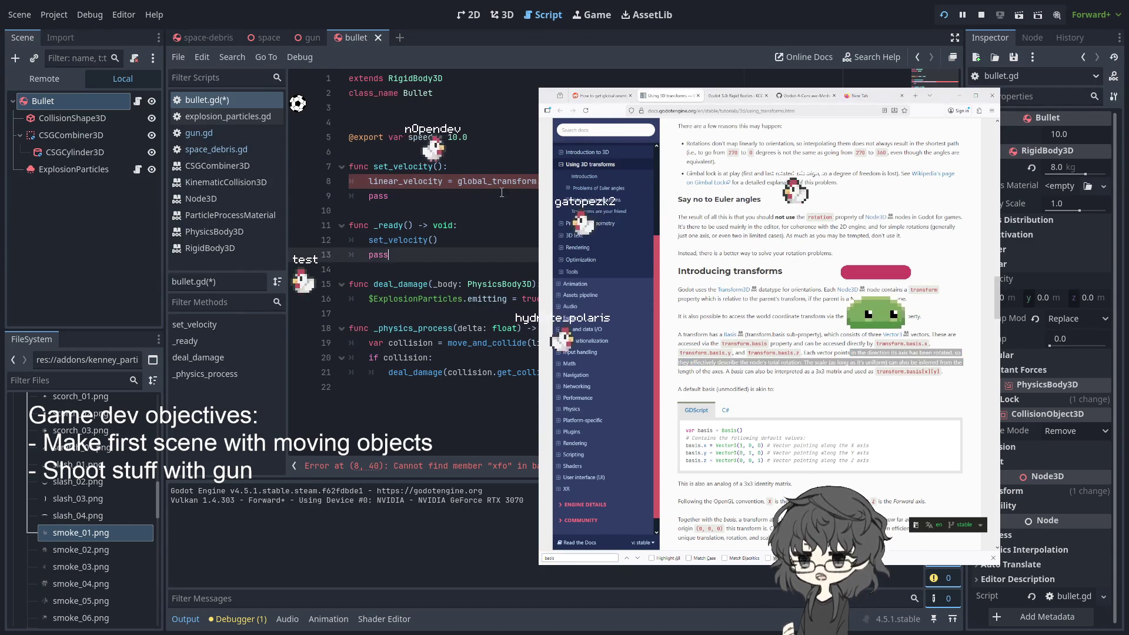
click(536, 181)
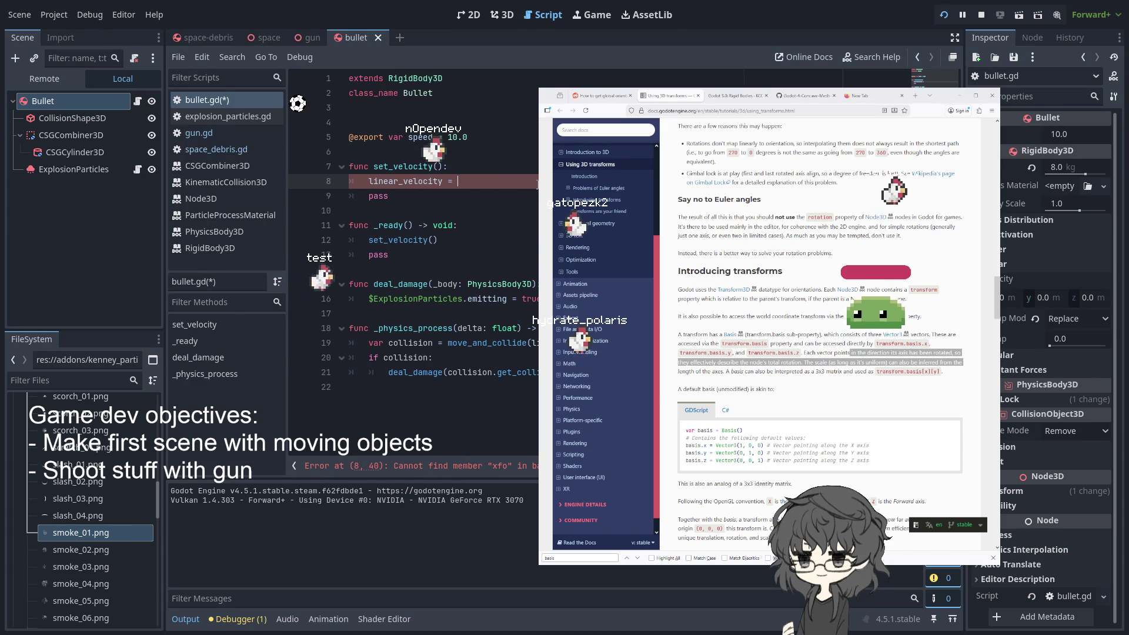
text(global_basis)
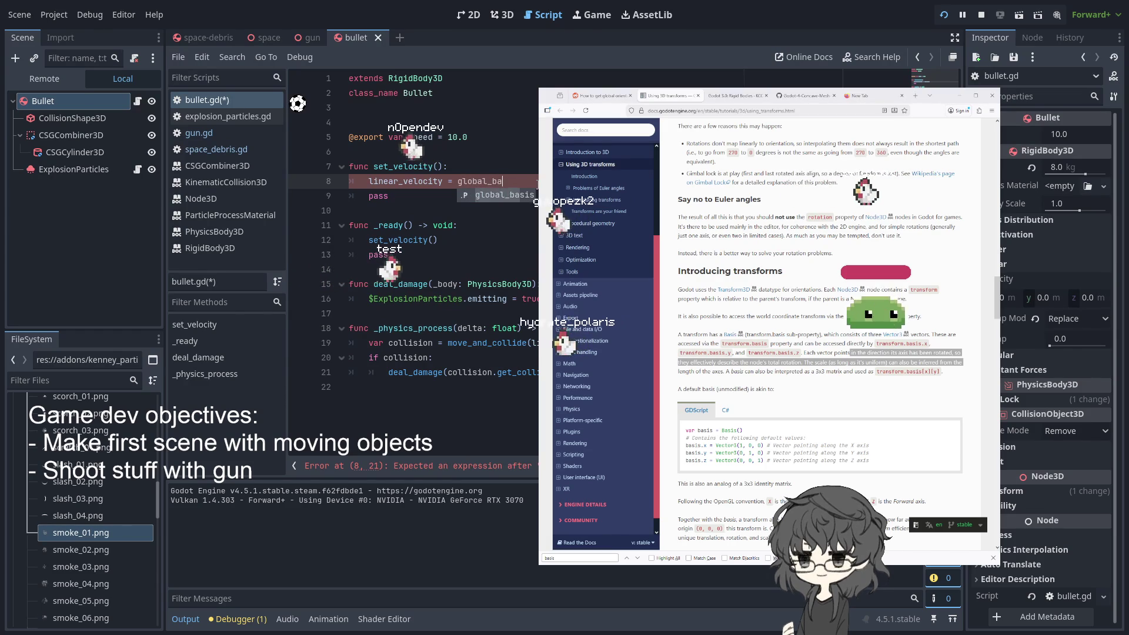
text(.)
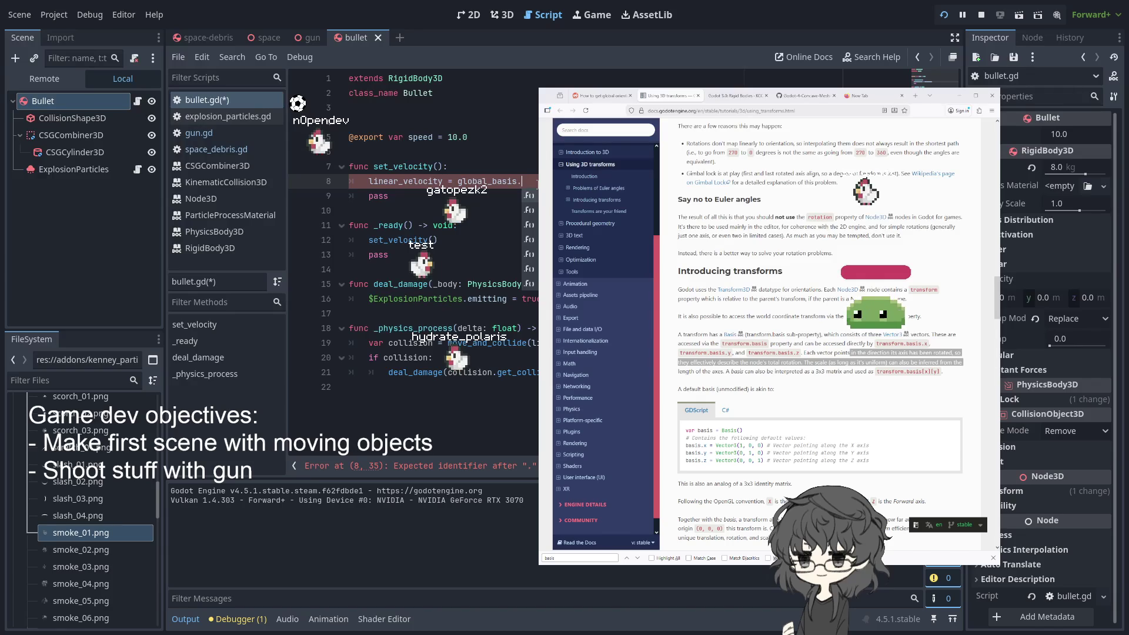
key(BackSpace)
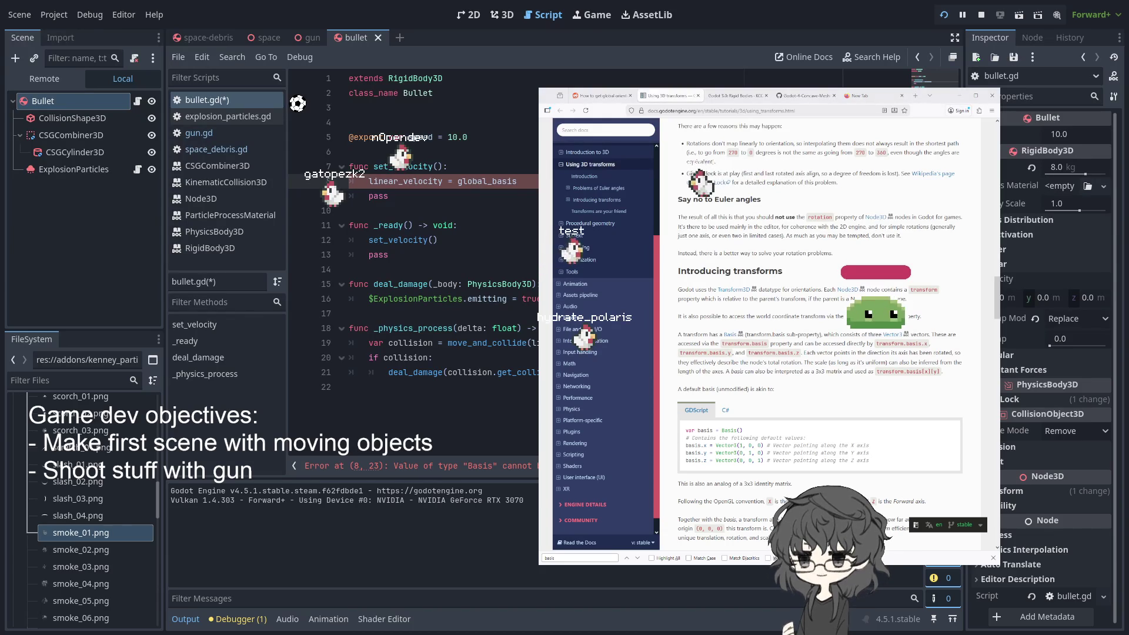
text(x)
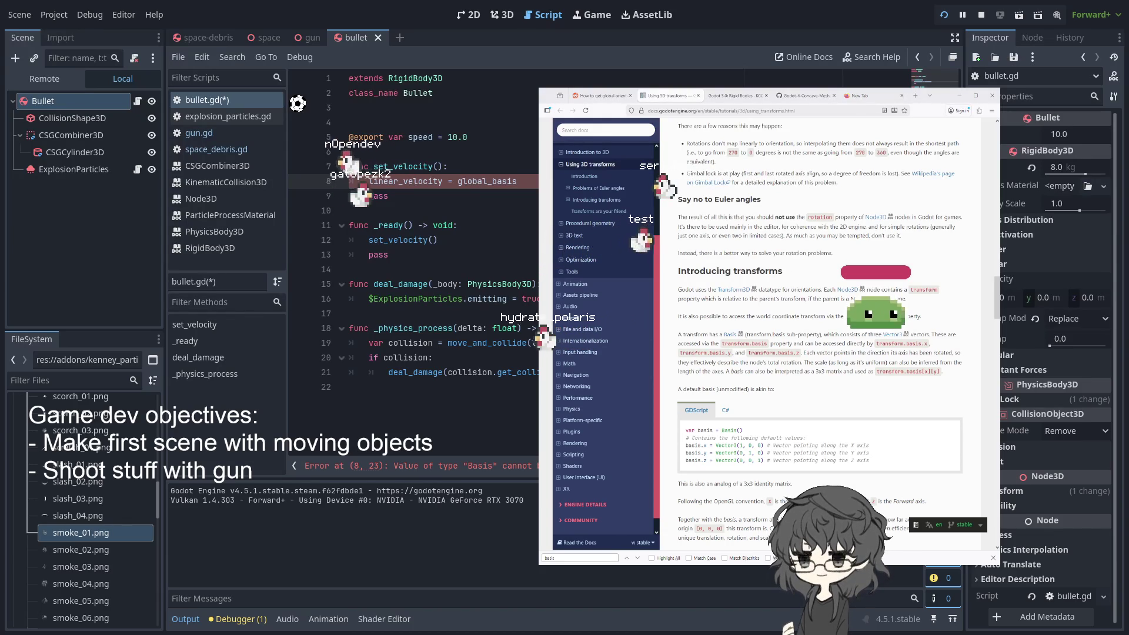
key(BackSpace)
text(.)
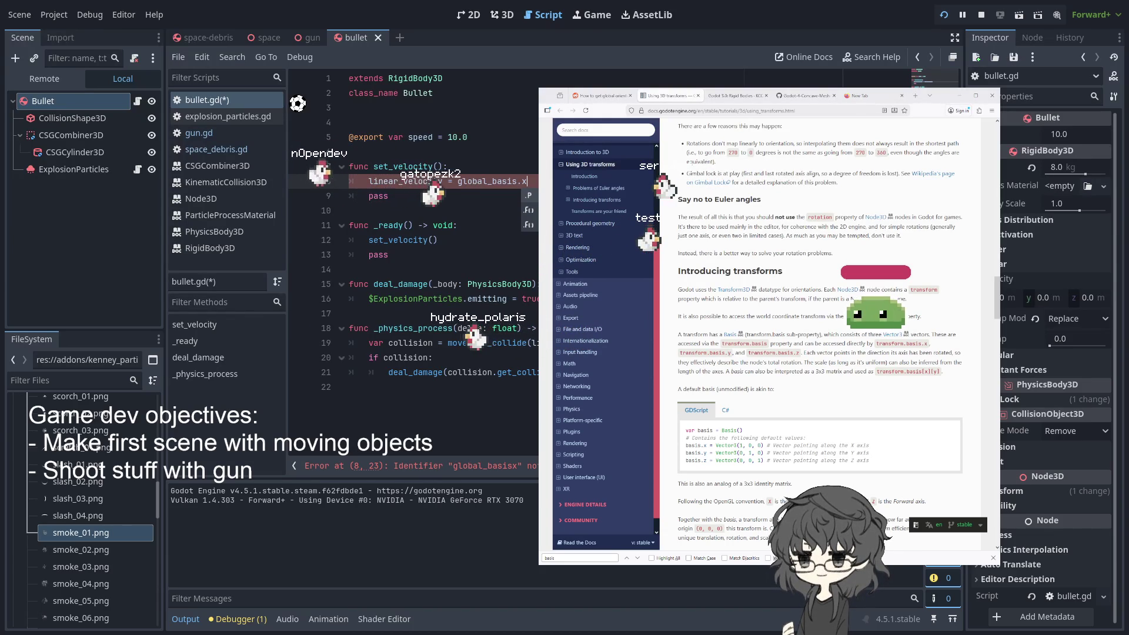
text(x)
key(Escape)
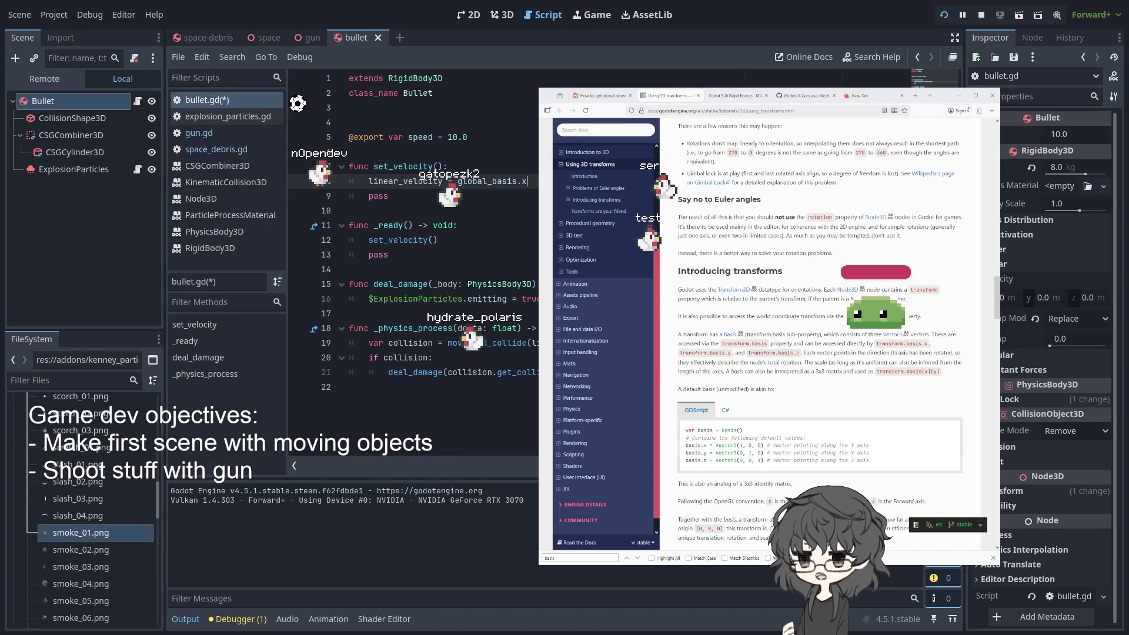
key(Up)
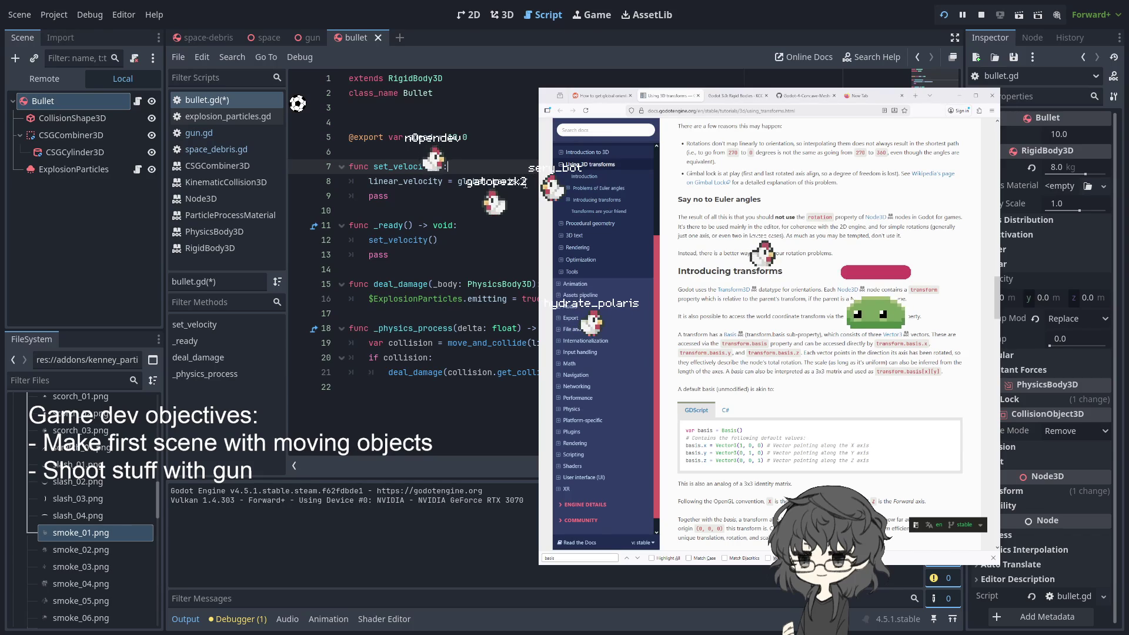
click(529, 181)
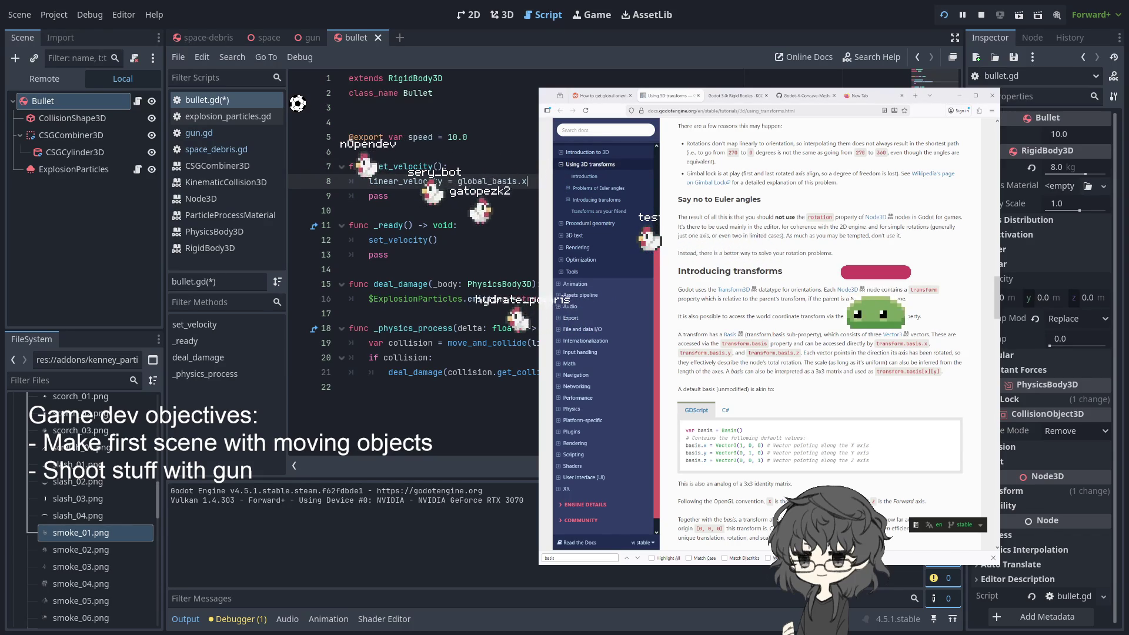
text(*)
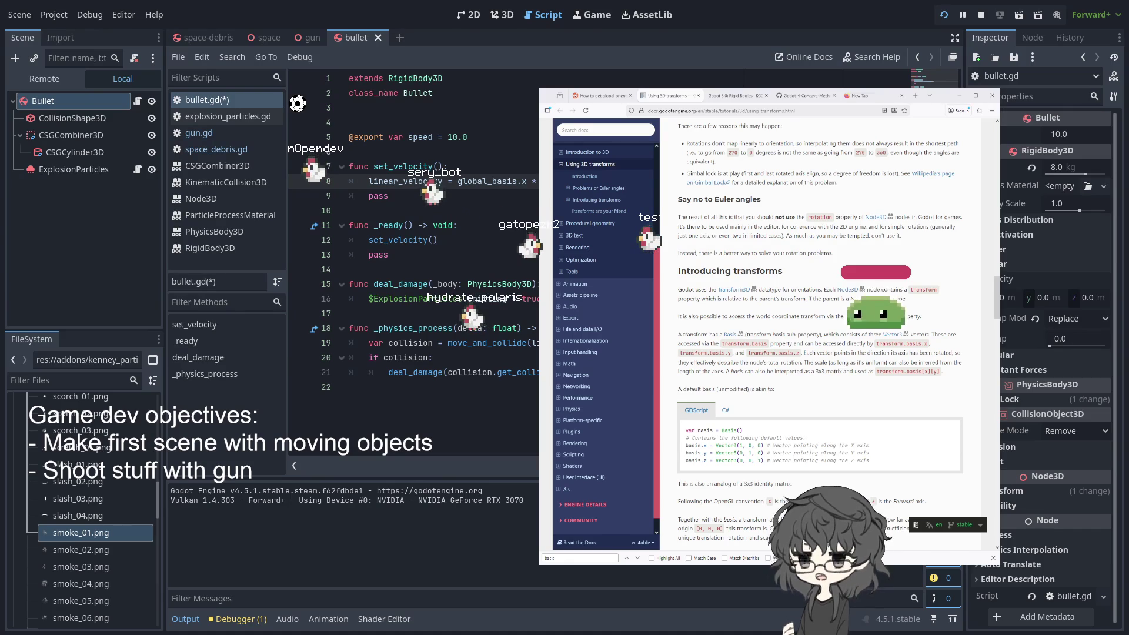
Switch to the running game and browse the open scene tabs, ending on the bullet scene
click(942, 15)
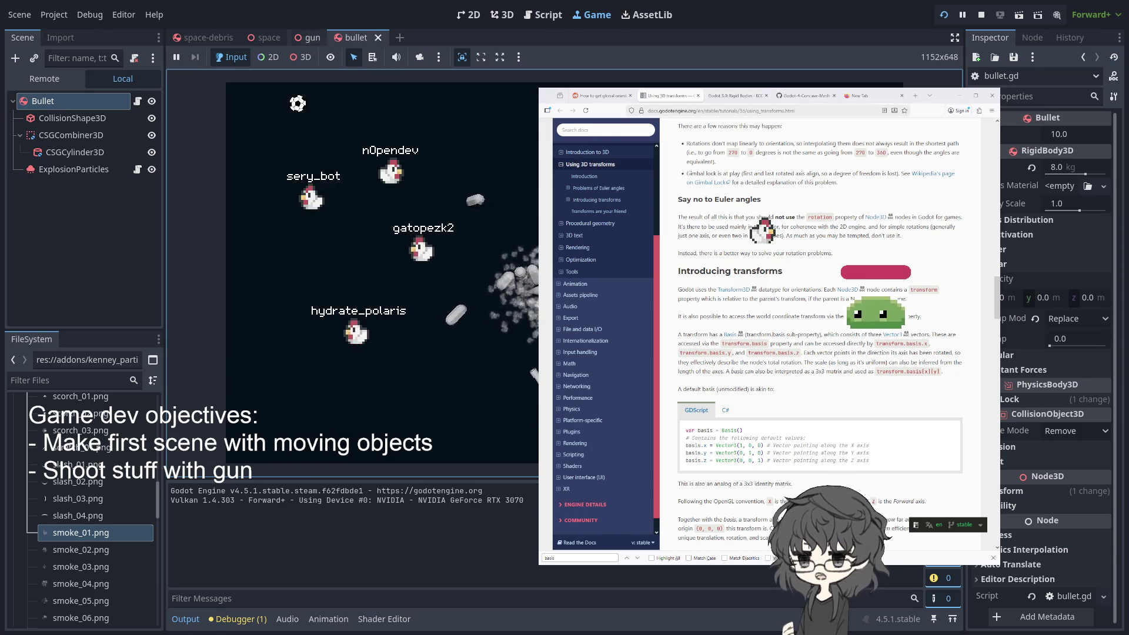
click(209, 38)
click(263, 38)
click(313, 36)
click(360, 40)
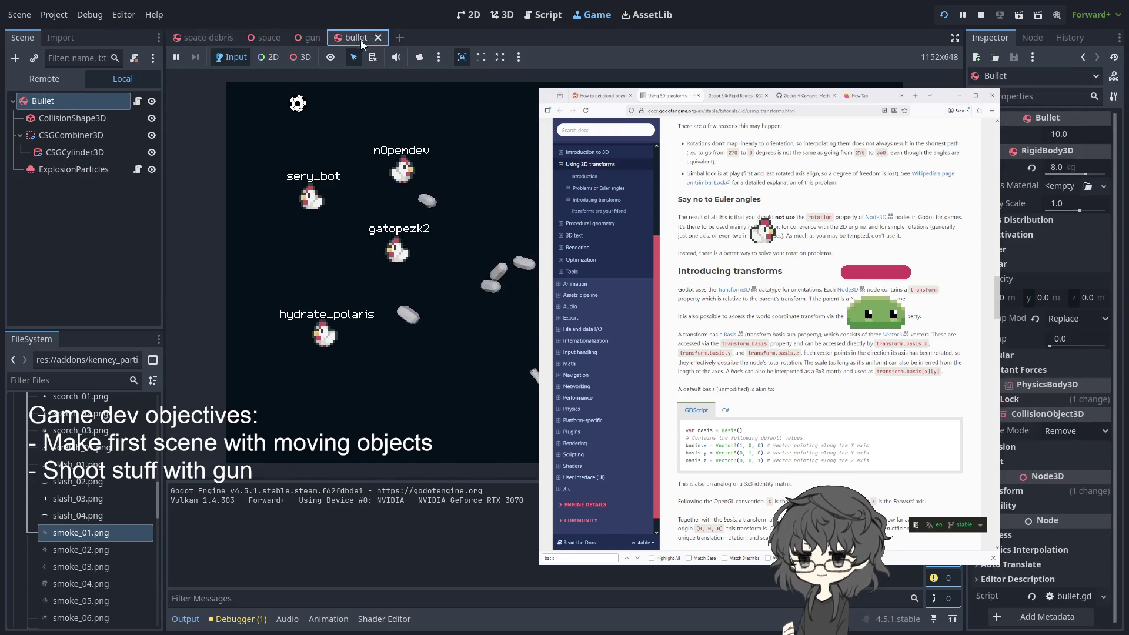
click(301, 37)
click(266, 37)
click(194, 37)
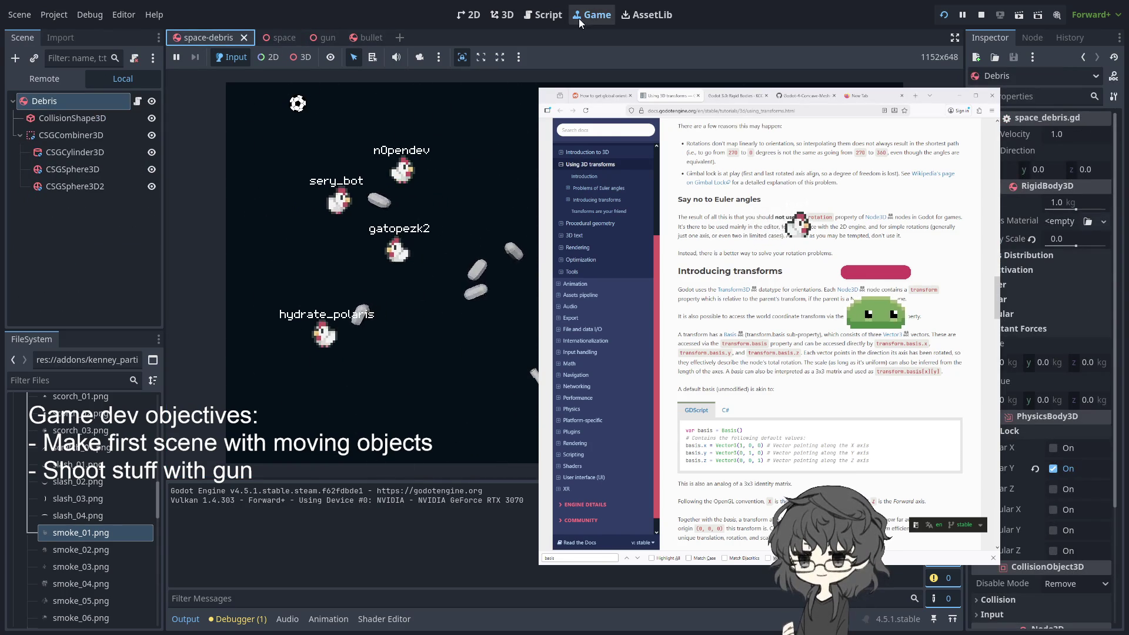
click(312, 37)
click(357, 37)
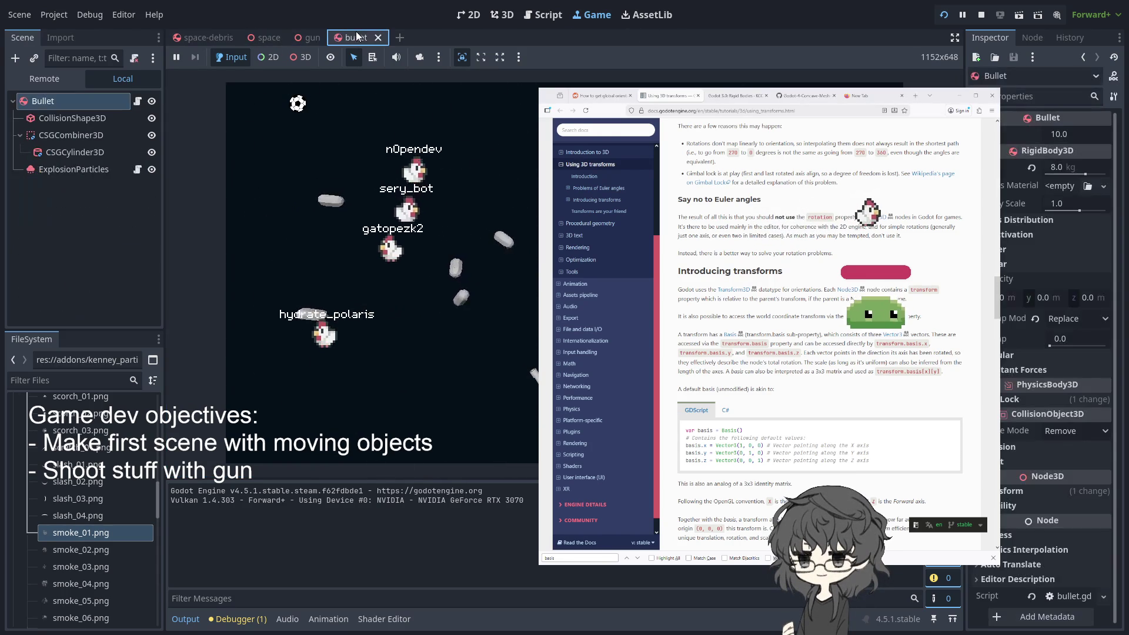
Change the bullet velocity axis in bullet.gd from global_basis.x to global_basis.z
click(540, 15)
double_click(525, 181)
text(z *)
Return to the game, browse the space, debris and gun scenes, and open gun.gd
click(944, 14)
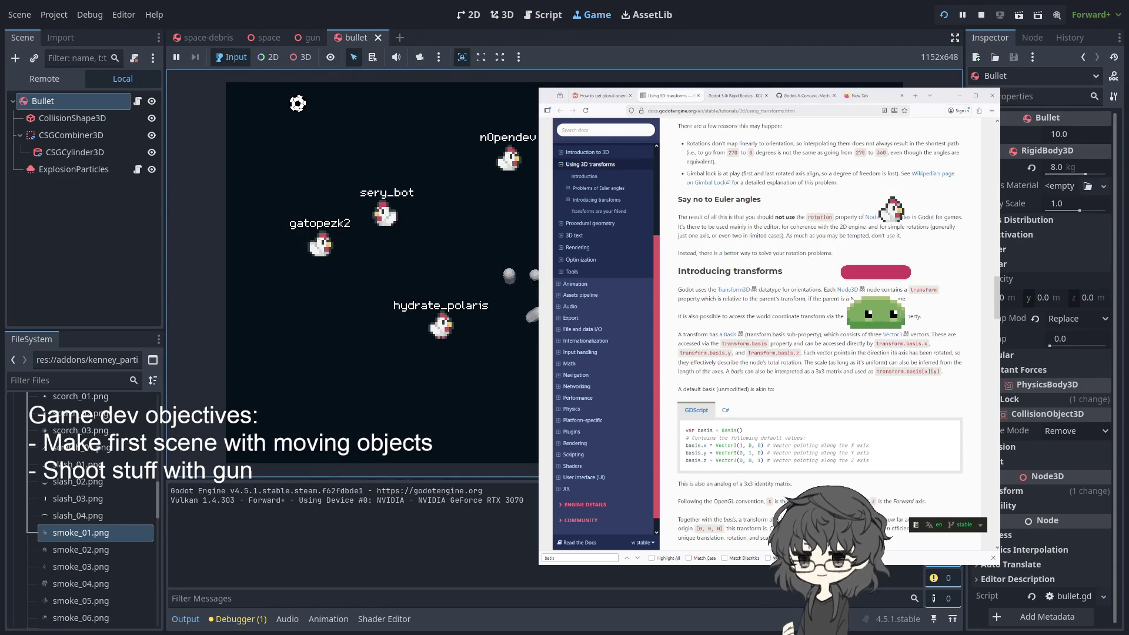
click(287, 38)
click(220, 41)
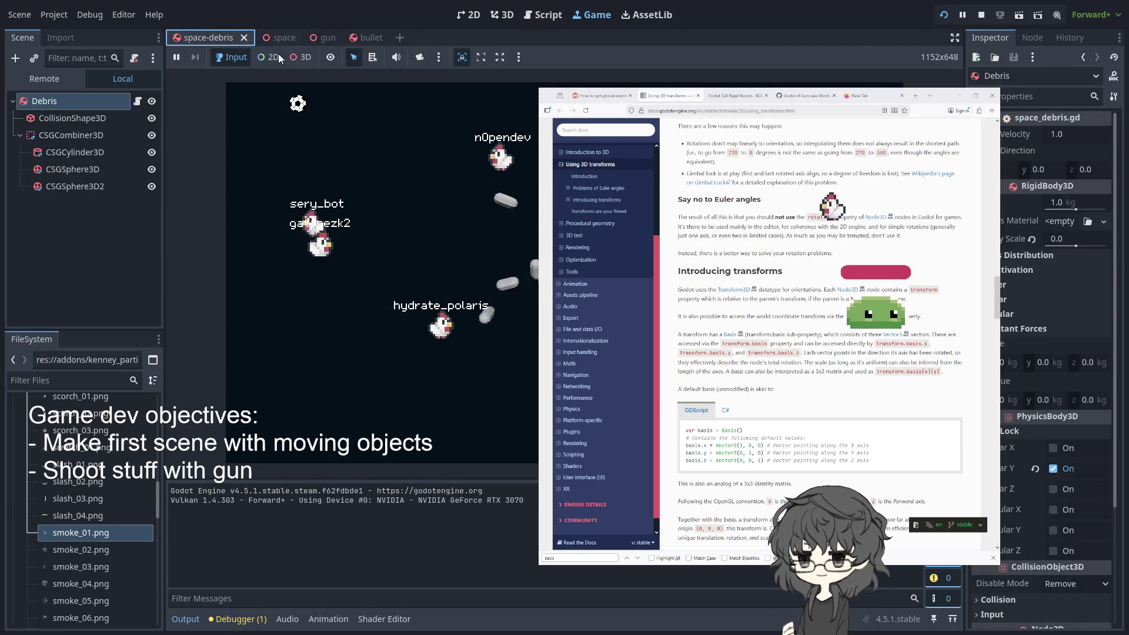
click(322, 37)
click(535, 15)
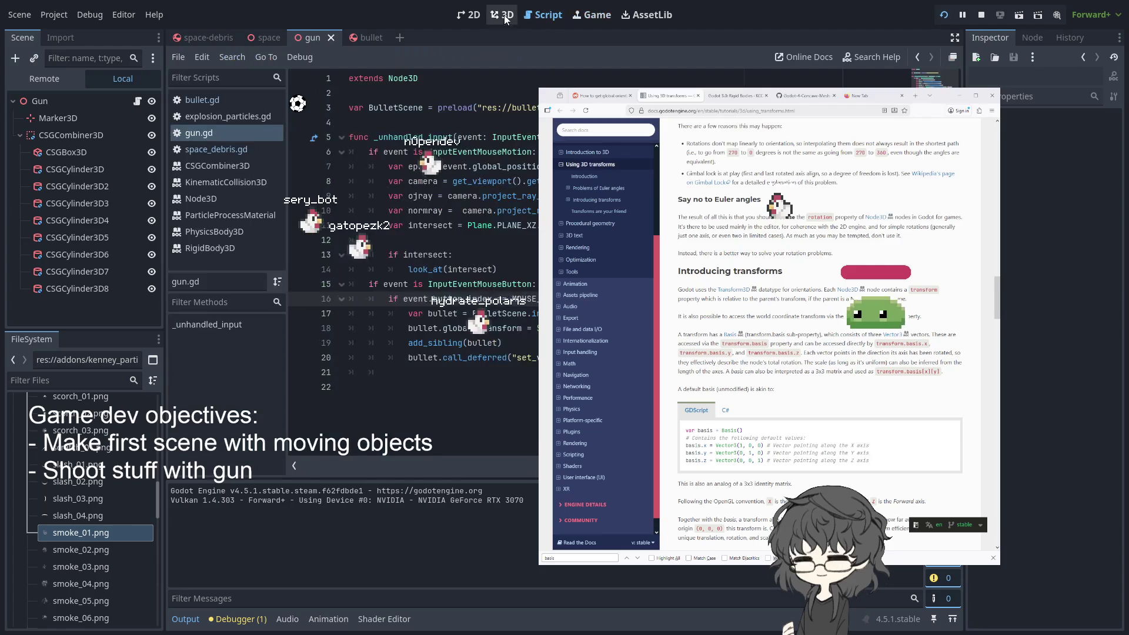
Open bullet.gd from the script list and restart the game to test the -global_basis.z velocity
click(500, 14)
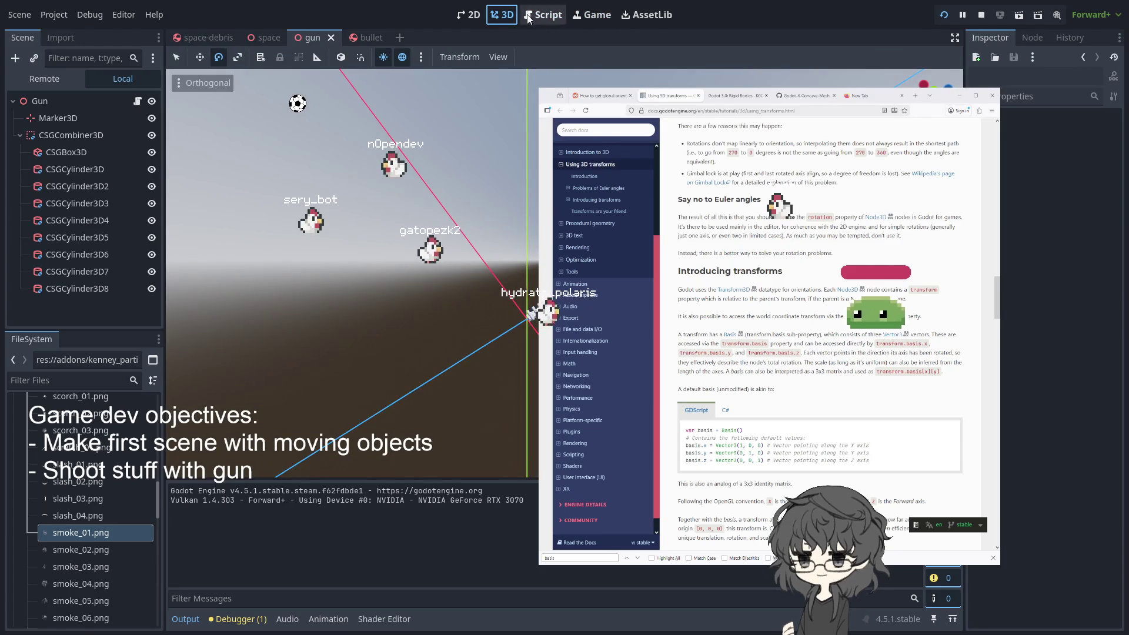
click(550, 17)
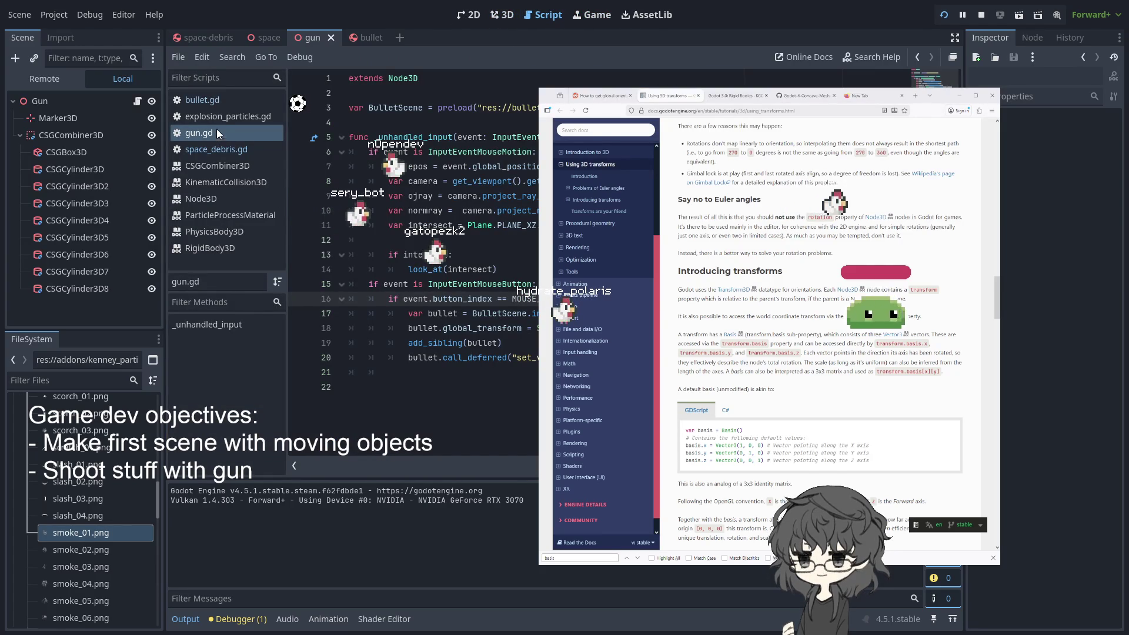
click(221, 100)
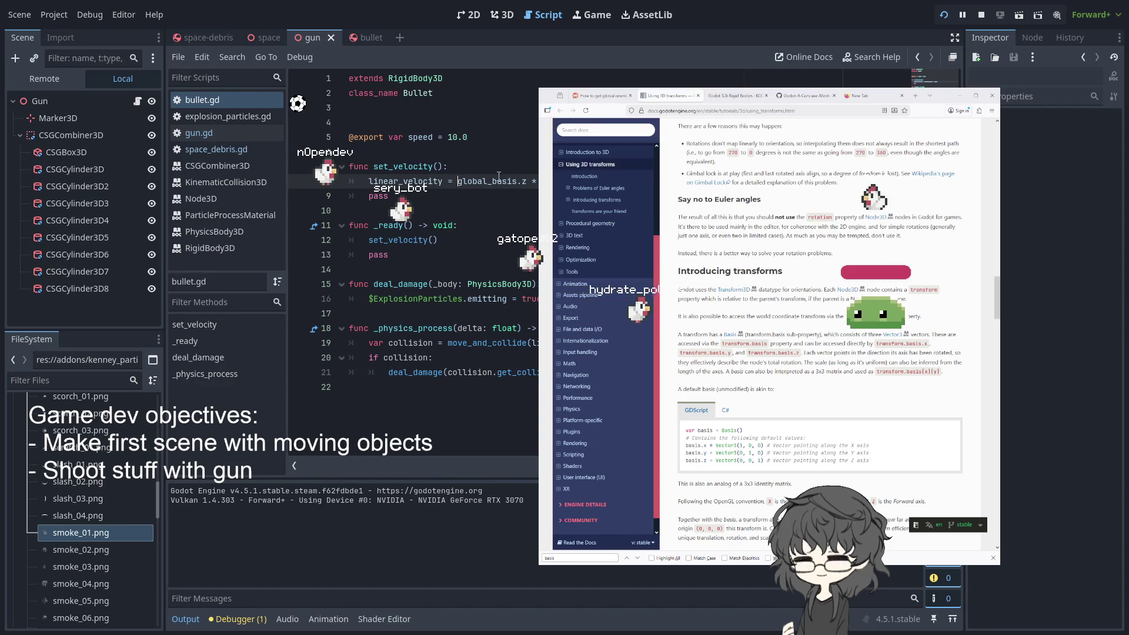
click(943, 17)
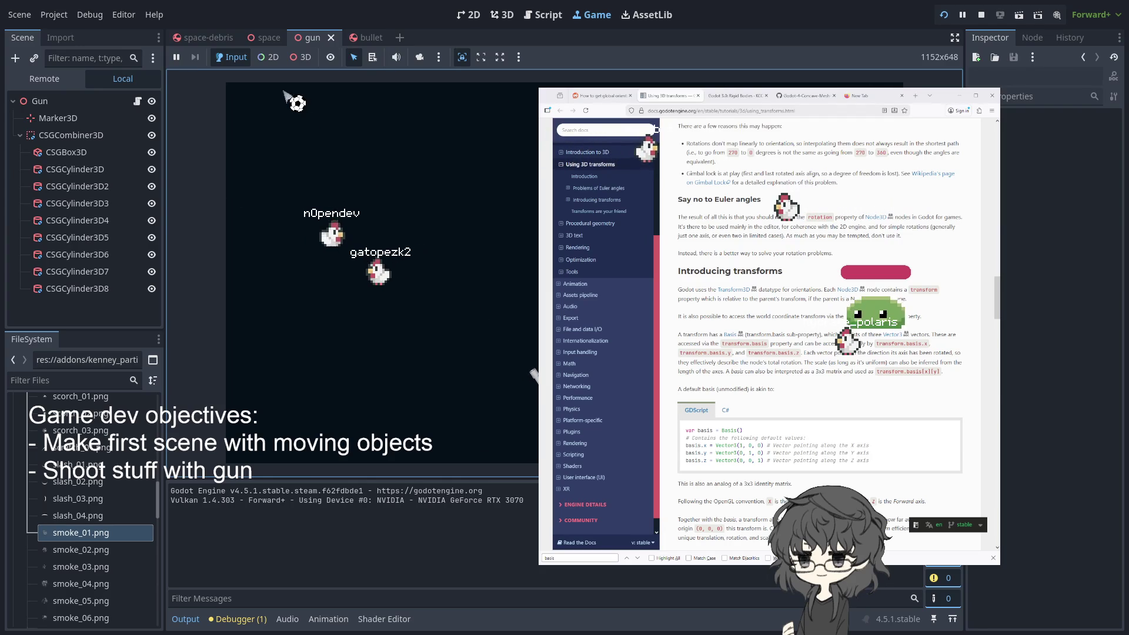
Watch the running game with the revised bullet code, then switch to the space-debris scene
click(193, 37)
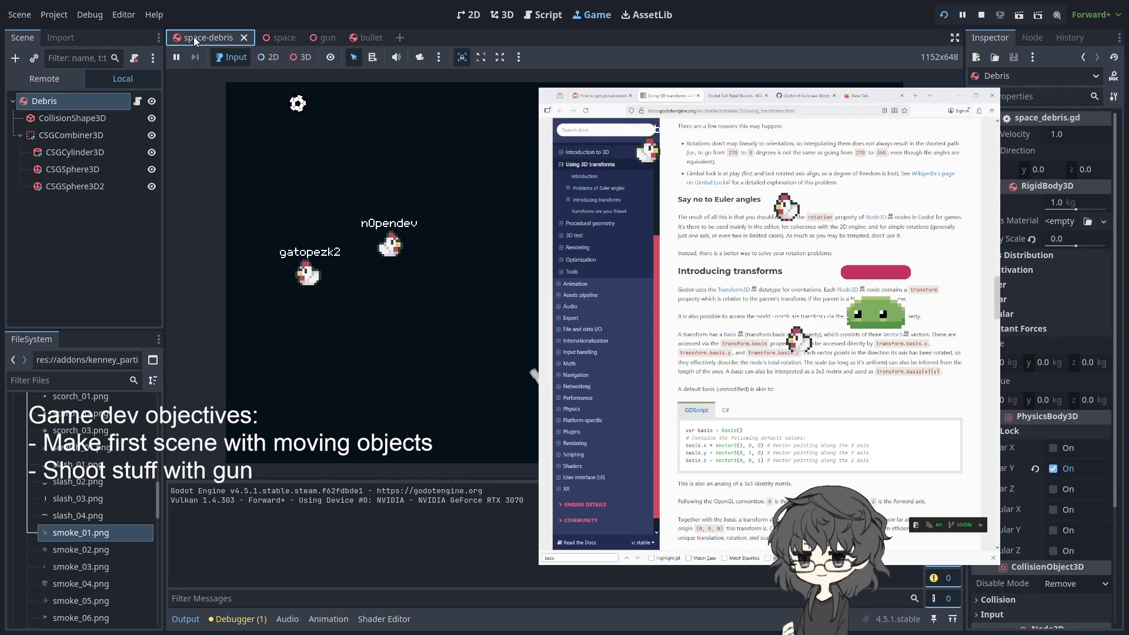
Inspect the debris collision shape and the bullet scene while the game runs
click(79, 118)
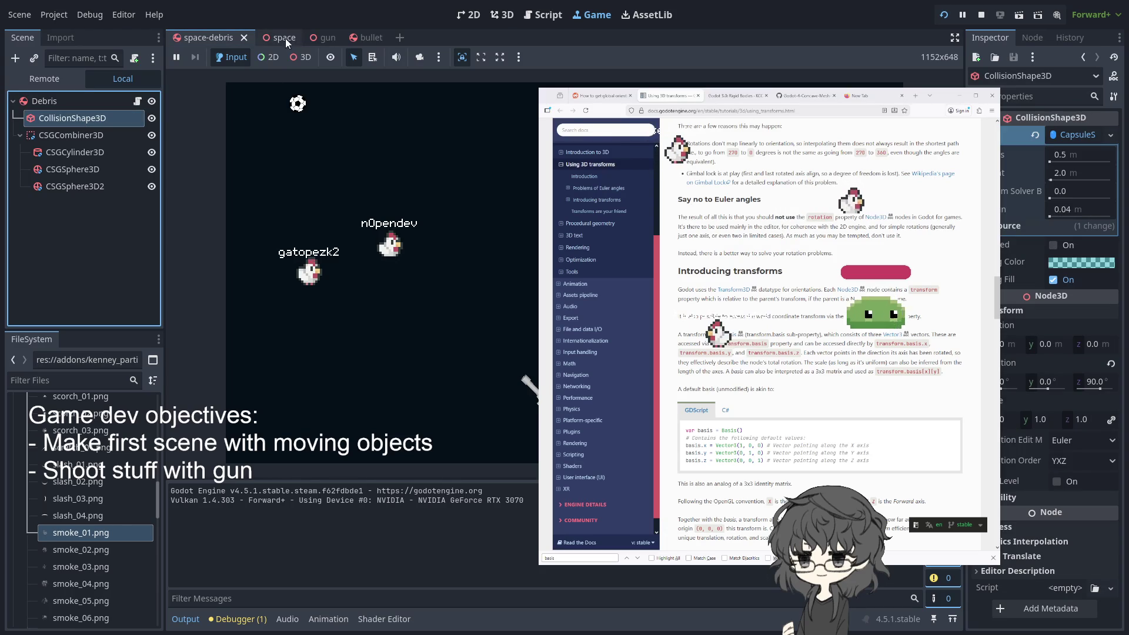
click(364, 37)
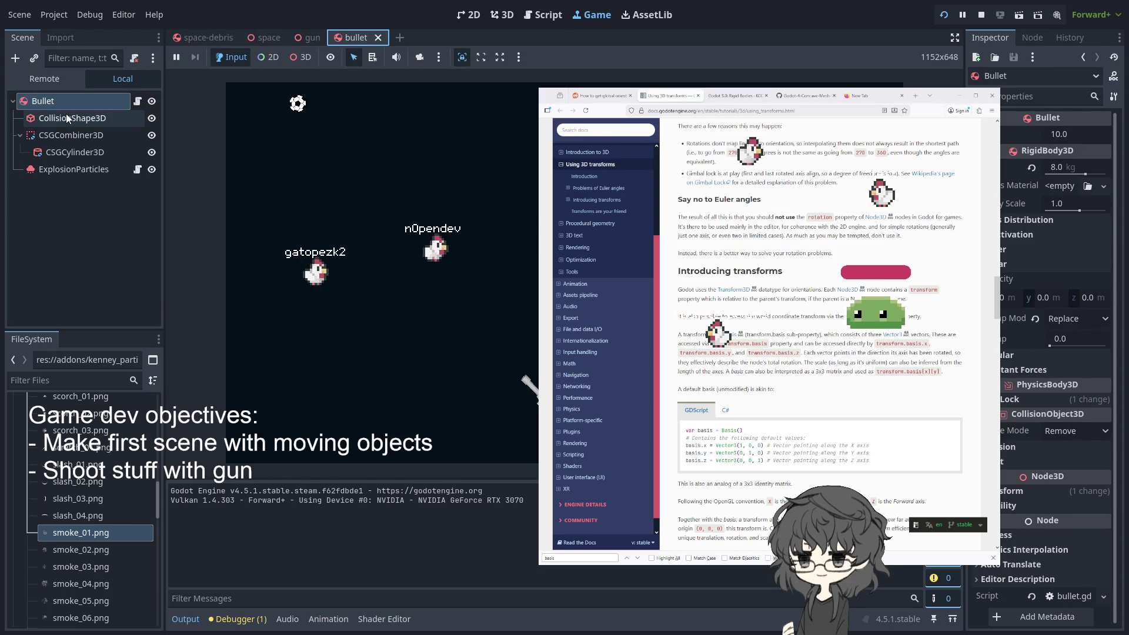
click(267, 77)
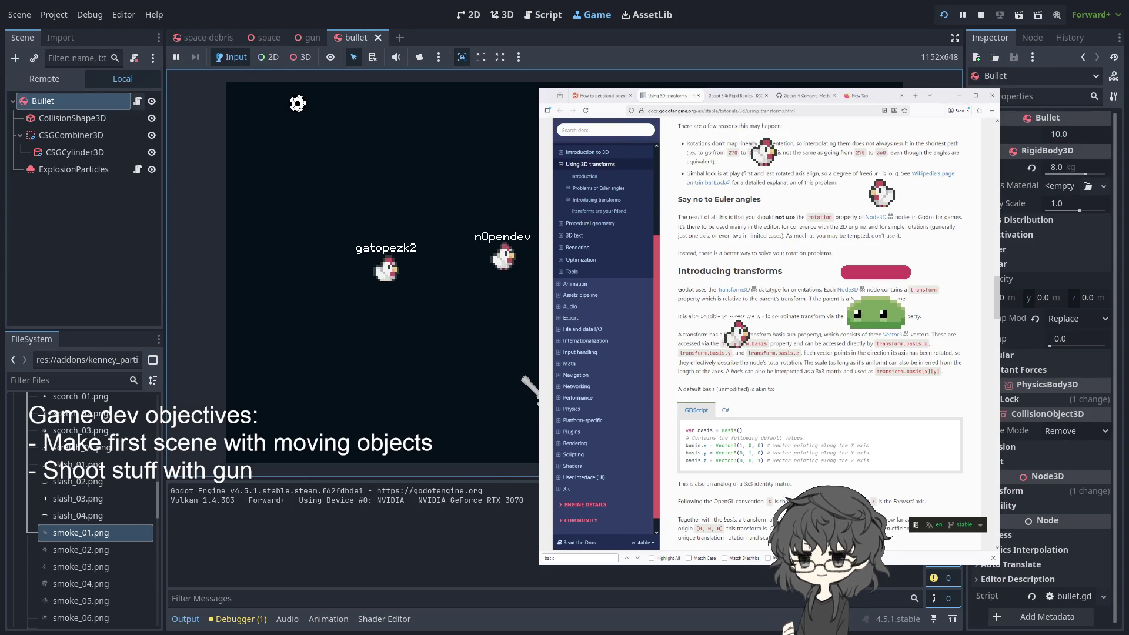
Delete the bullet.call_deferred line from gun.gd and restart the game
click(308, 37)
click(137, 101)
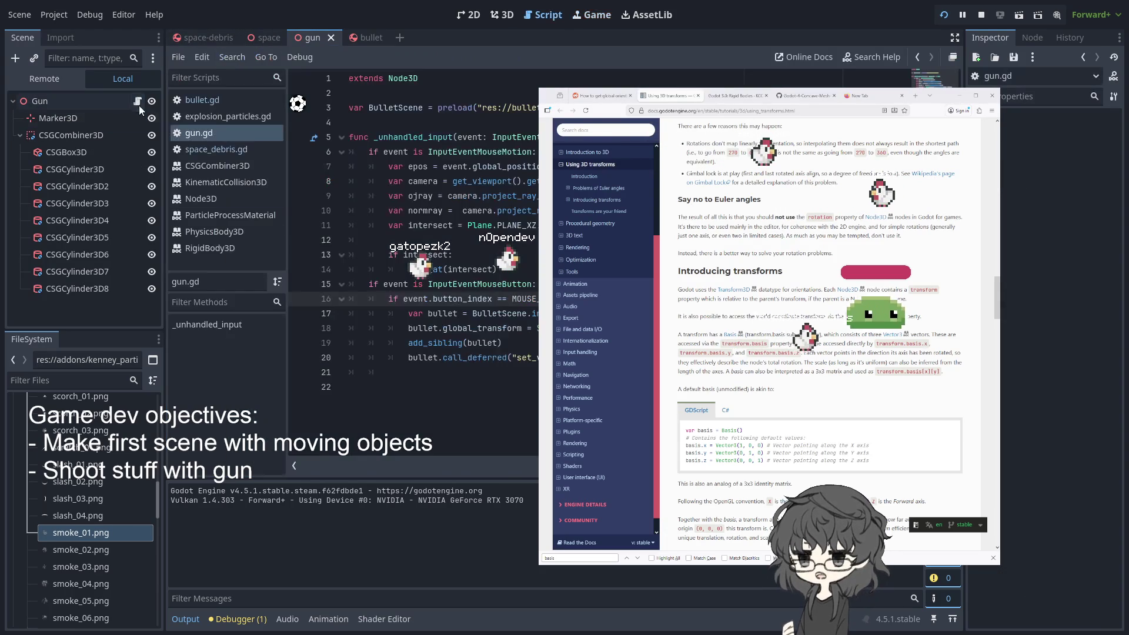
drag(506, 342, 509, 357)
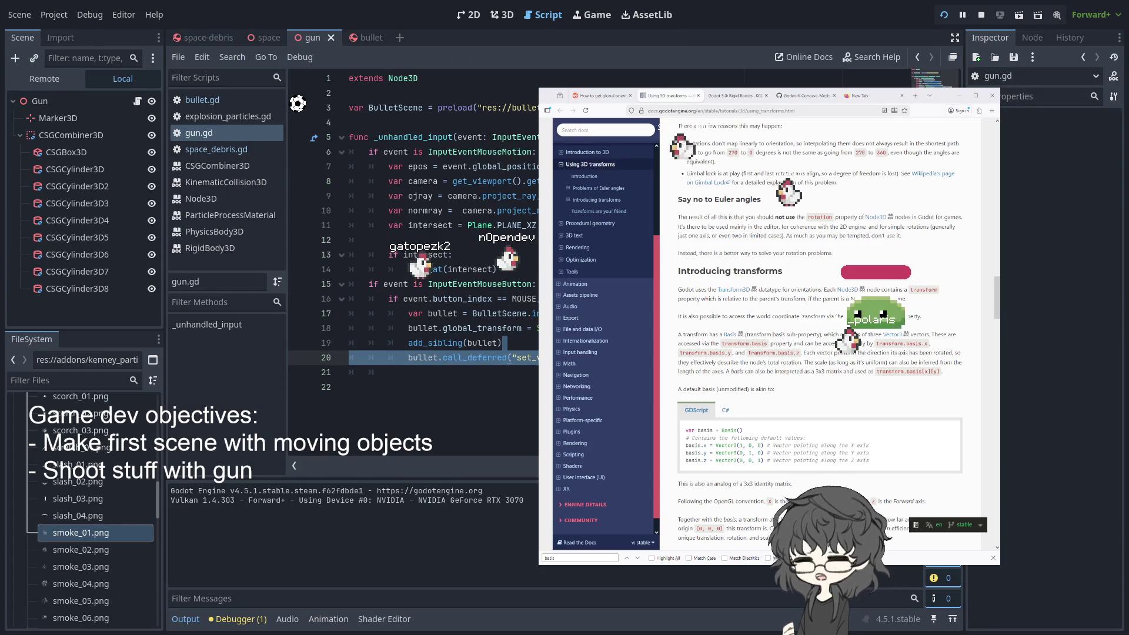
key(BackSpace)
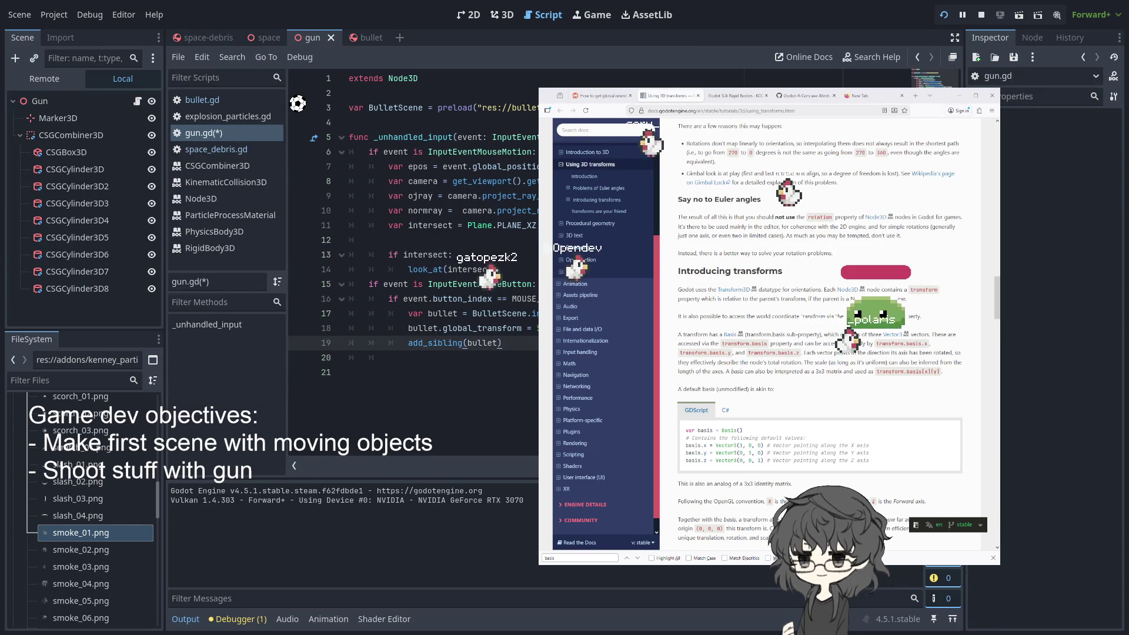
click(942, 16)
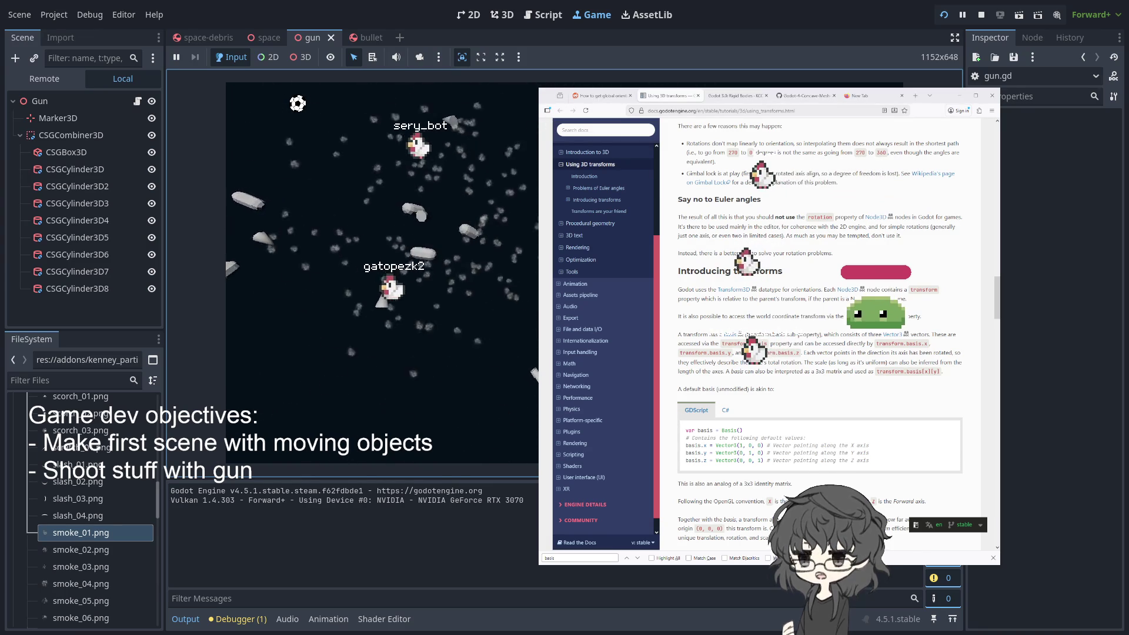
In the bullet scene's Inspector, set Speed to 20.0 and Mass to 50 kg, then save
click(356, 37)
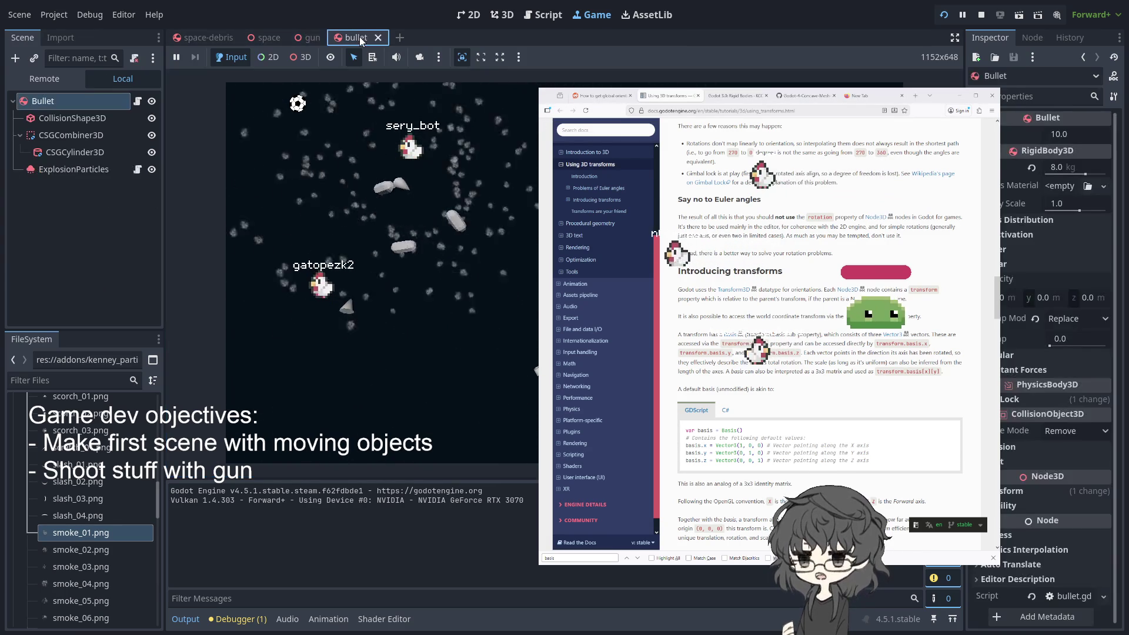
click(1097, 131)
text(50)
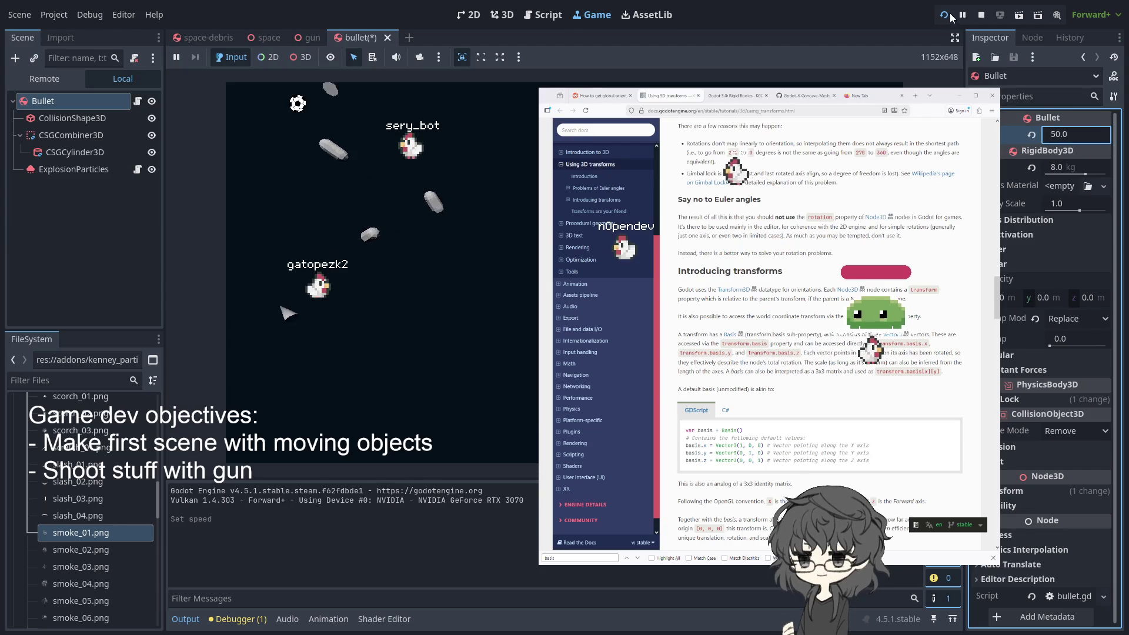
click(946, 16)
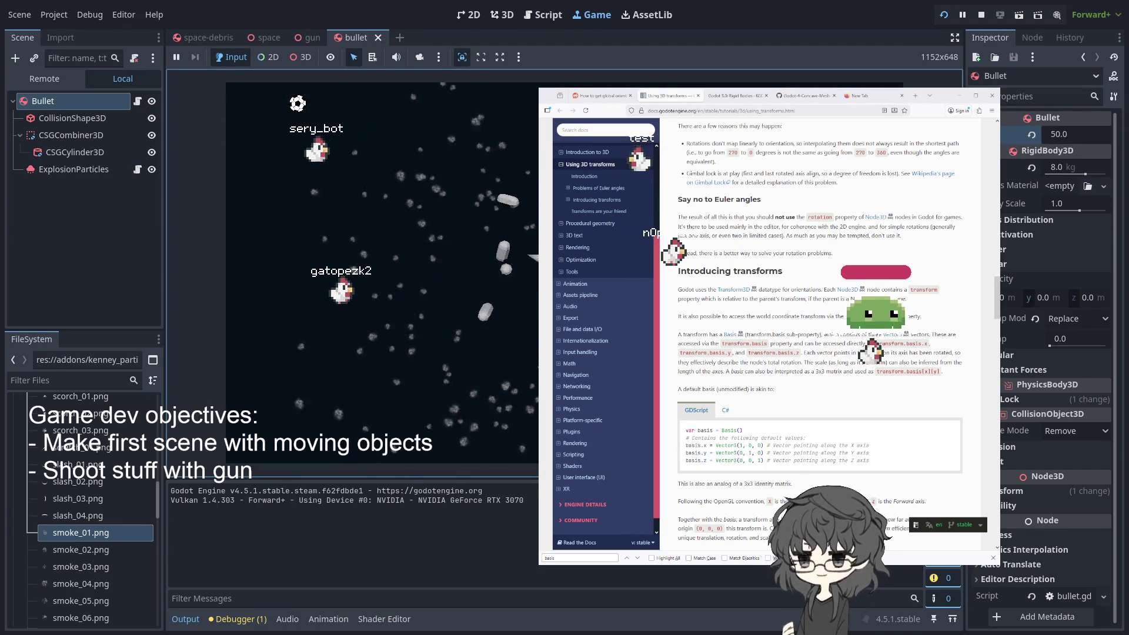
click(1081, 135)
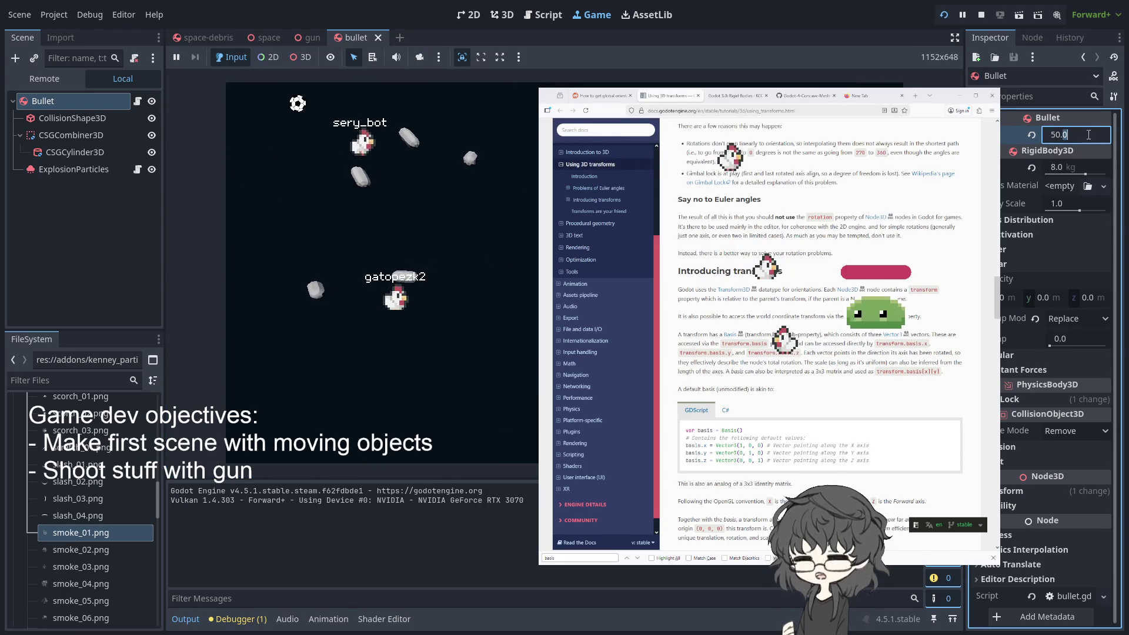
click(1082, 134)
text(23)
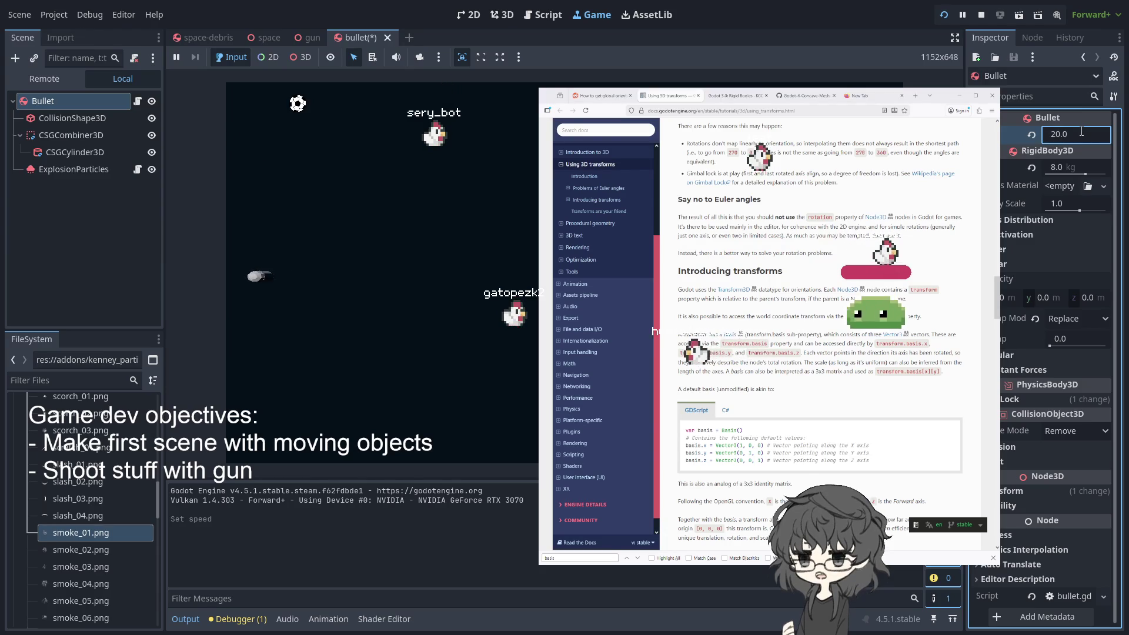
click(1069, 167)
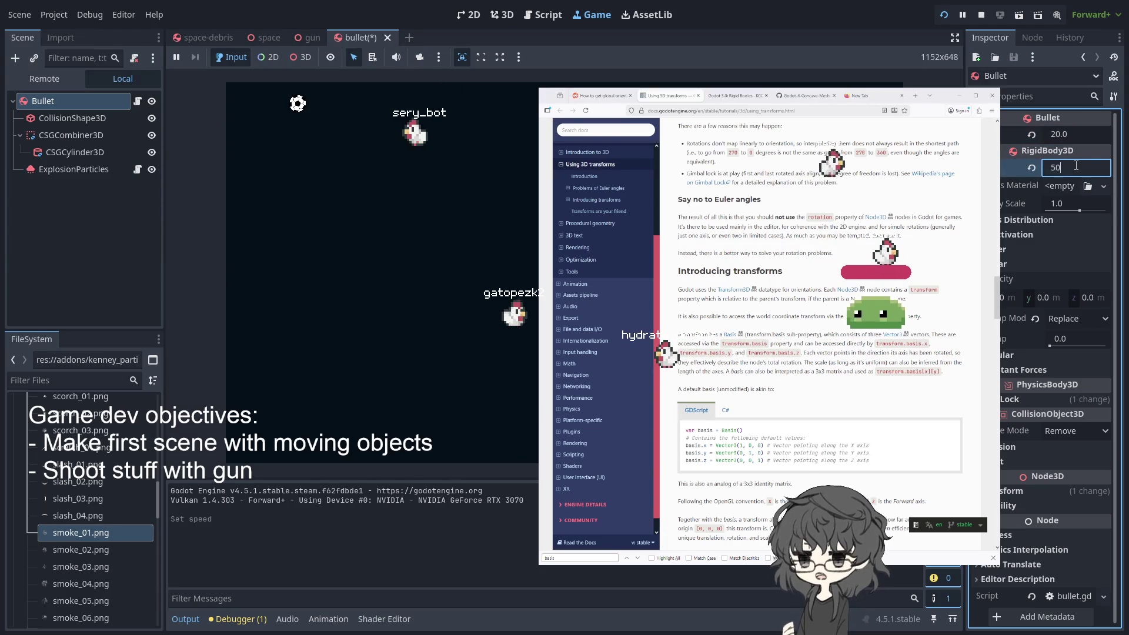
key(ctrl+s)
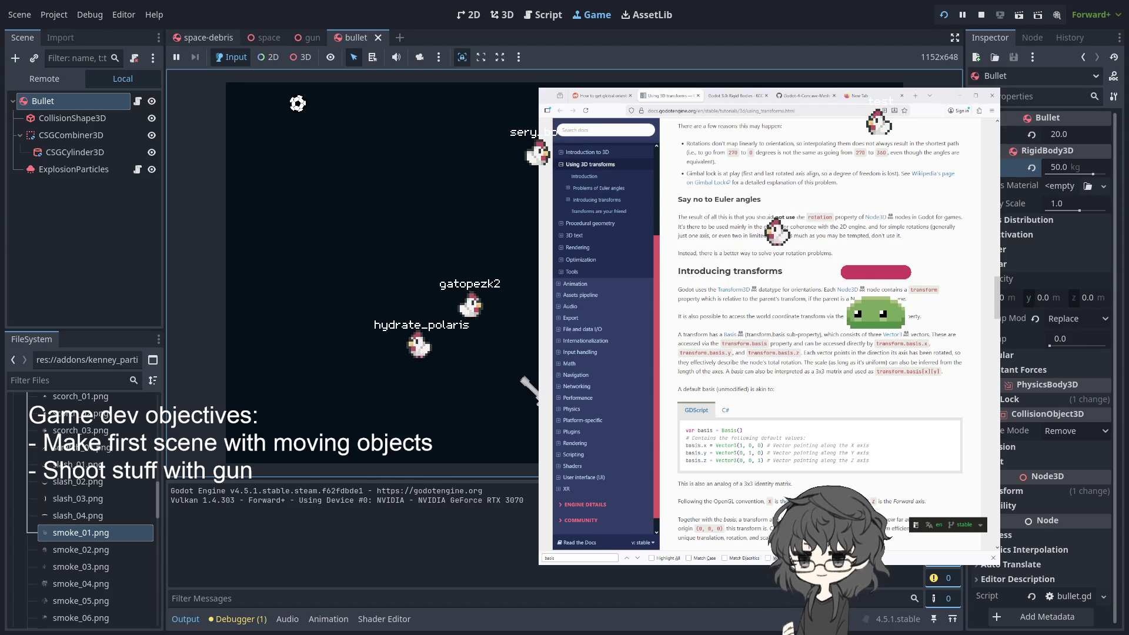
Open the space-debris scene to view its 0.5 m radius, 2.0 m high capsule collision shape
click(202, 38)
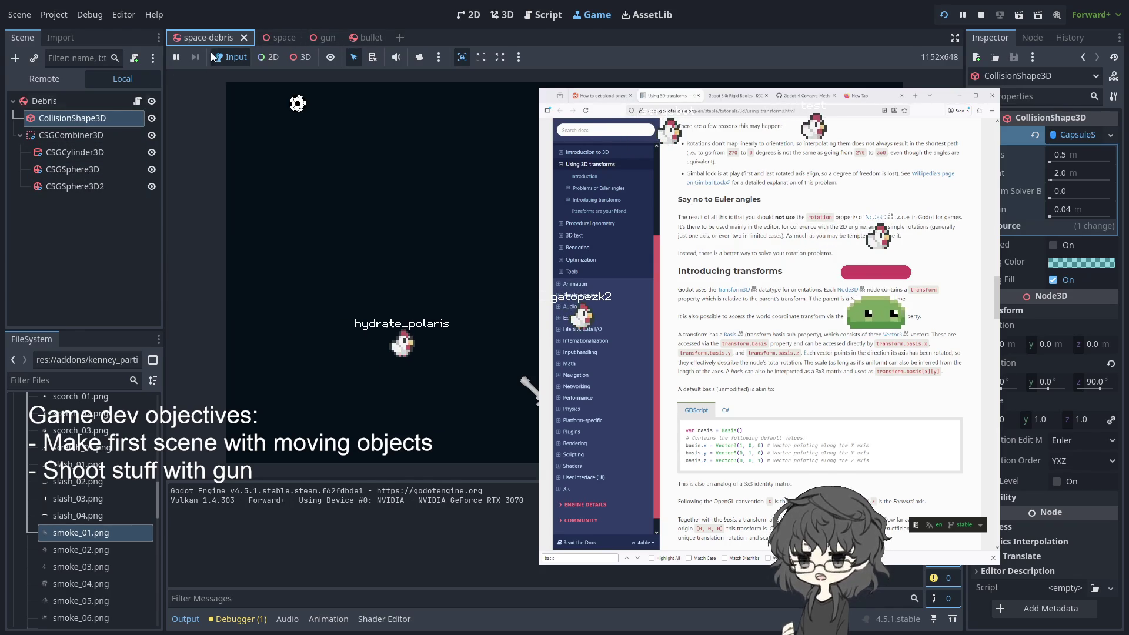
Open space_debris.gd and change the initial_velocity default from 1.0 to 0
click(137, 101)
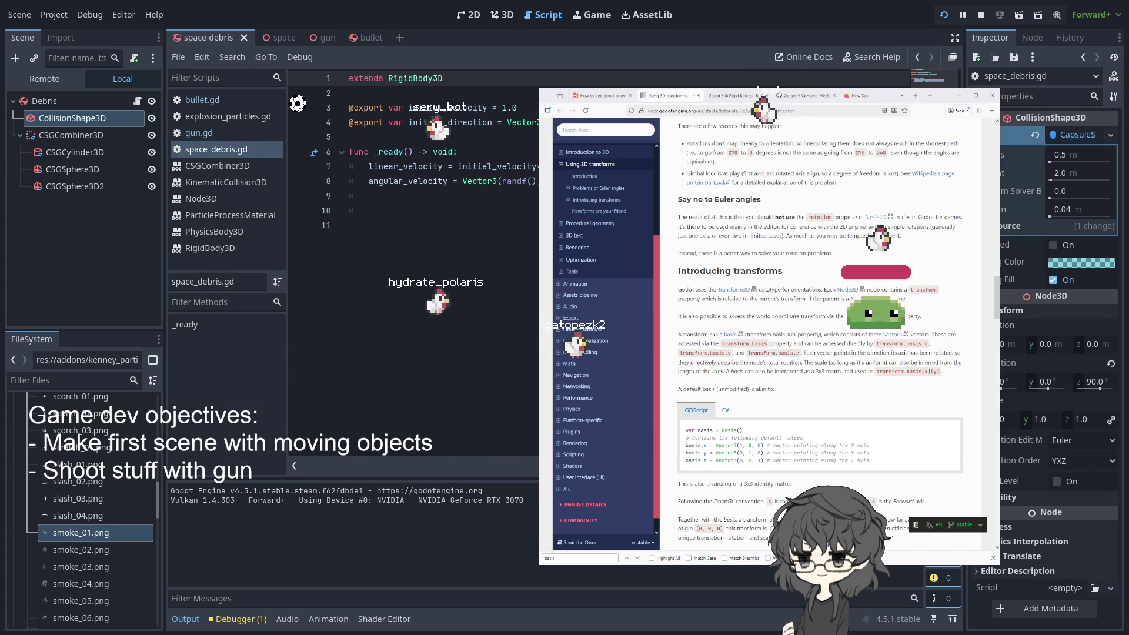
double_click(507, 110)
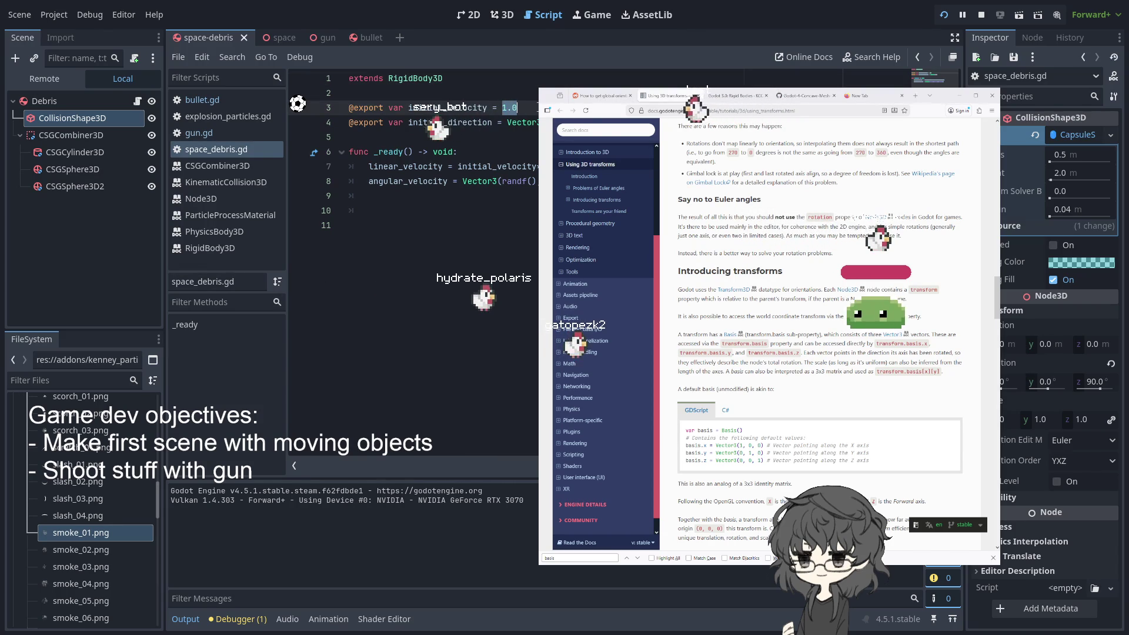
text(0)
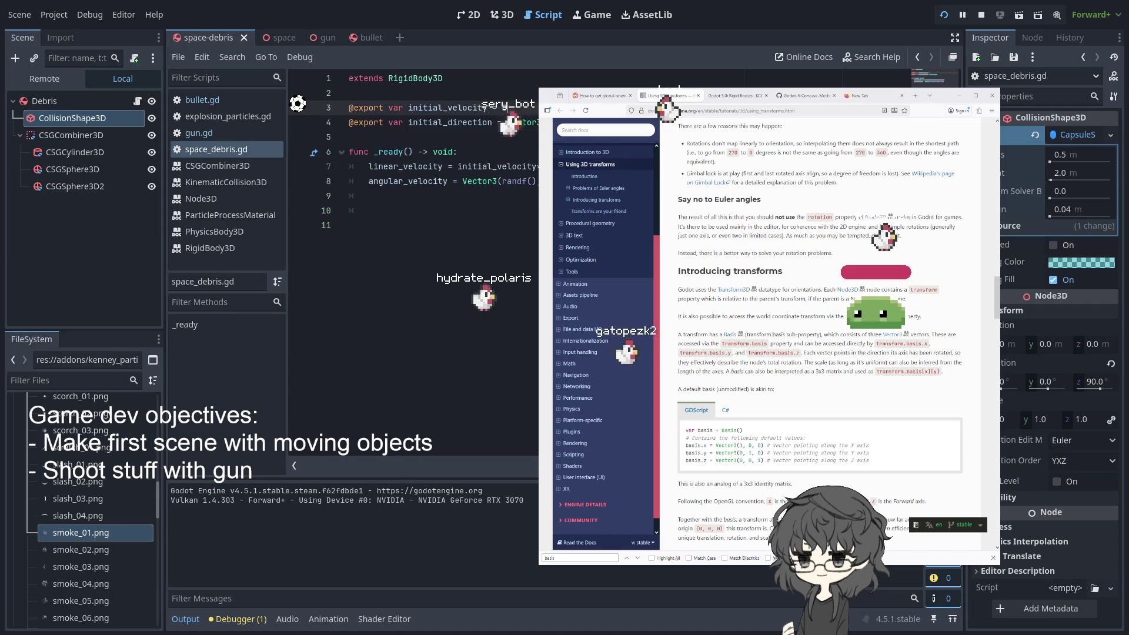
Review the angular_velocity statement in _ready, then switch to the space scene
click(484, 154)
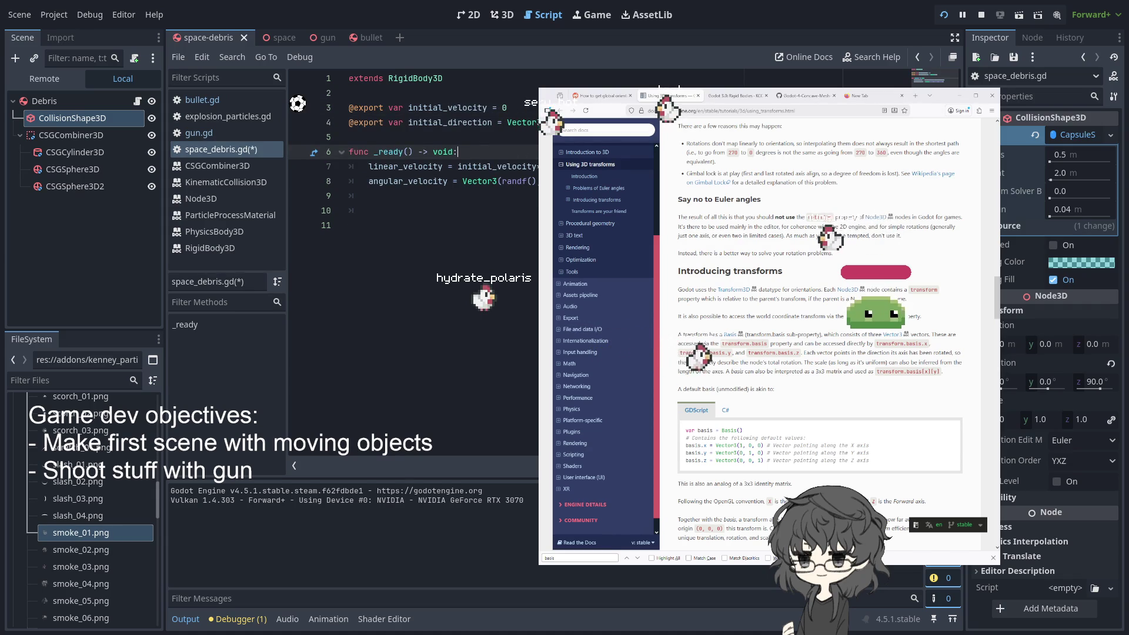
click(358, 184)
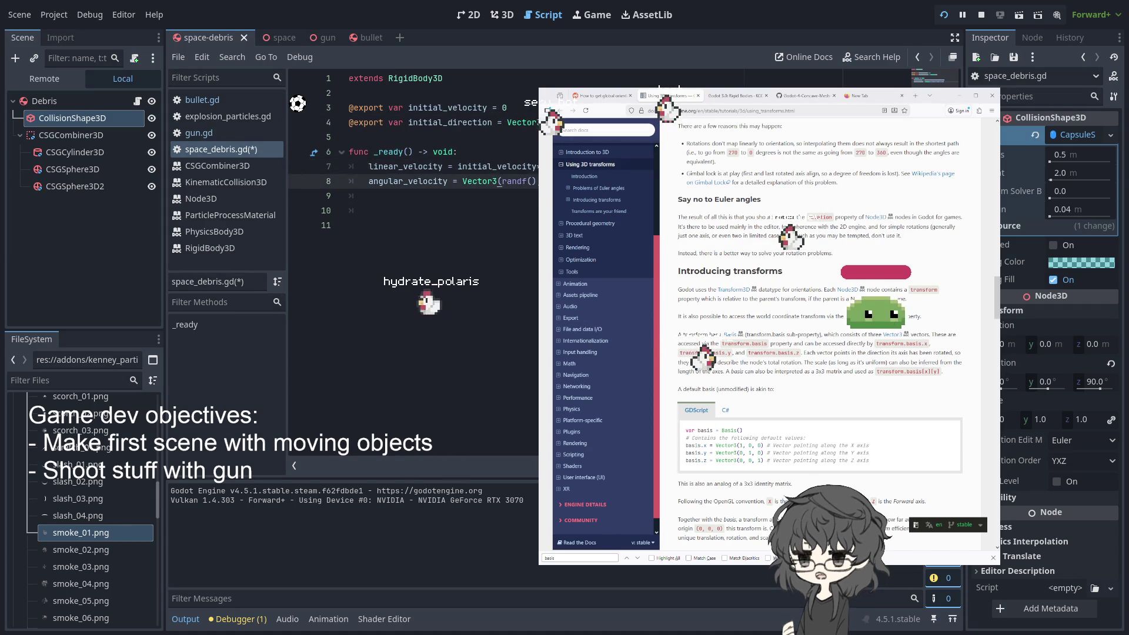
drag(428, 181, 588, 181)
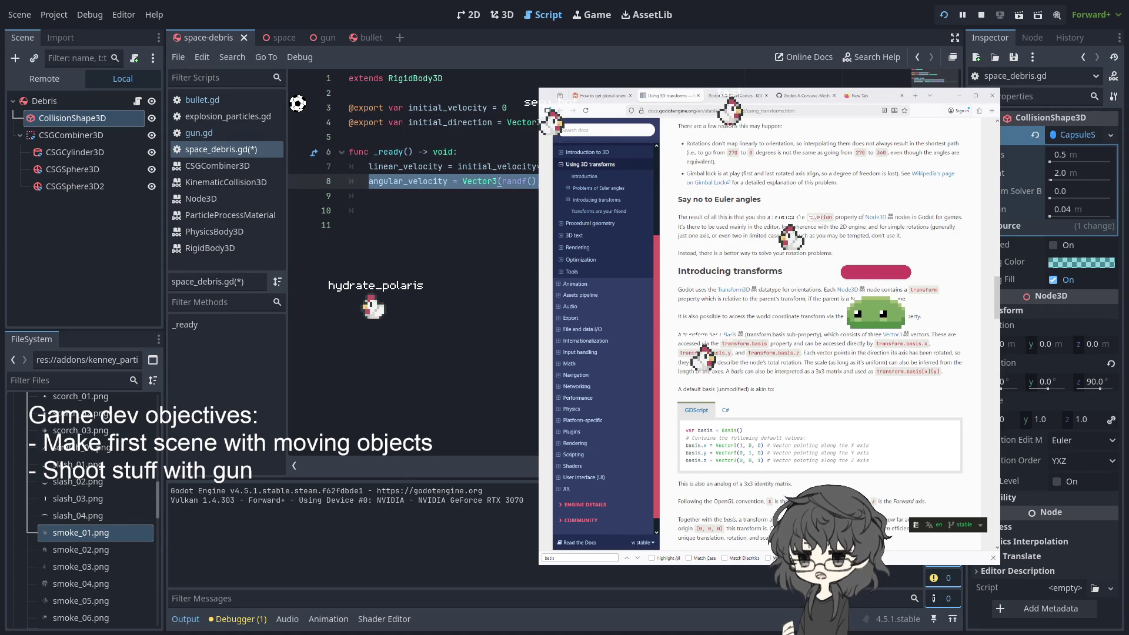
click(532, 181)
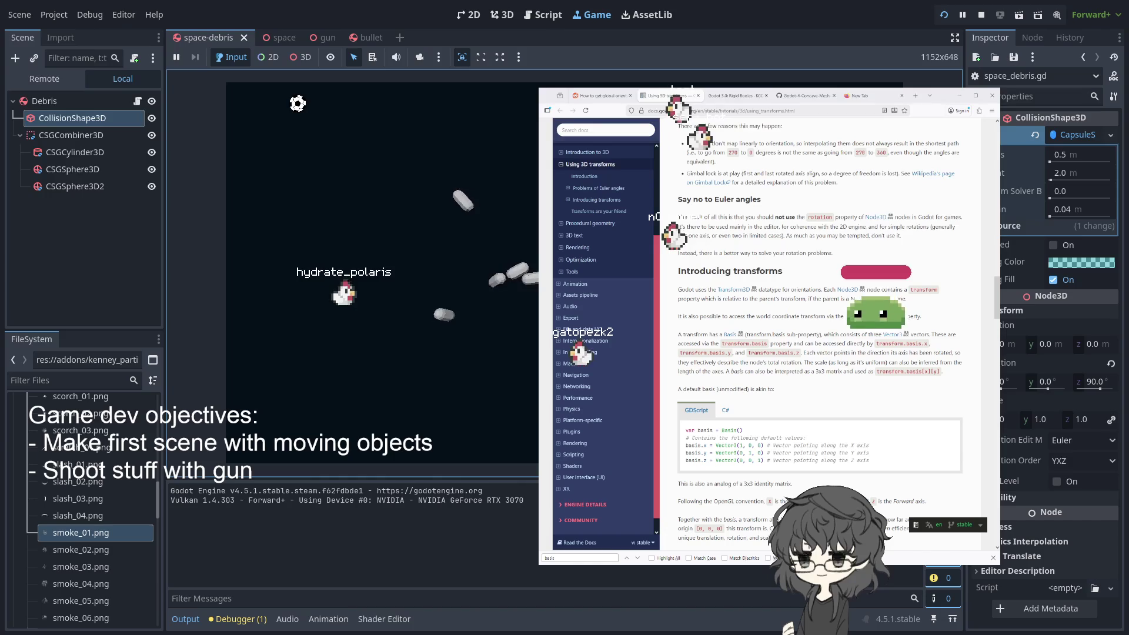
click(294, 37)
Return to space-debris, reopen space_debris.gd and add a blank line below angular_velocity
click(326, 36)
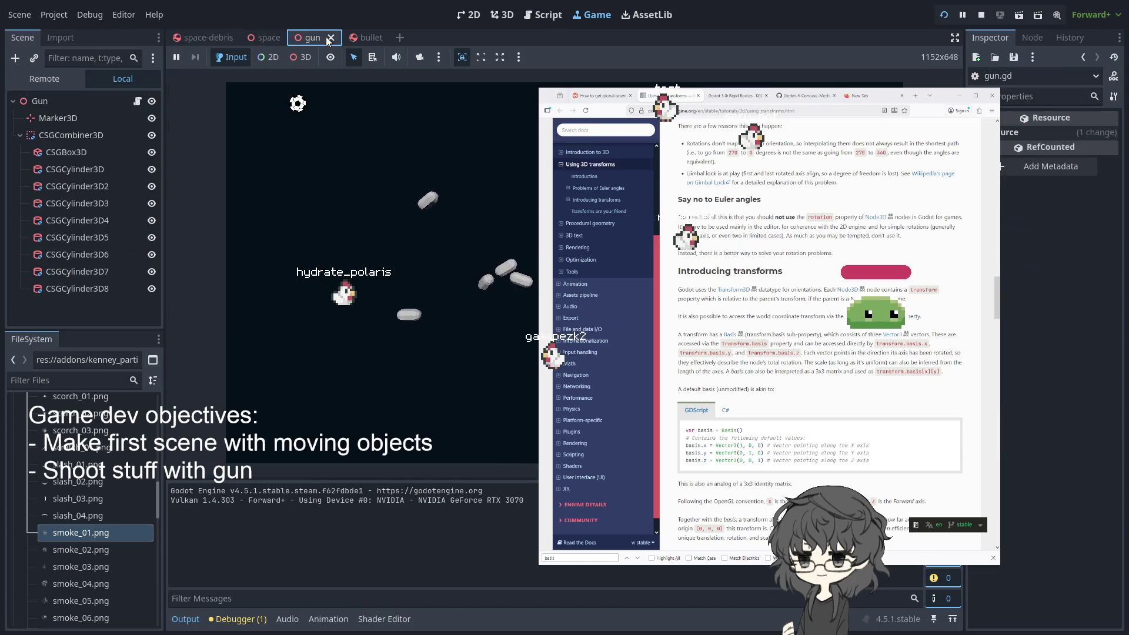
click(228, 38)
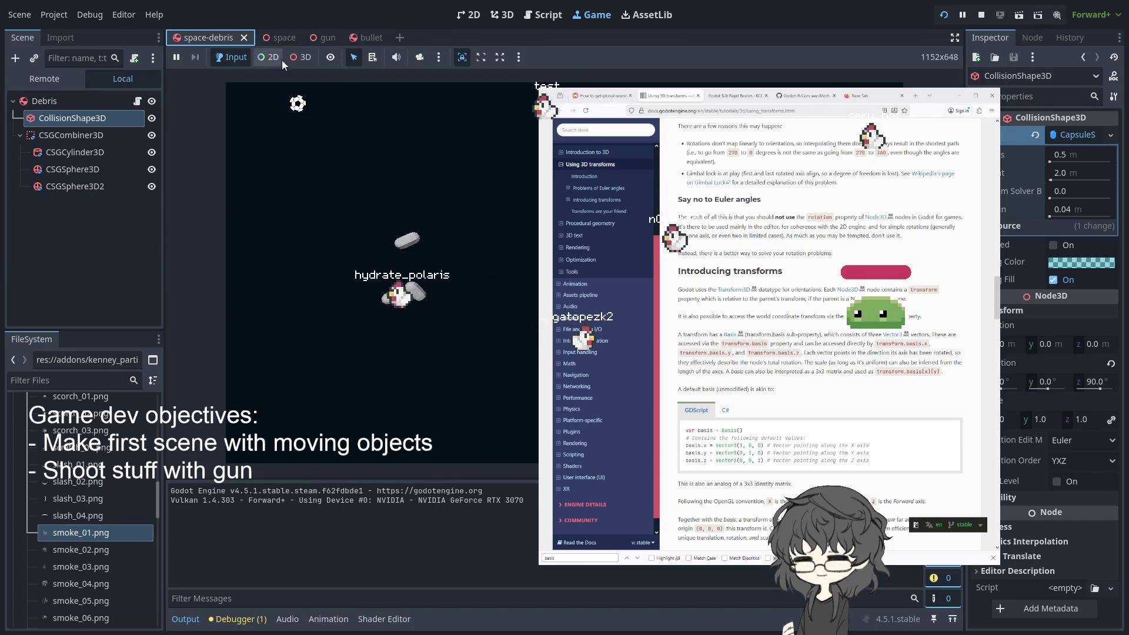
click(590, 16)
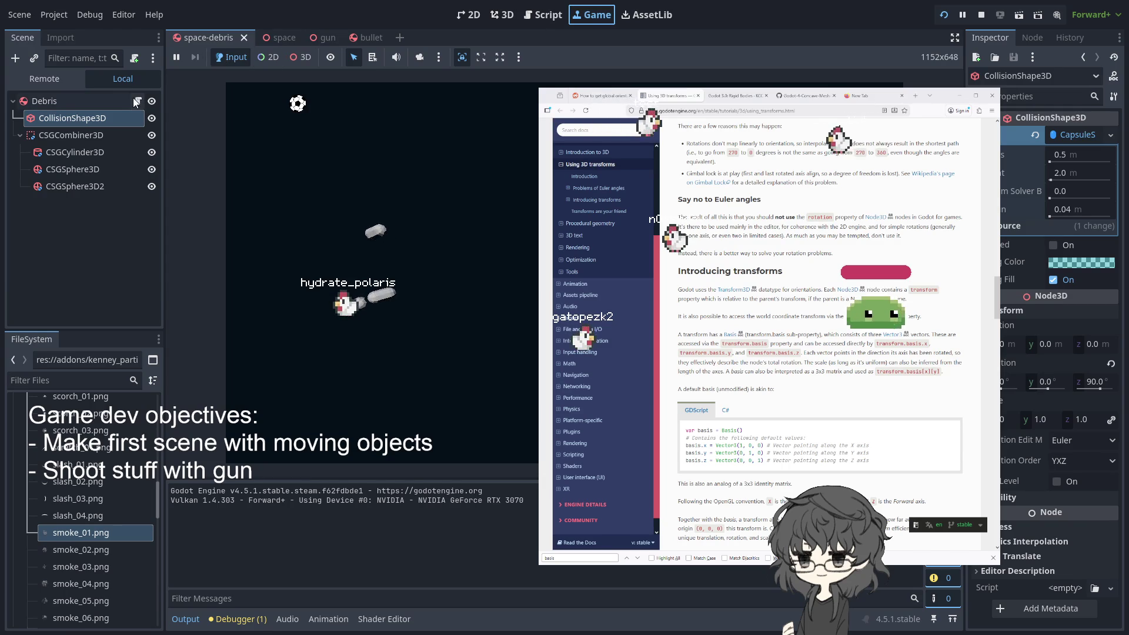
click(137, 102)
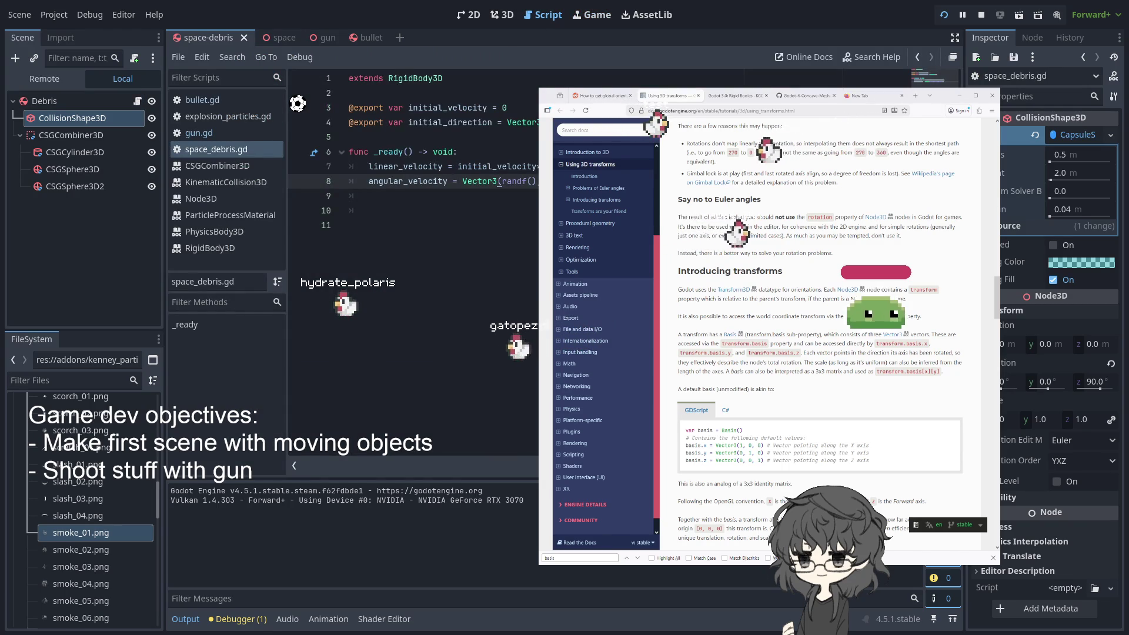
key(Return)
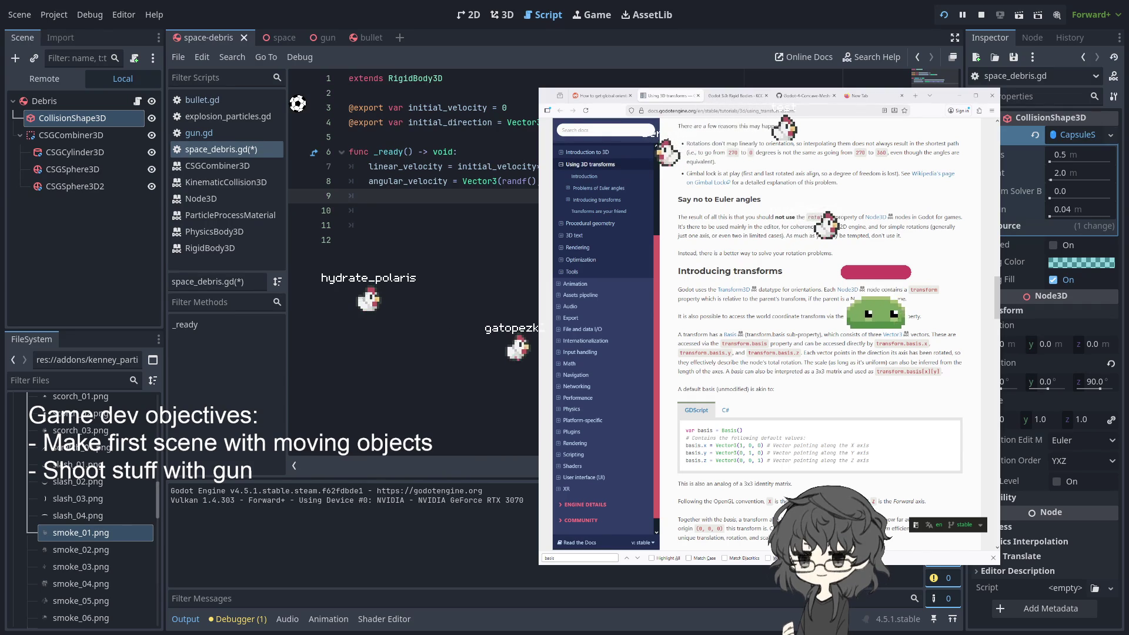
At the top of _ready, start an 'if initial_velocity' condition using autocomplete
click(499, 152)
key(Return)
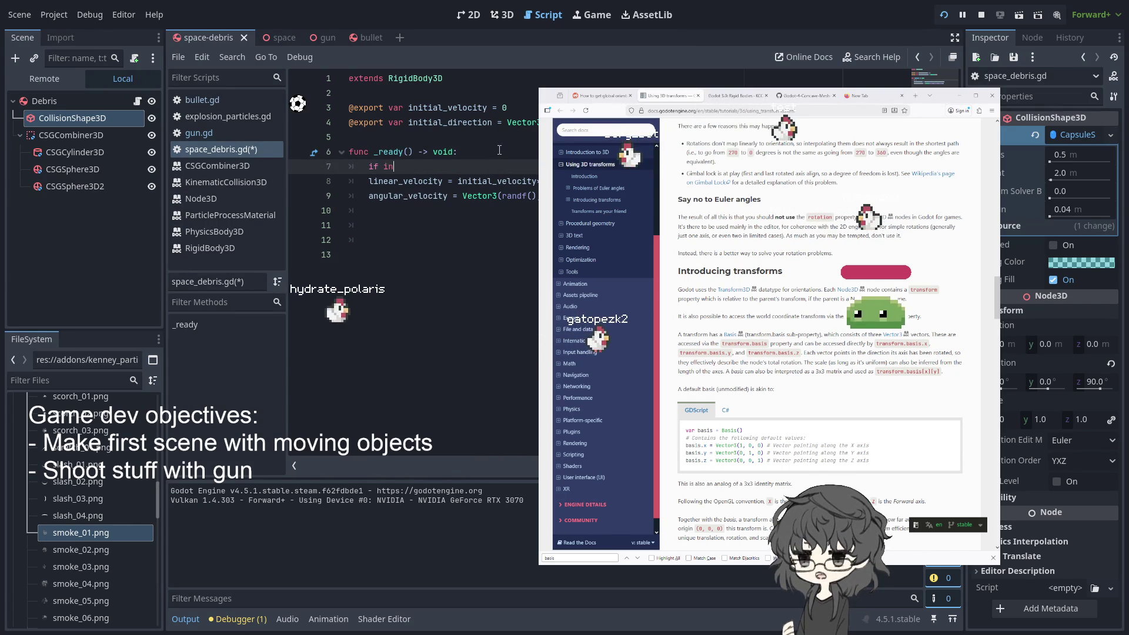
text(if ini)
key(Return)
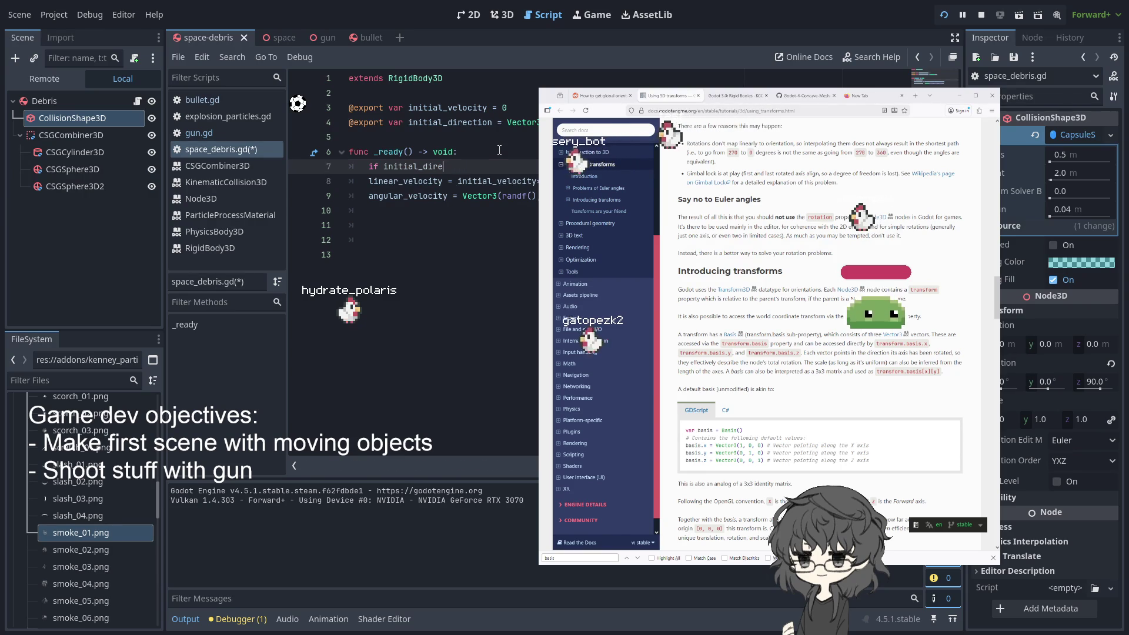
key(BackSpace)
key(BackSpace)
key(BackSpace)
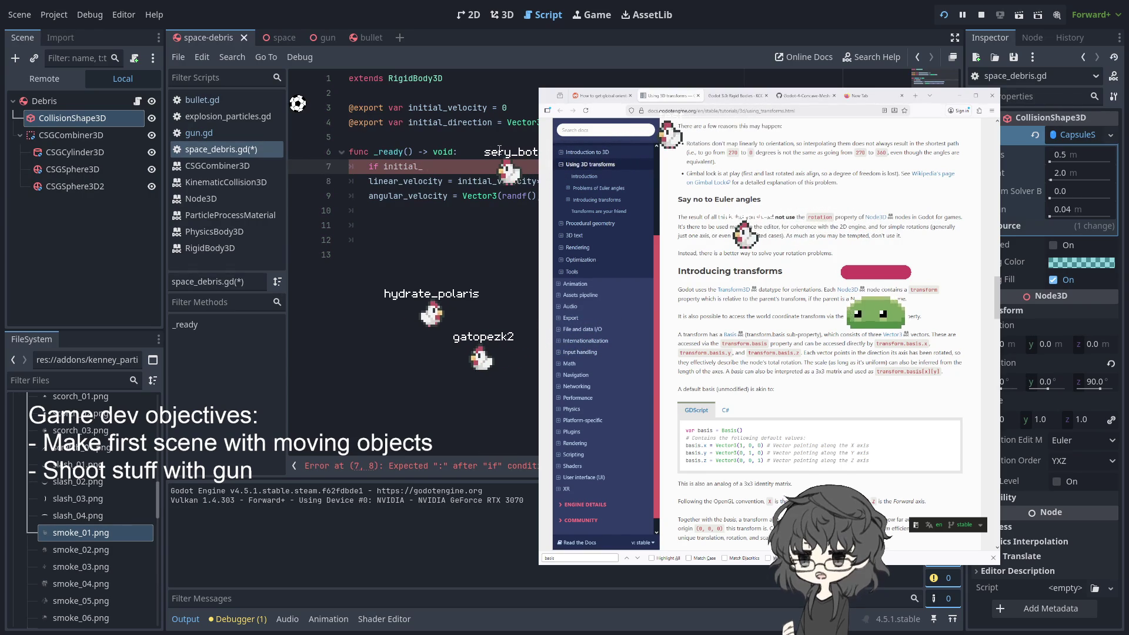
text(velo)
key(Return)
text(:)
text( 0)
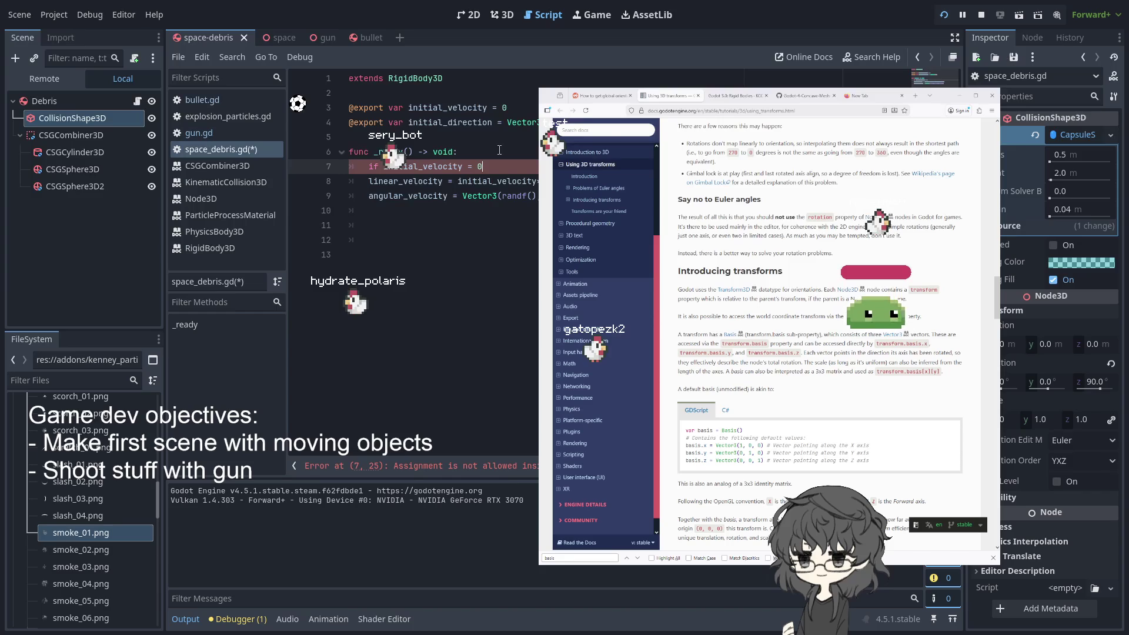
text(:)
Add the indented assignment initial_velocity = randf()*2 and complete the == 0 check
key(BackSpace)
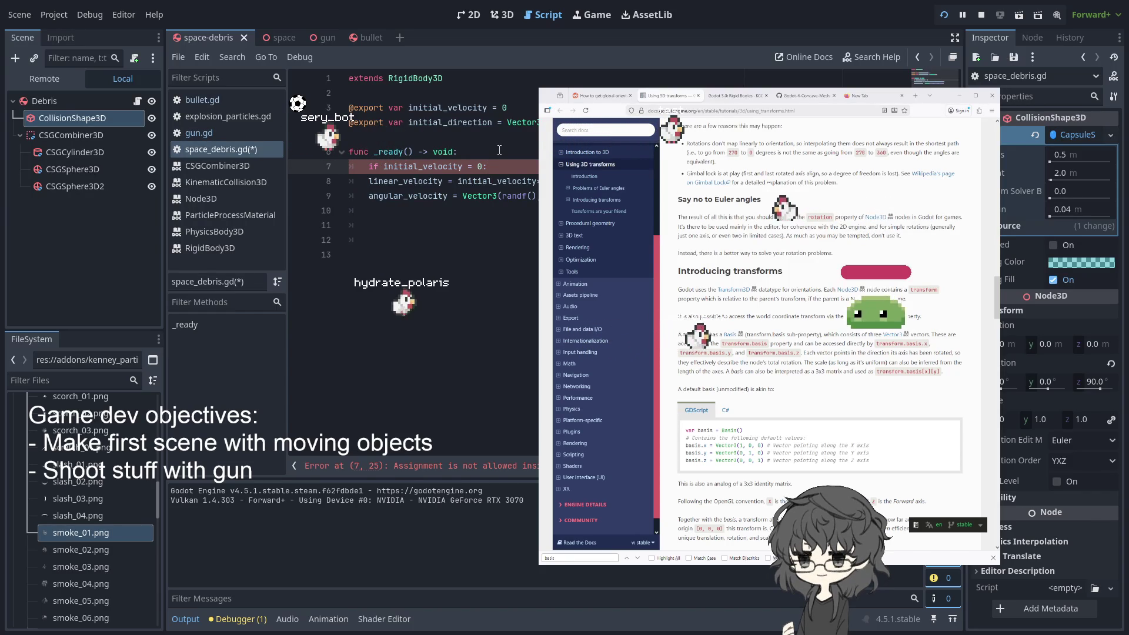
key(Return)
text(nitial_direction)
key(BackSpace)
key(BackSpace)
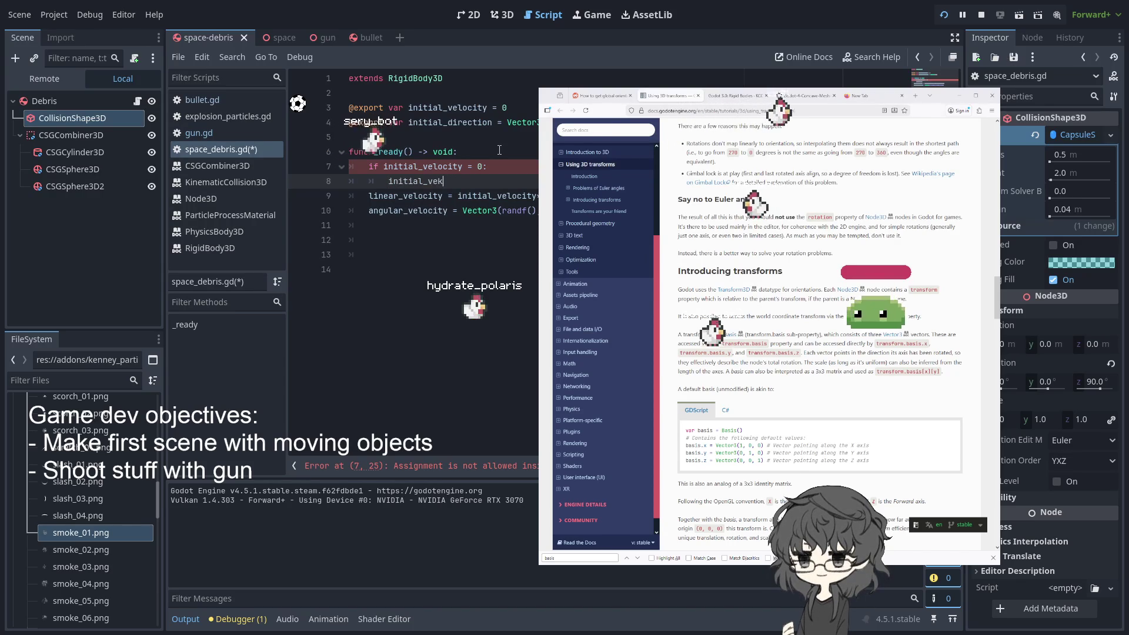
key(BackSpace)
text(locity)
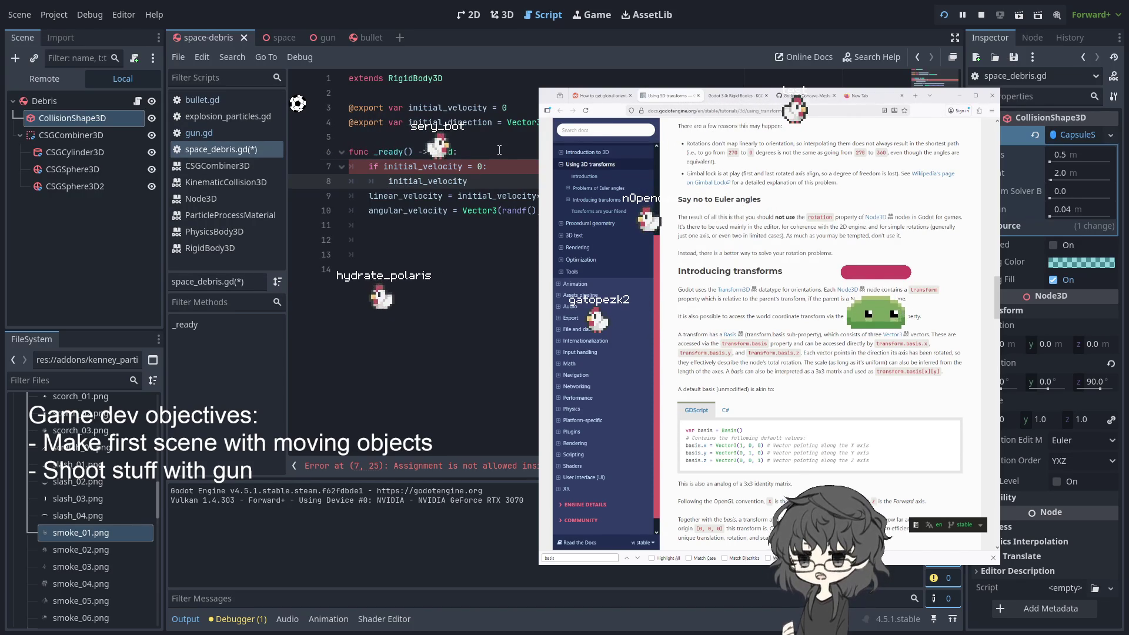
key(Up)
text(=)
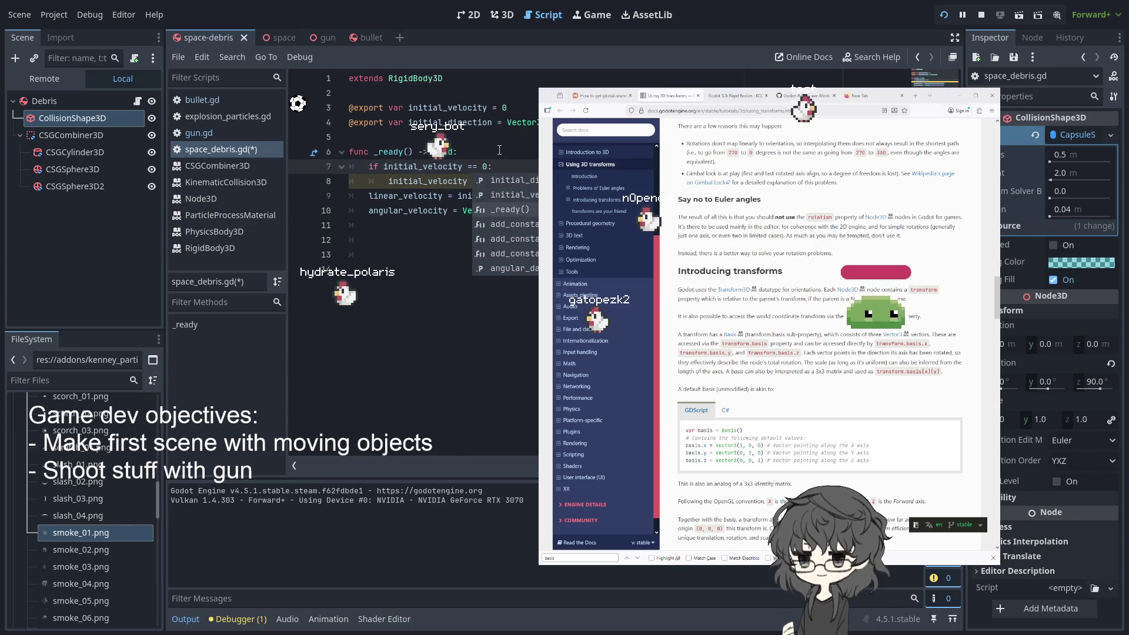
key(Escape)
key(Down)
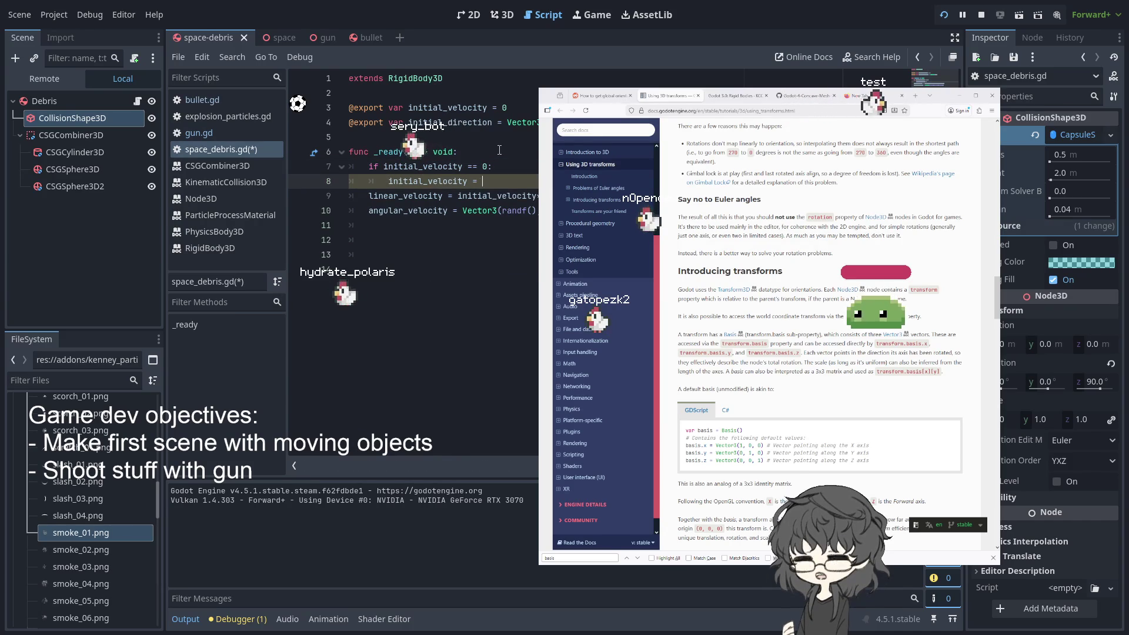
key(BackSpace)
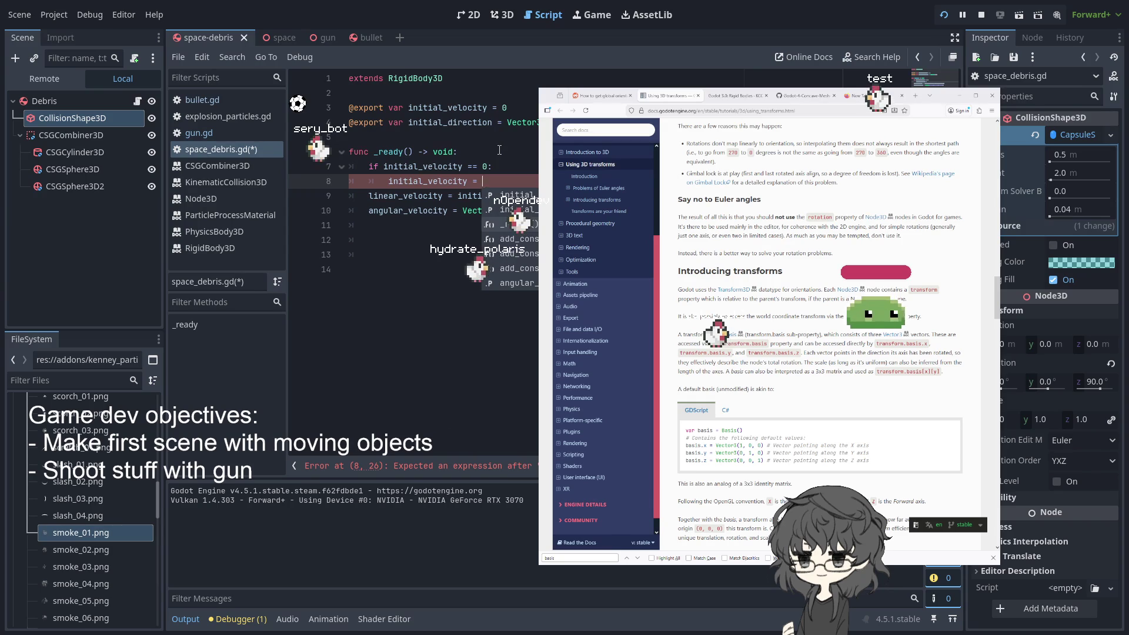
text(randf())
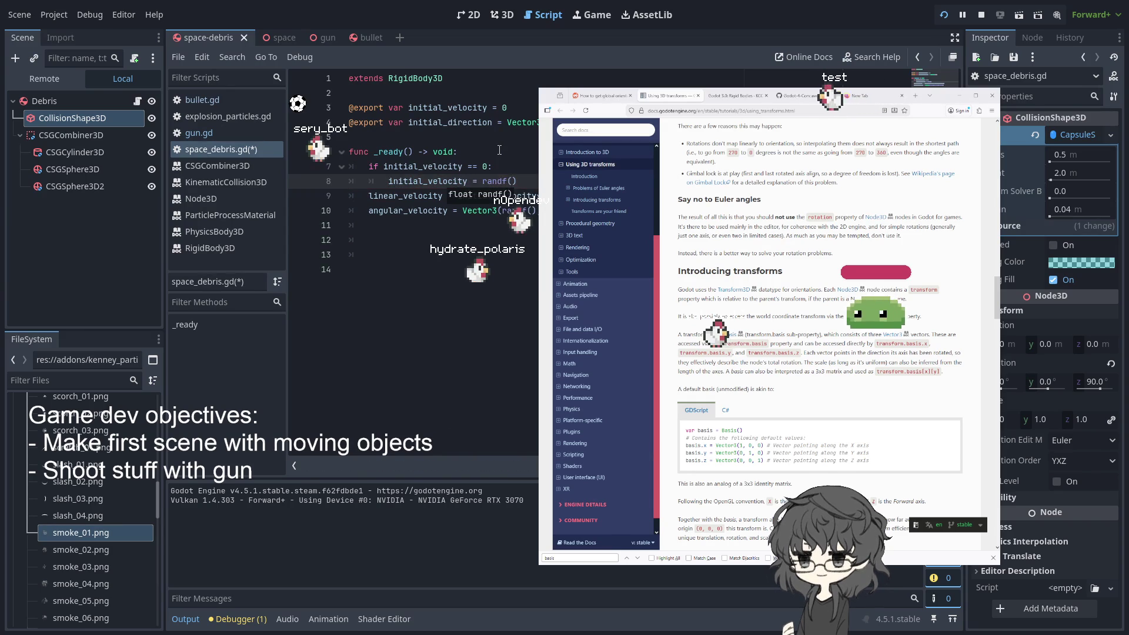
text(*2)
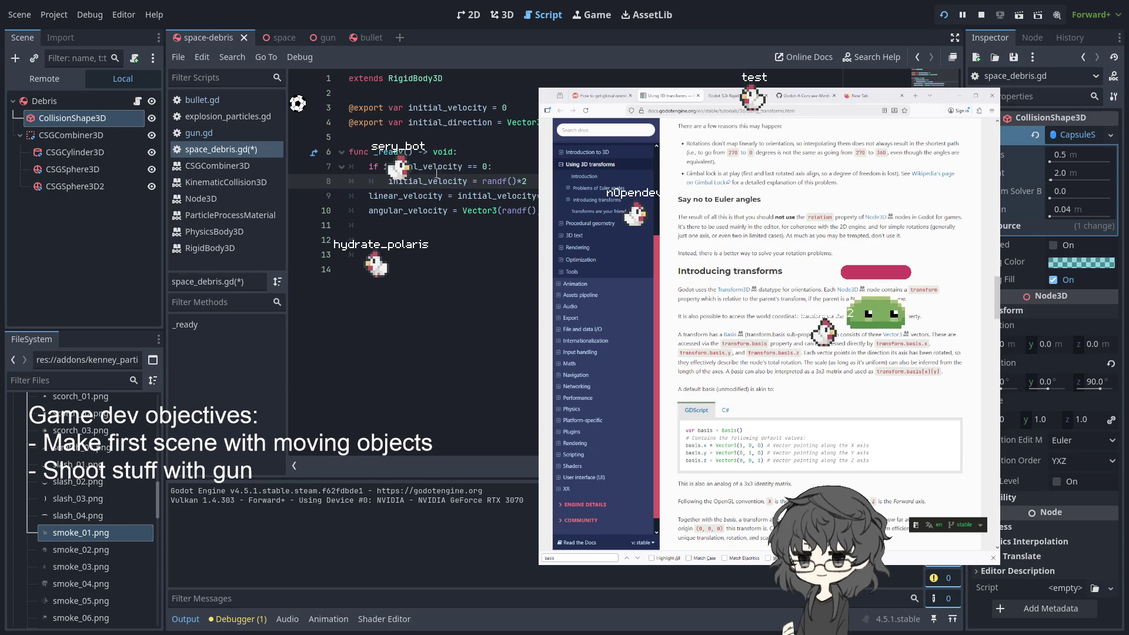
Set initial velocity 0 for the five Debris bodies in the Inspector and restart the game
click(943, 16)
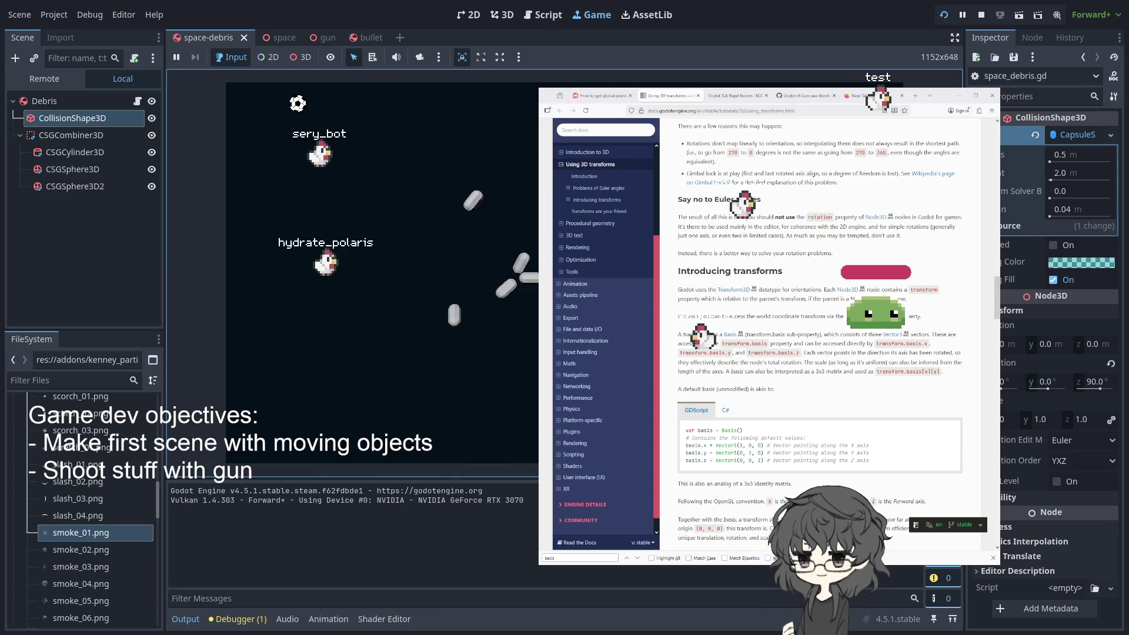
click(269, 37)
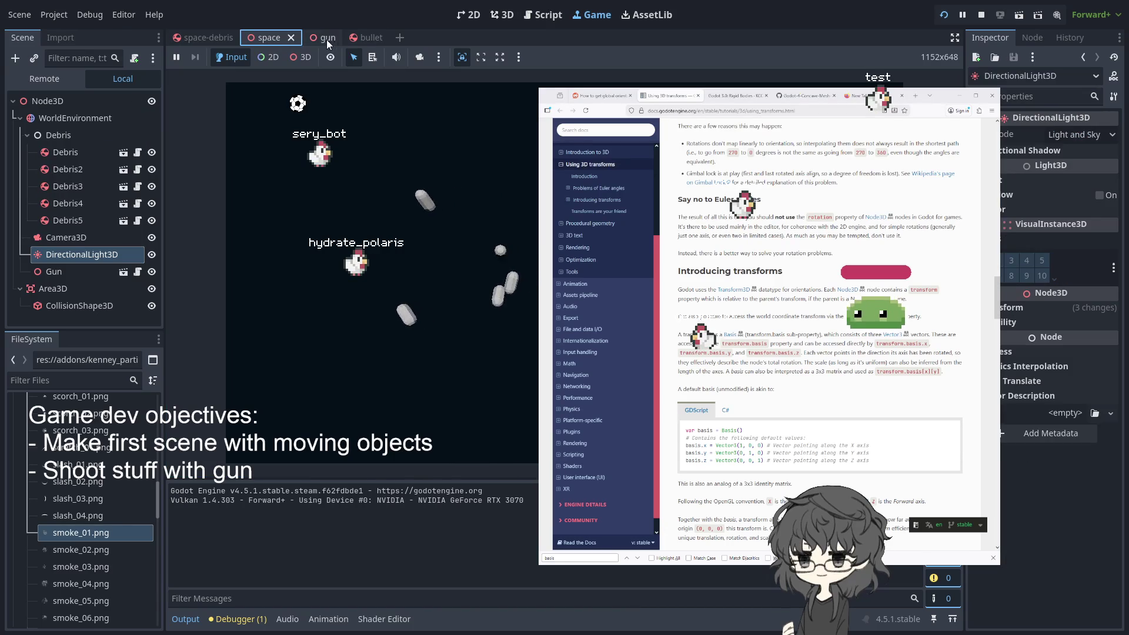
click(77, 152)
shift+click(72, 227)
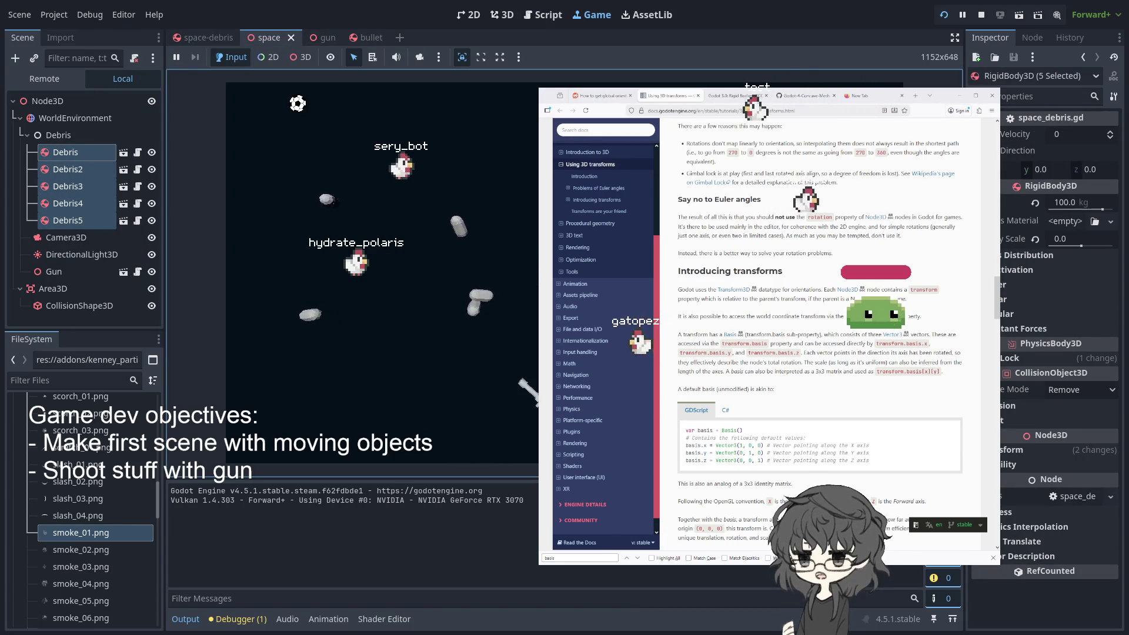
click(1065, 132)
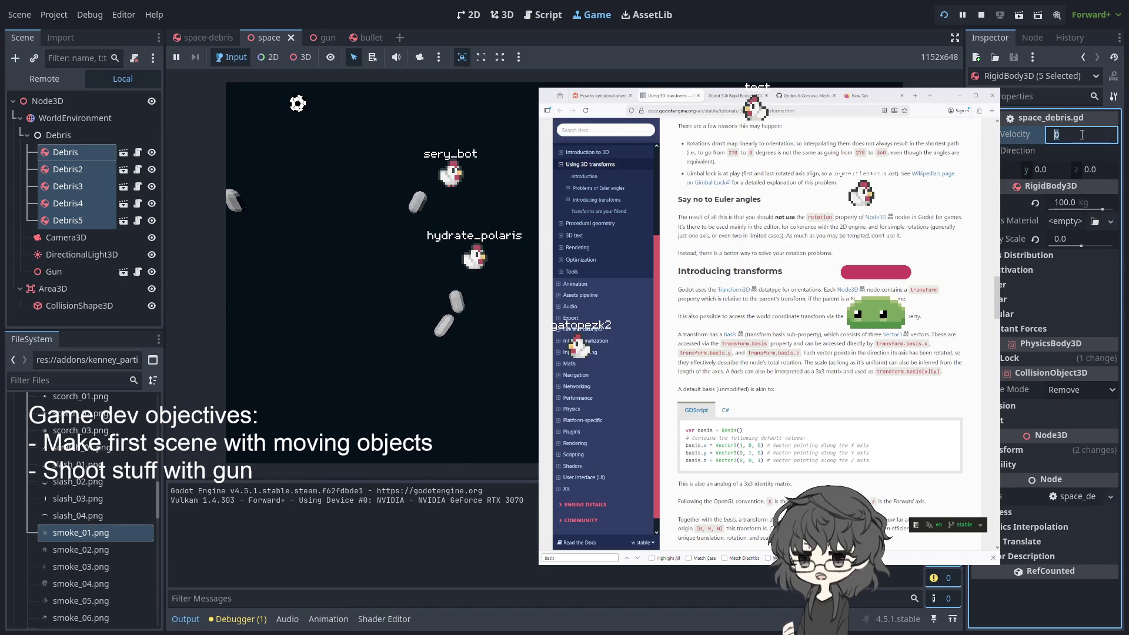
key(Return)
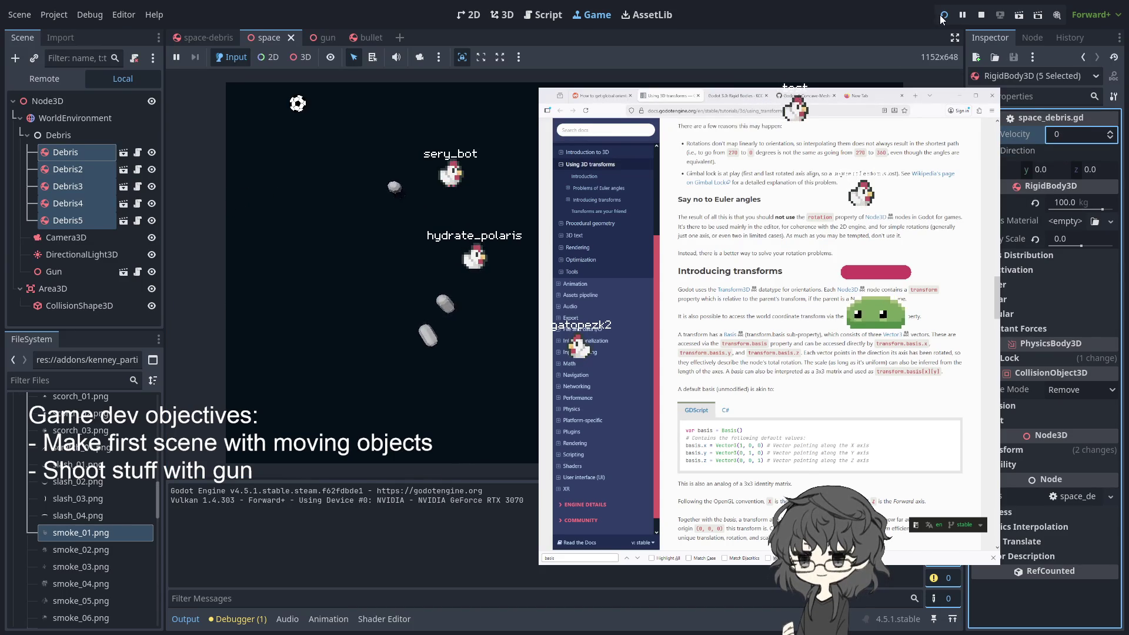
click(943, 15)
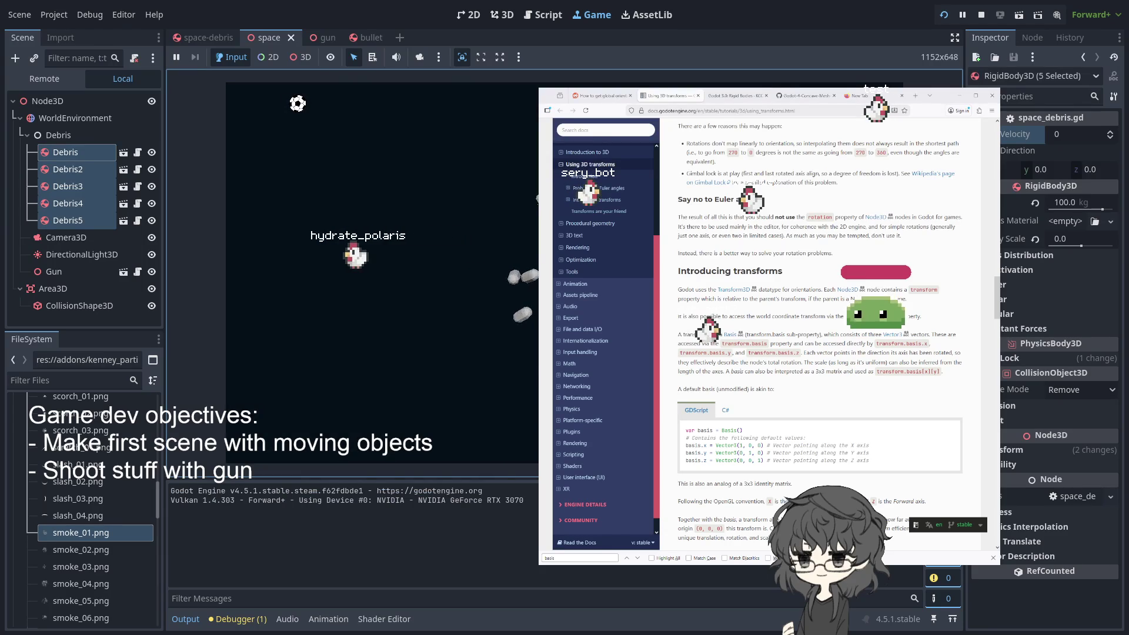
Reselect Debris through Debris5 and enter 0. as their initial velocity
click(81, 149)
click(66, 221)
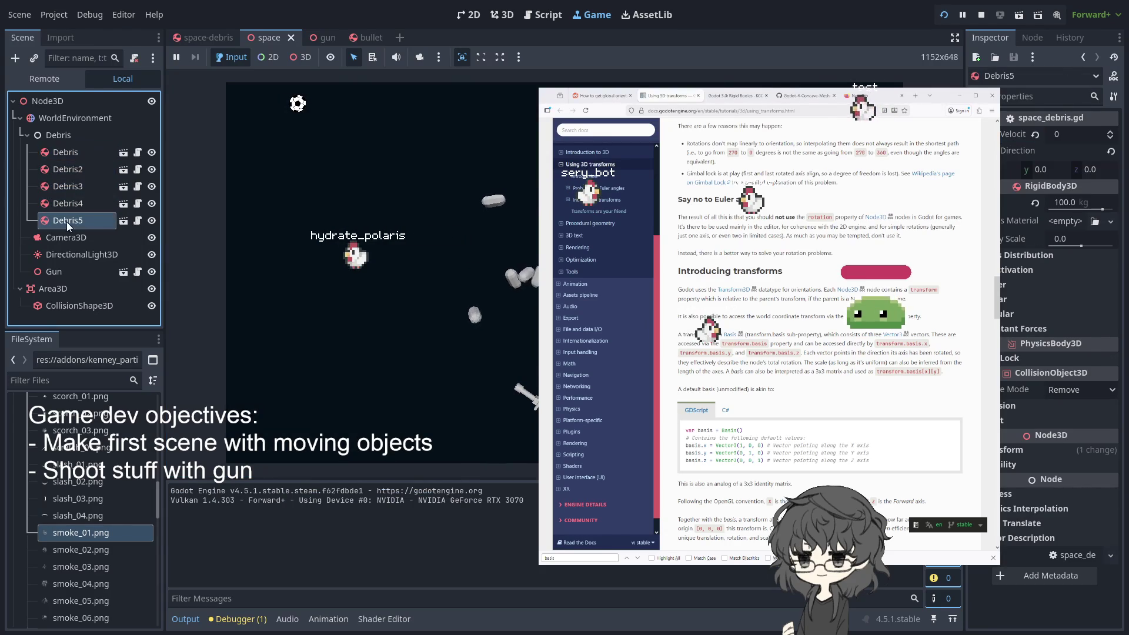
shift+click(72, 153)
click(1081, 135)
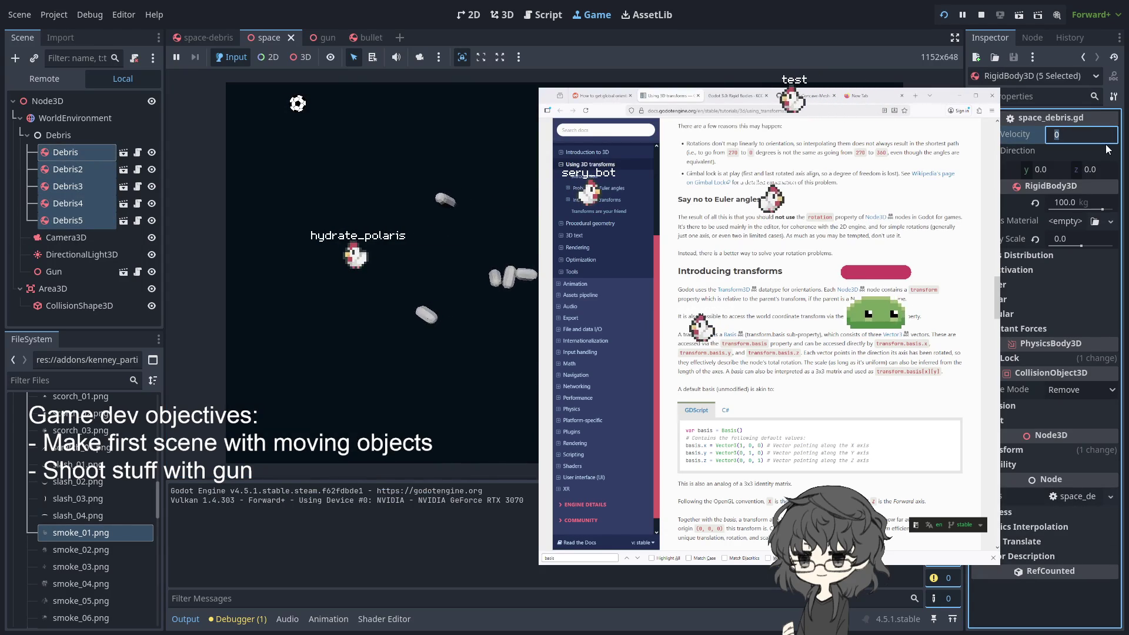
text(0.)
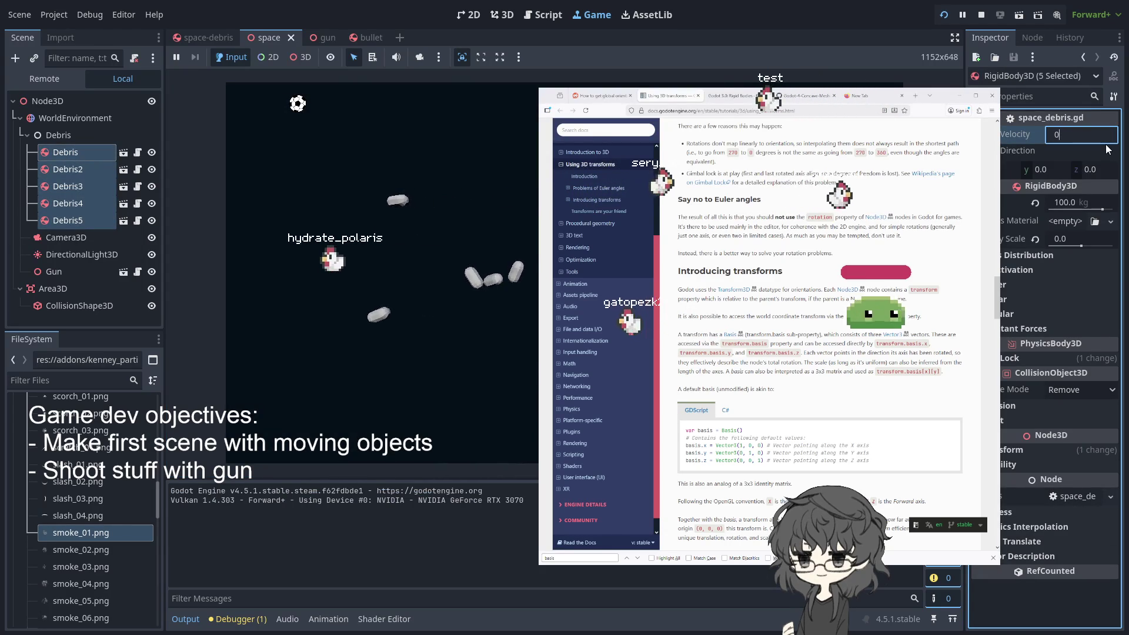
key(Return)
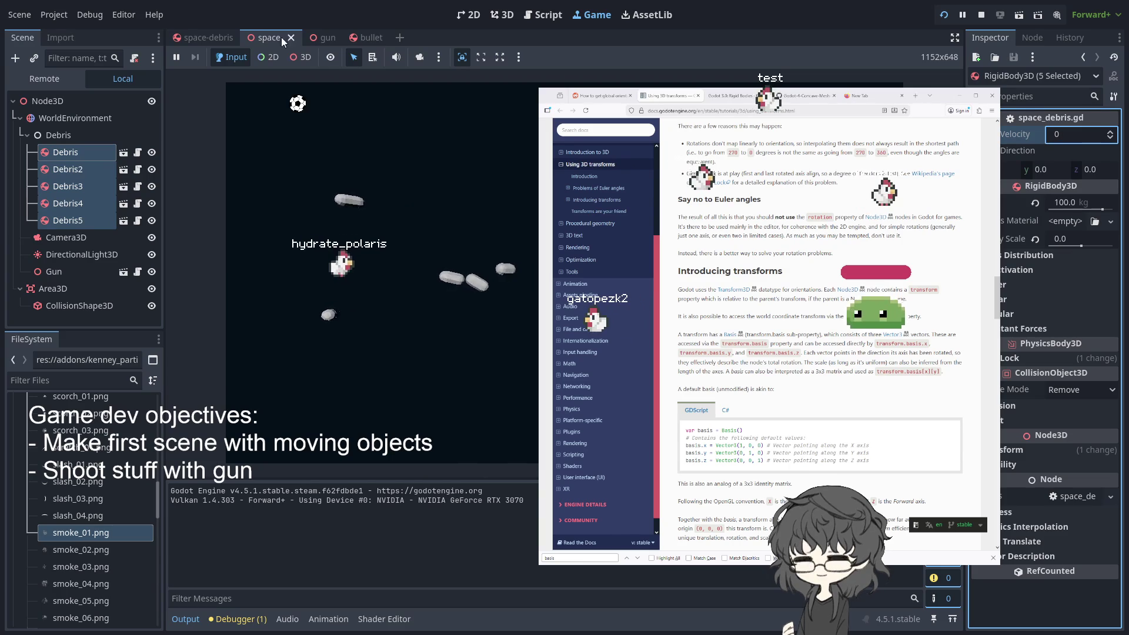
Flip through the gun, bullet and space tabs, then open space_debris.gd from space-debris
click(319, 39)
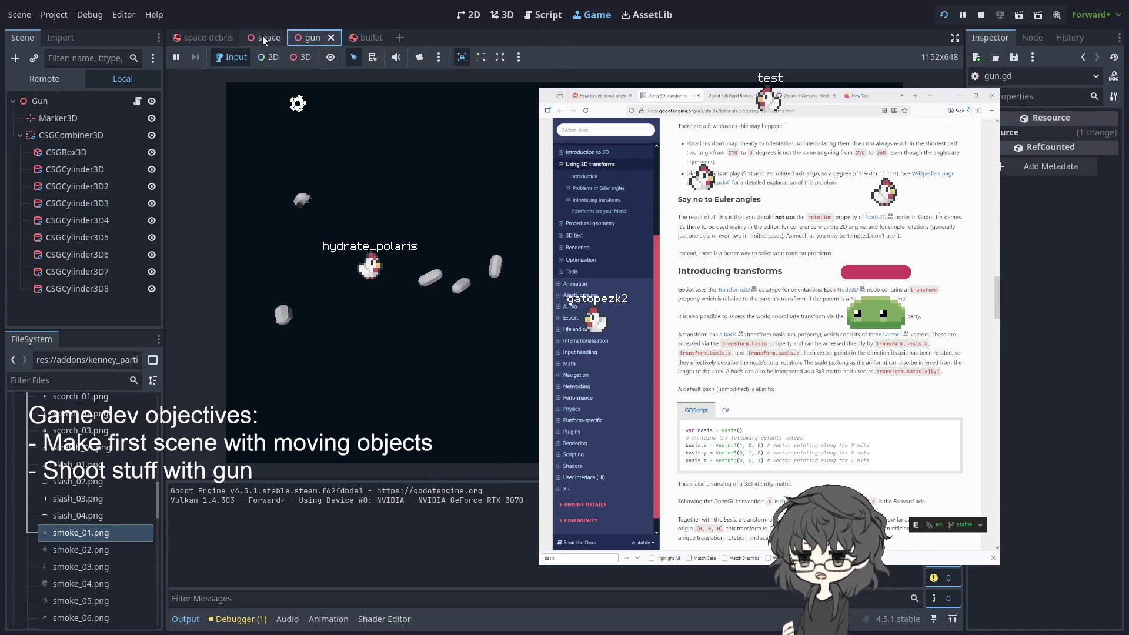
click(197, 35)
click(359, 38)
click(318, 38)
click(250, 37)
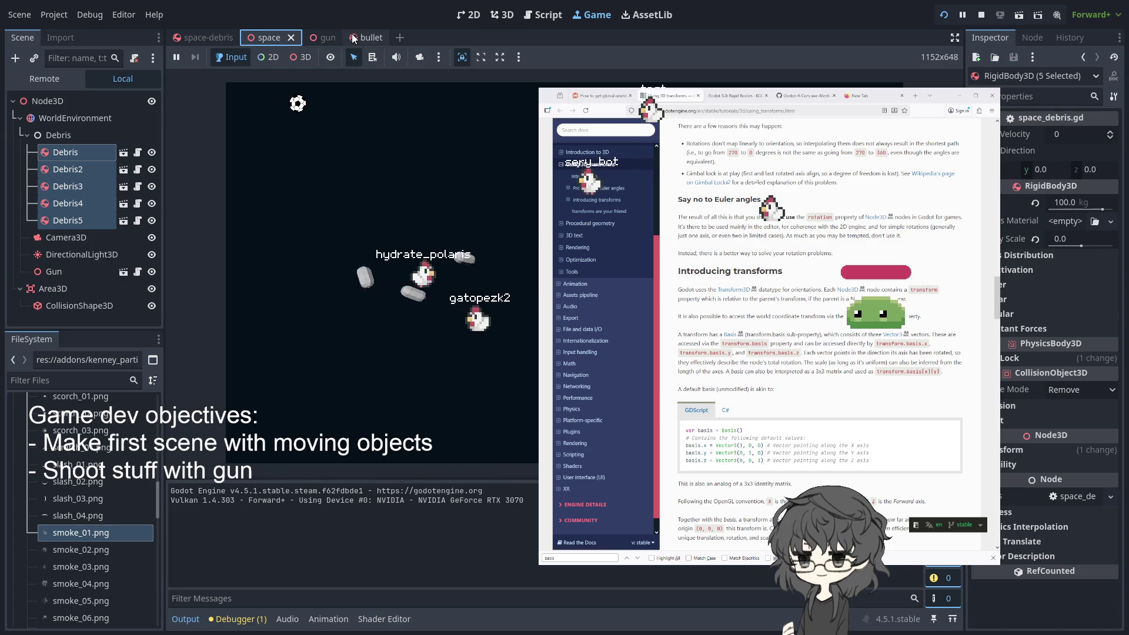
click(195, 36)
click(546, 15)
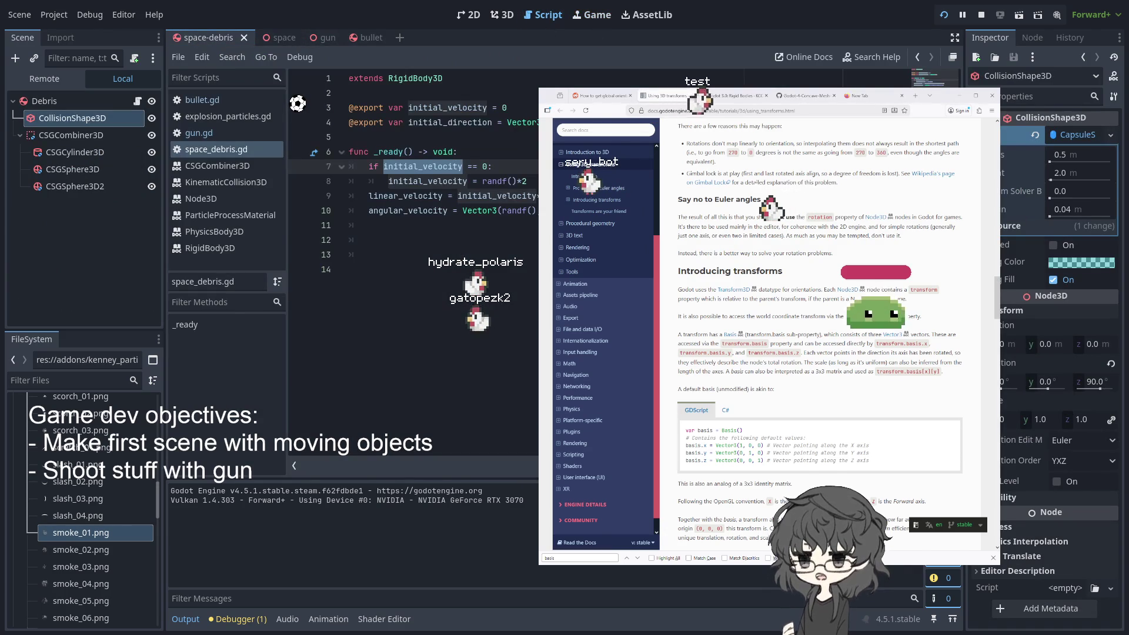
Change the initial_velocity default to 0.0, test-run the game, and reopen space_debris.gd
click(509, 108)
text(.0)
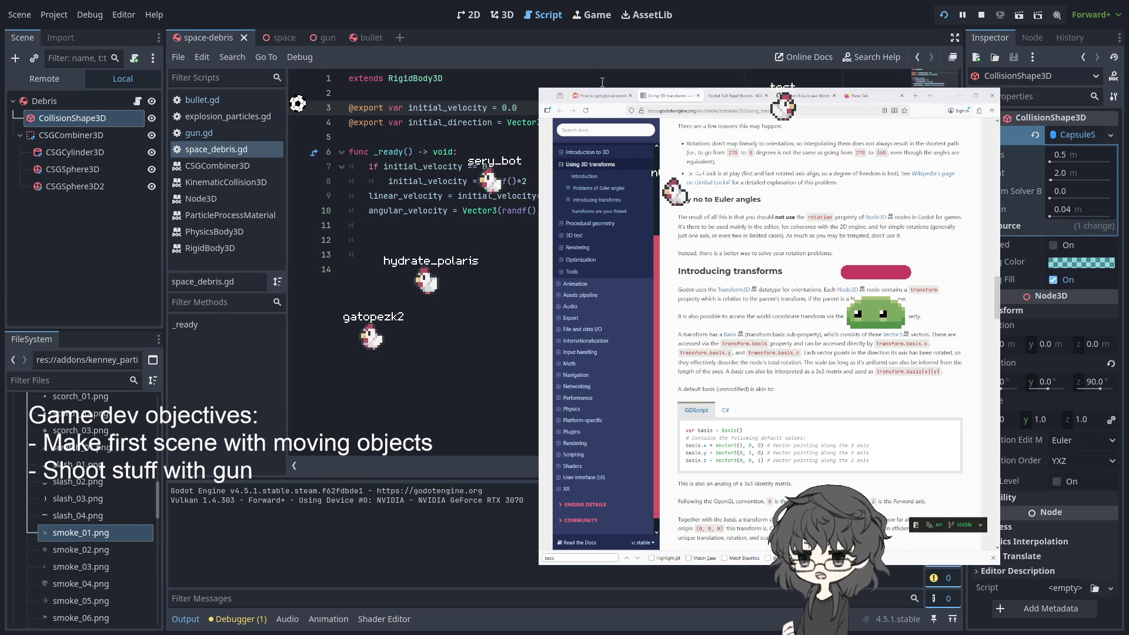
click(943, 15)
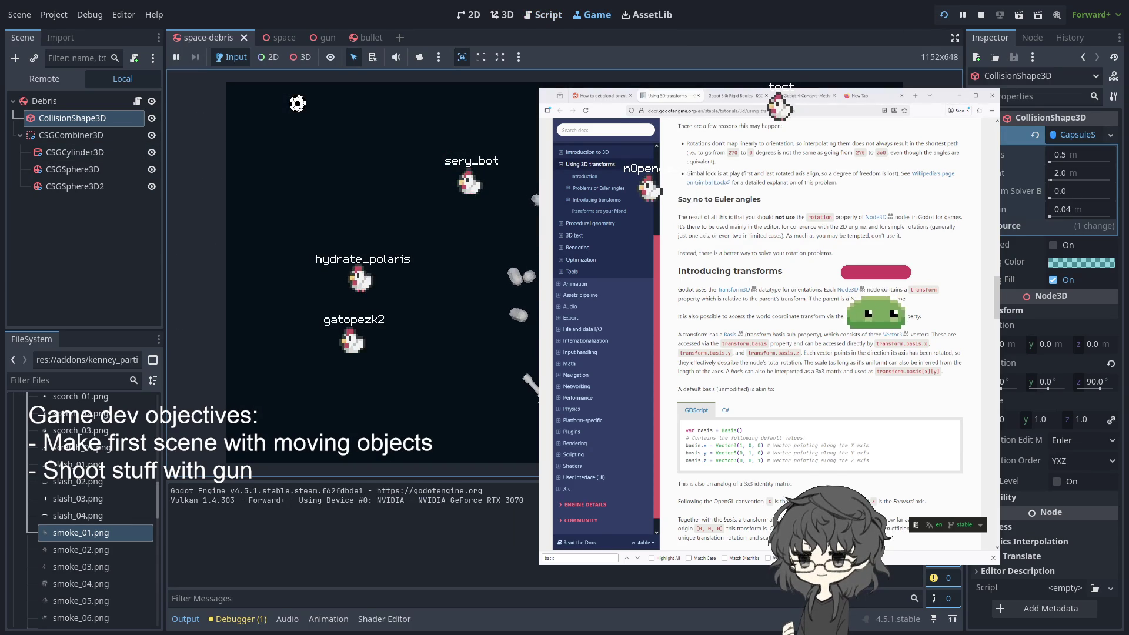
click(290, 38)
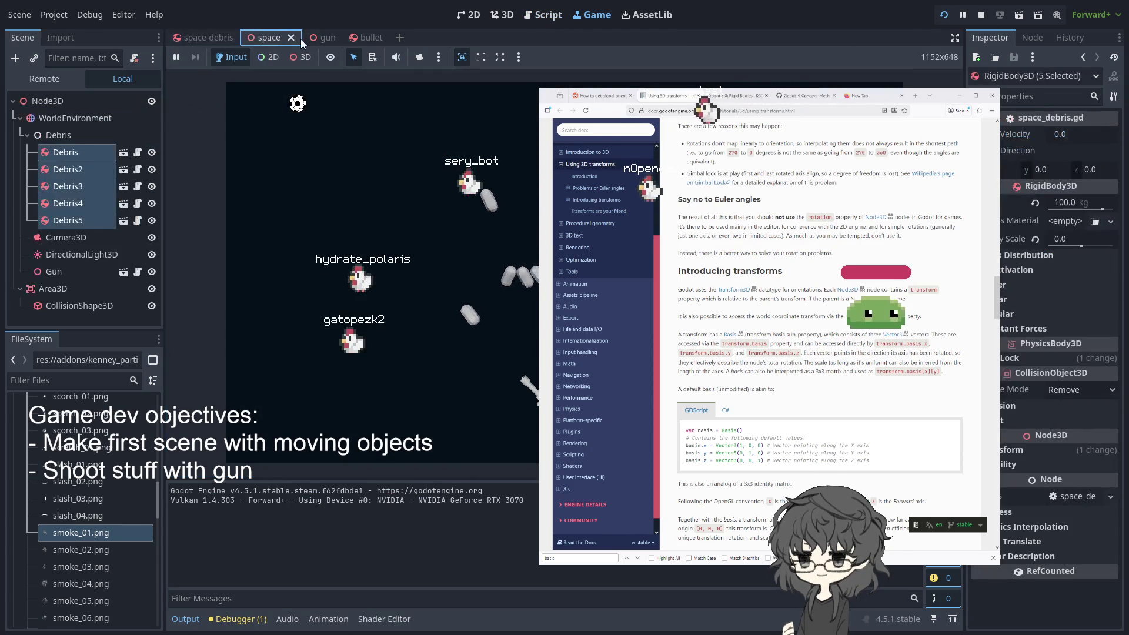
click(312, 36)
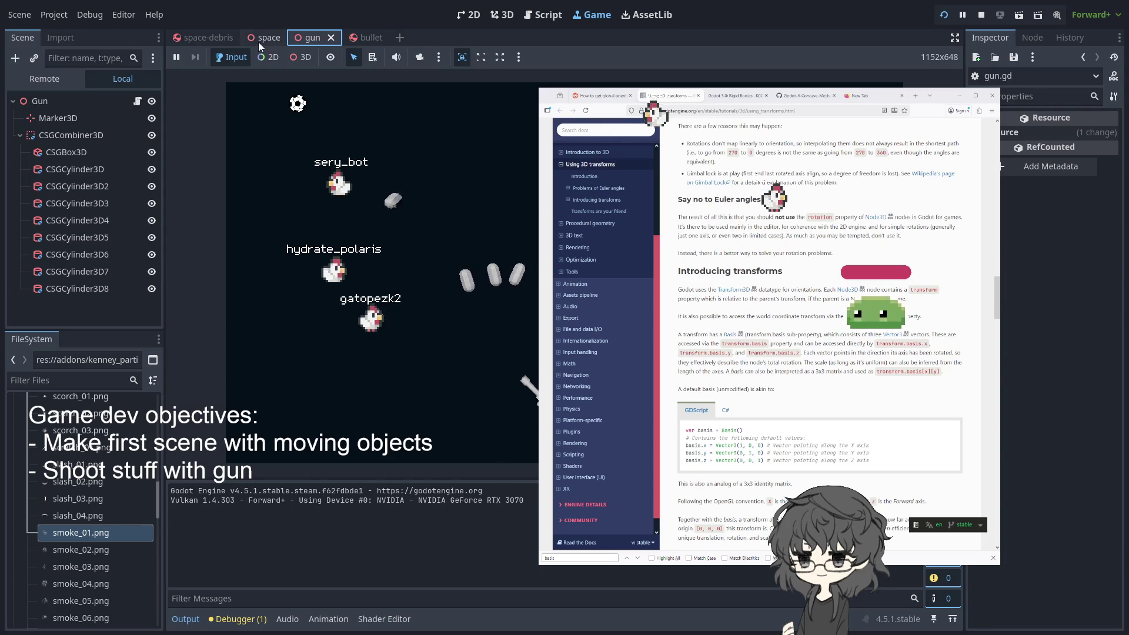
click(199, 41)
click(142, 103)
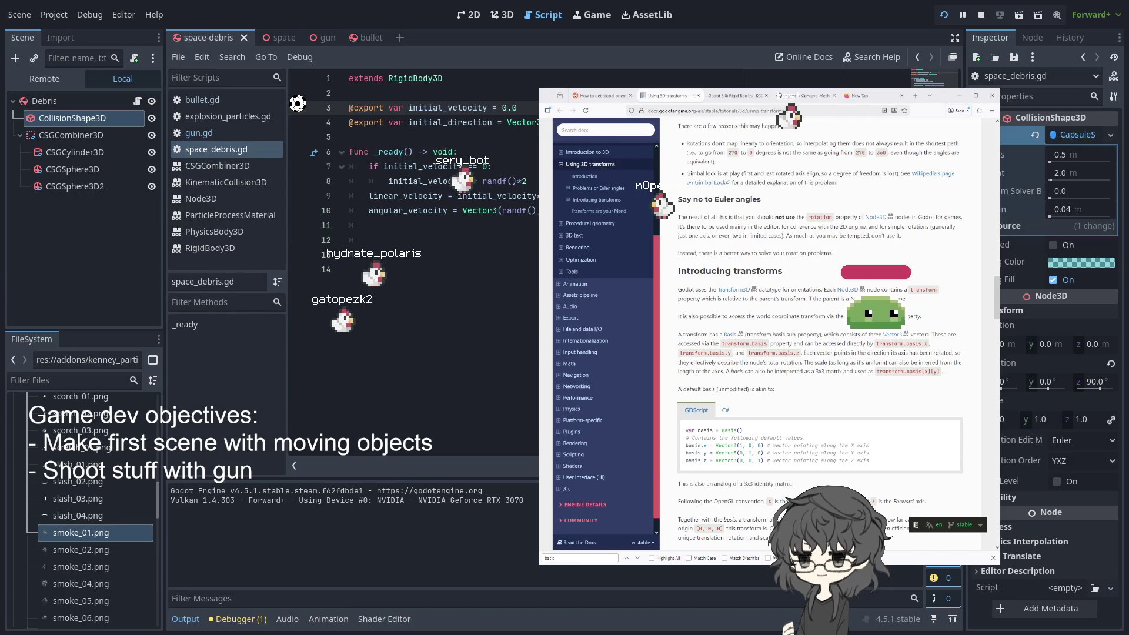
Extend the if condition on line 7 with an '&& initial_direction' check
click(517, 123)
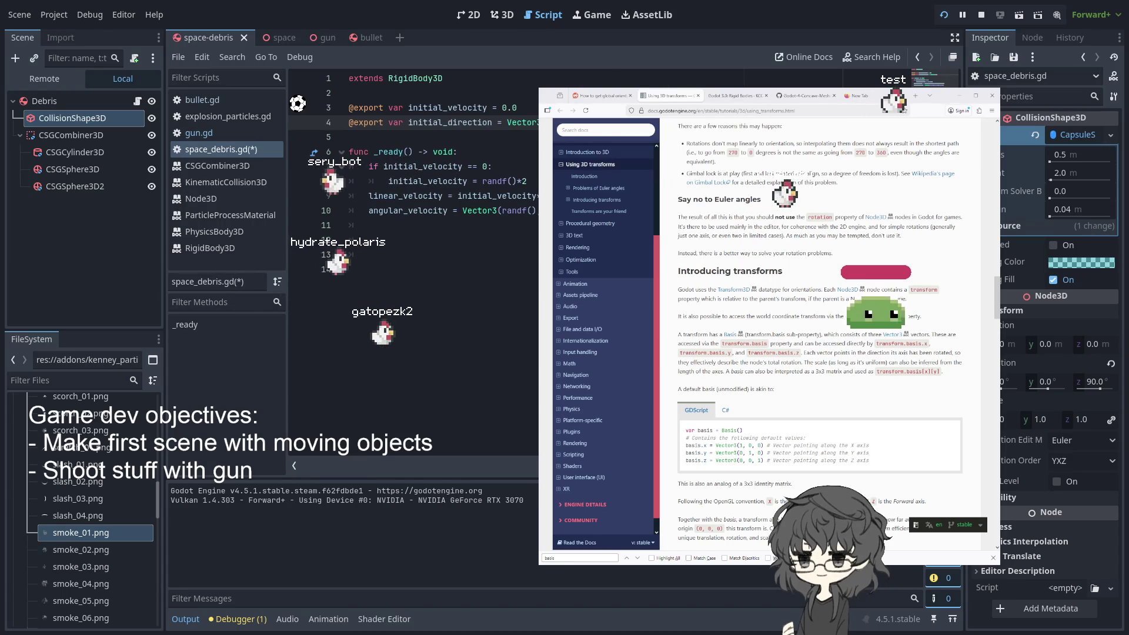
key(shift+Up)
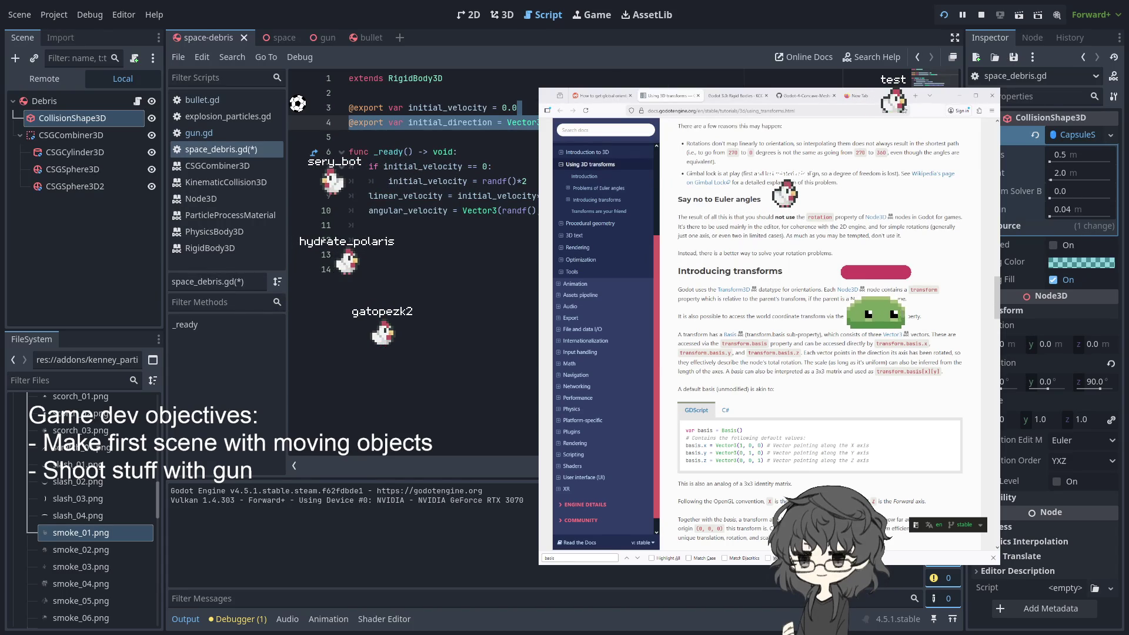
key(shift+Down)
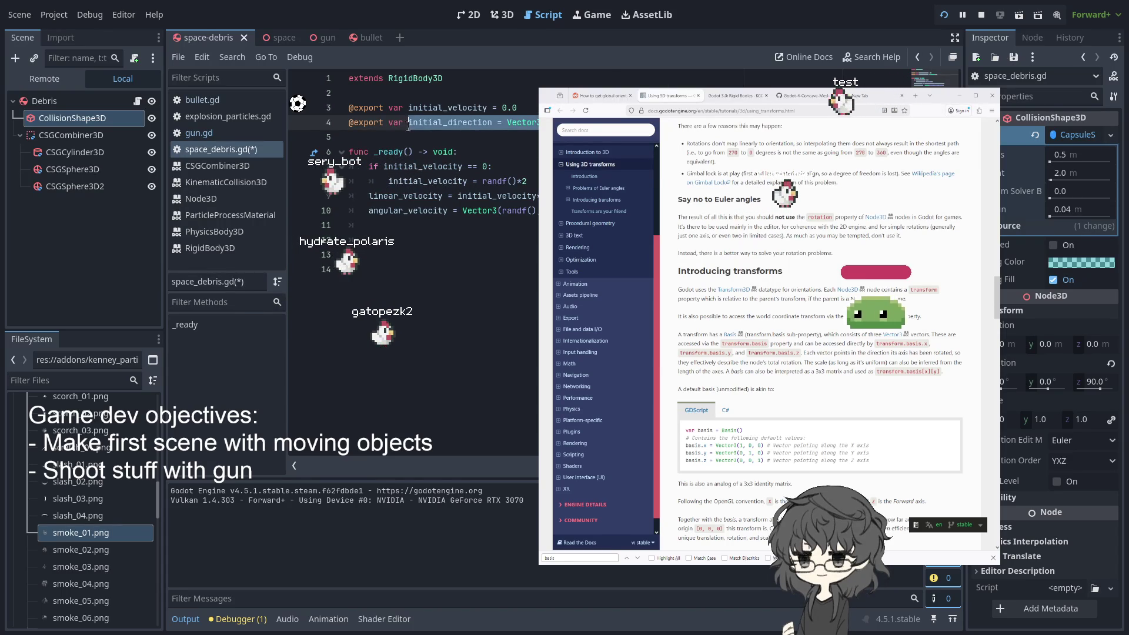
click(536, 171)
key(Left)
text(&)
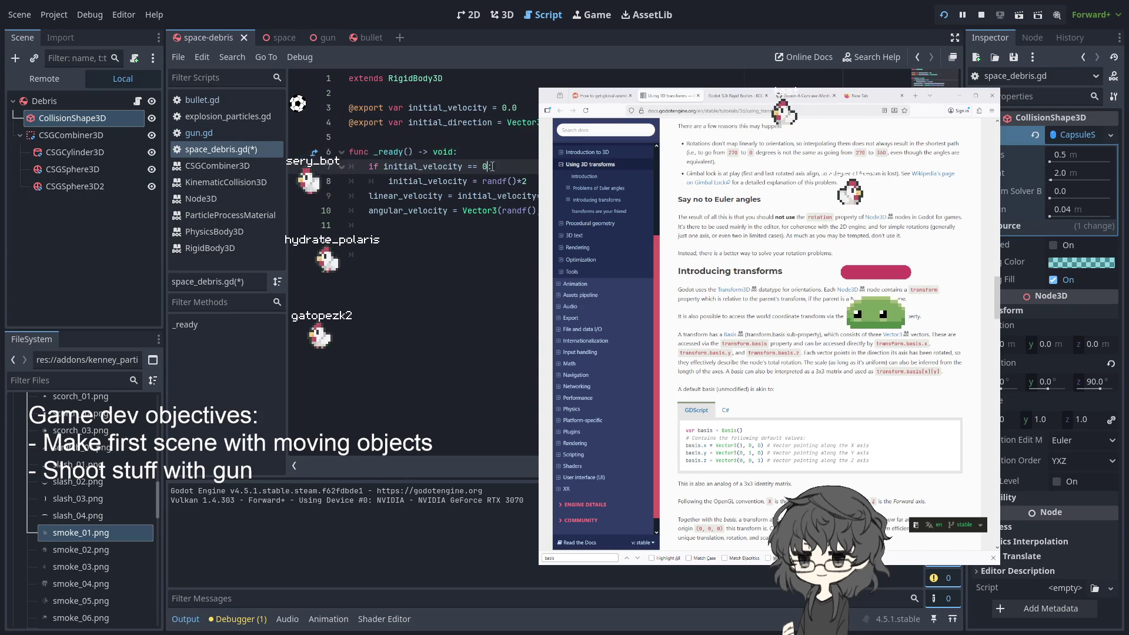
text(& initia)
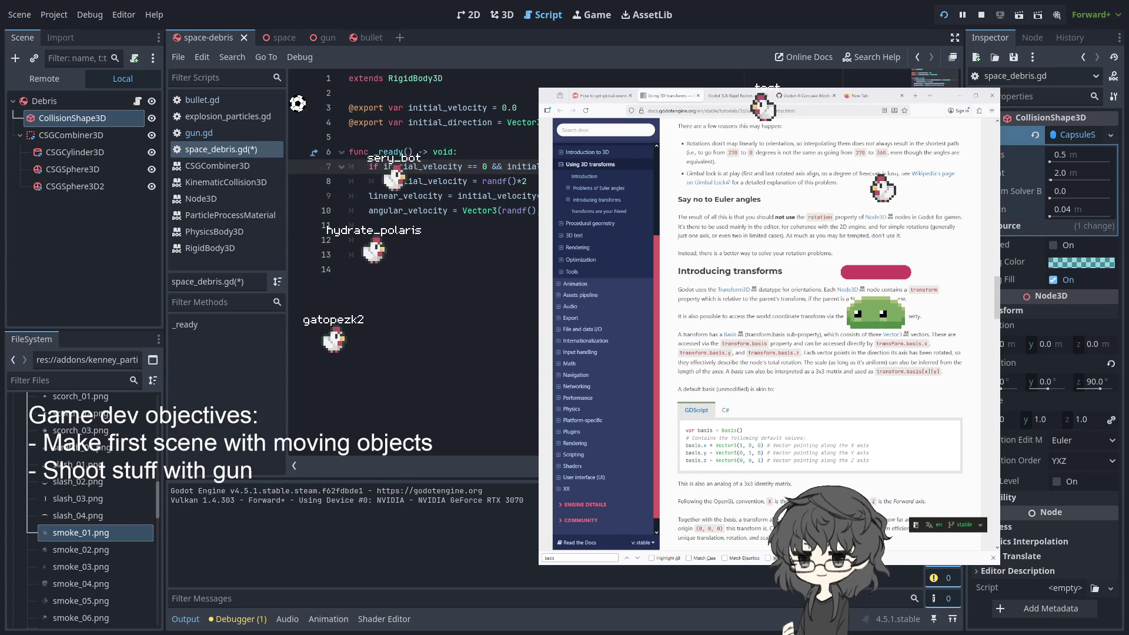
Add an initial_direction = Vector3(...) assignment after line 8 and run the game
click(470, 181)
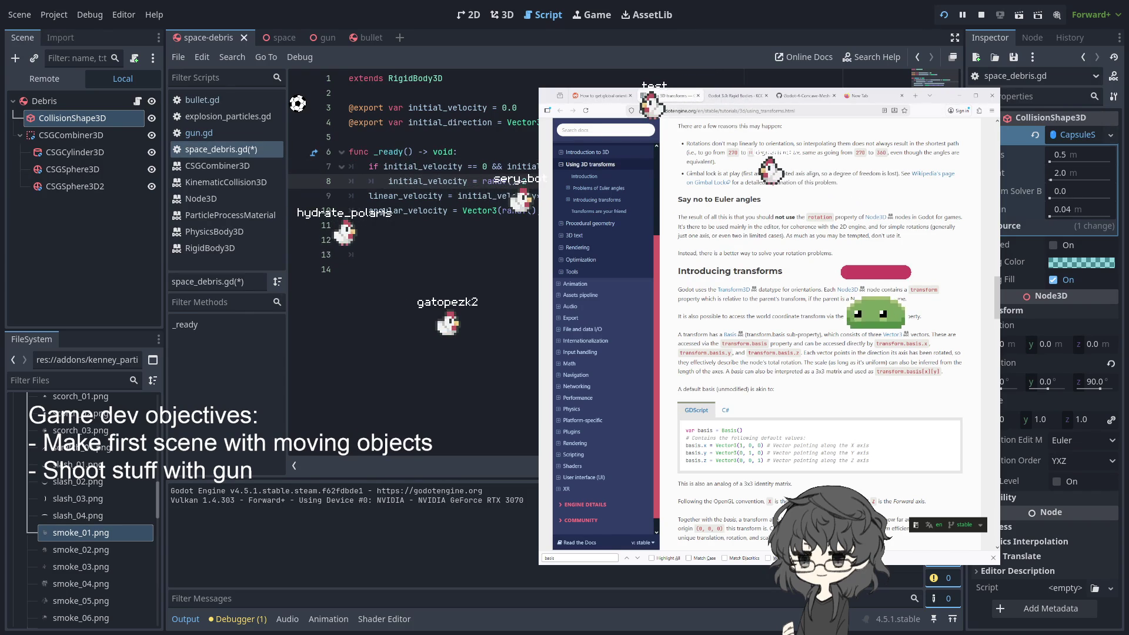
key(Return)
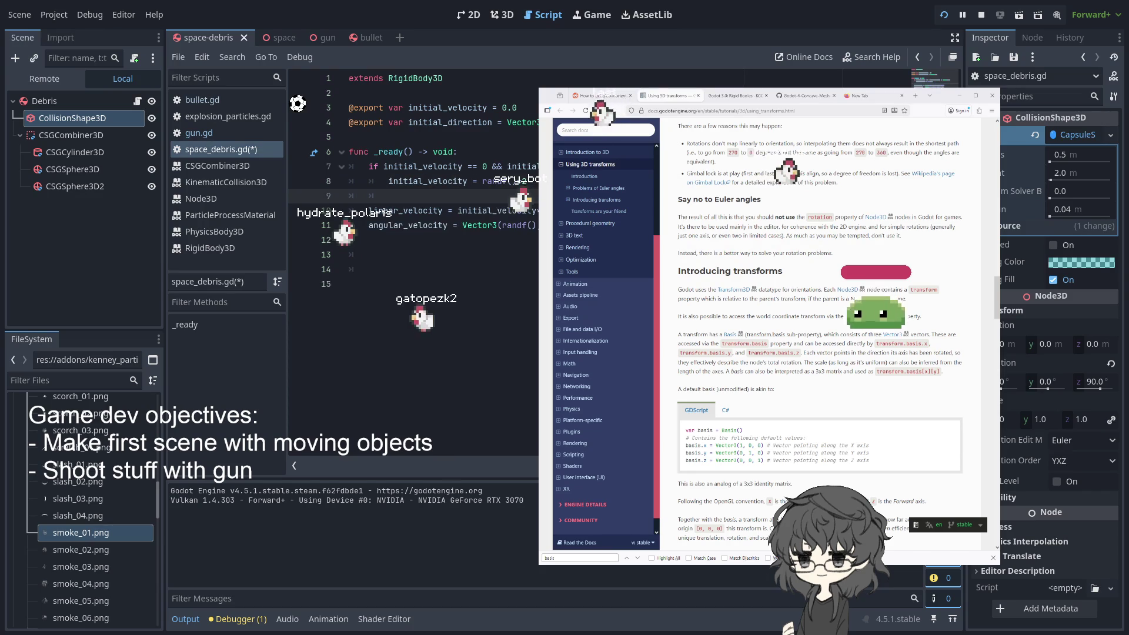
text(in)
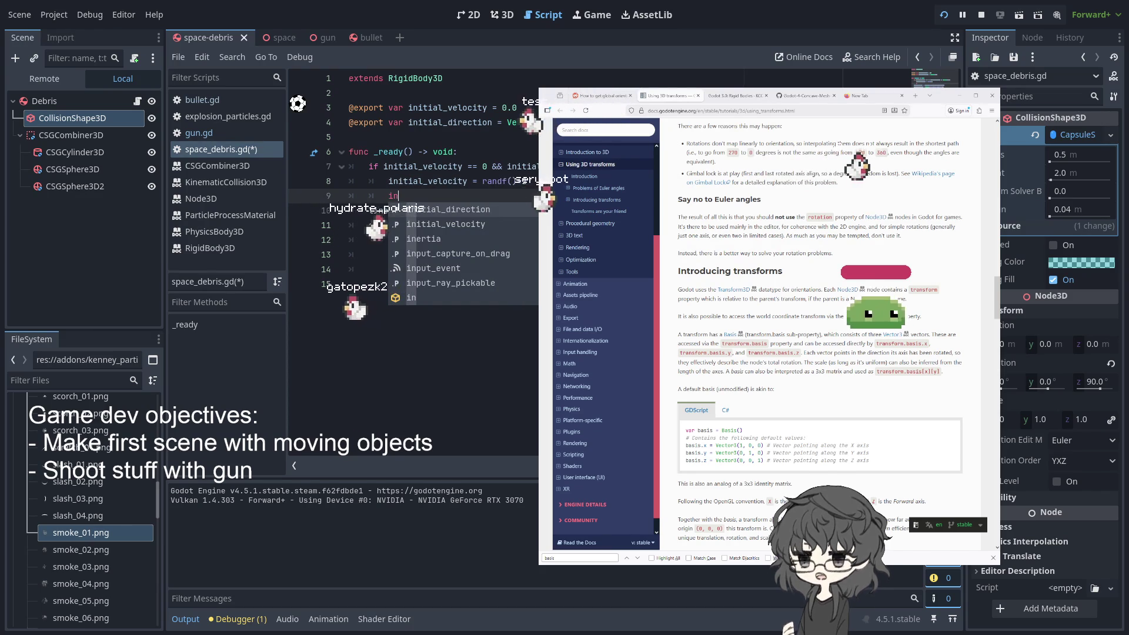
key(Return)
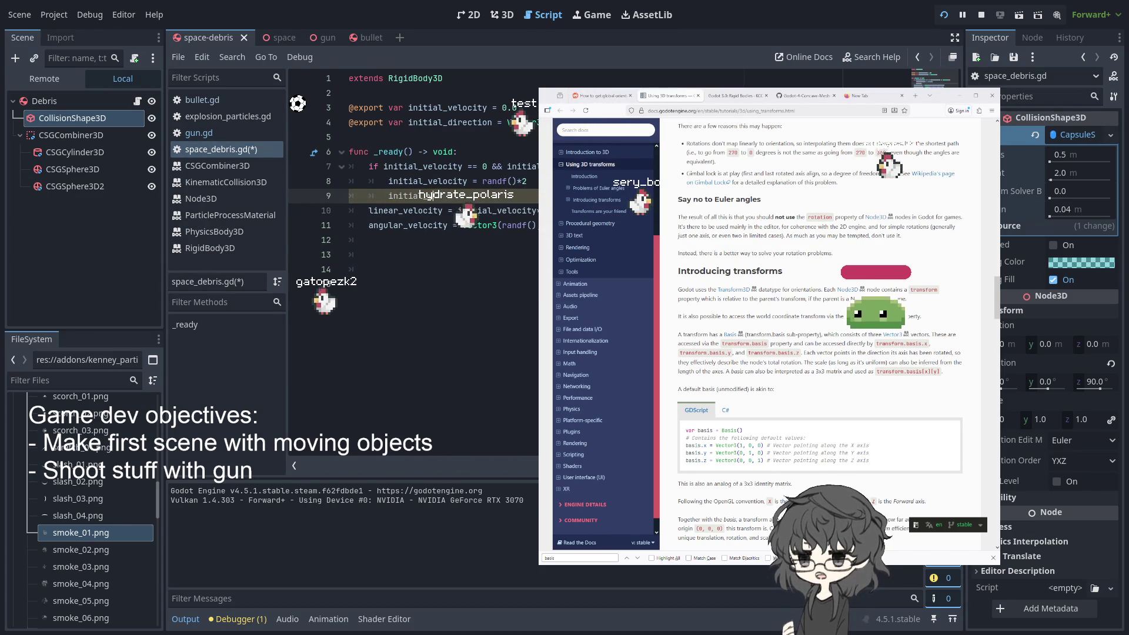
key(Return)
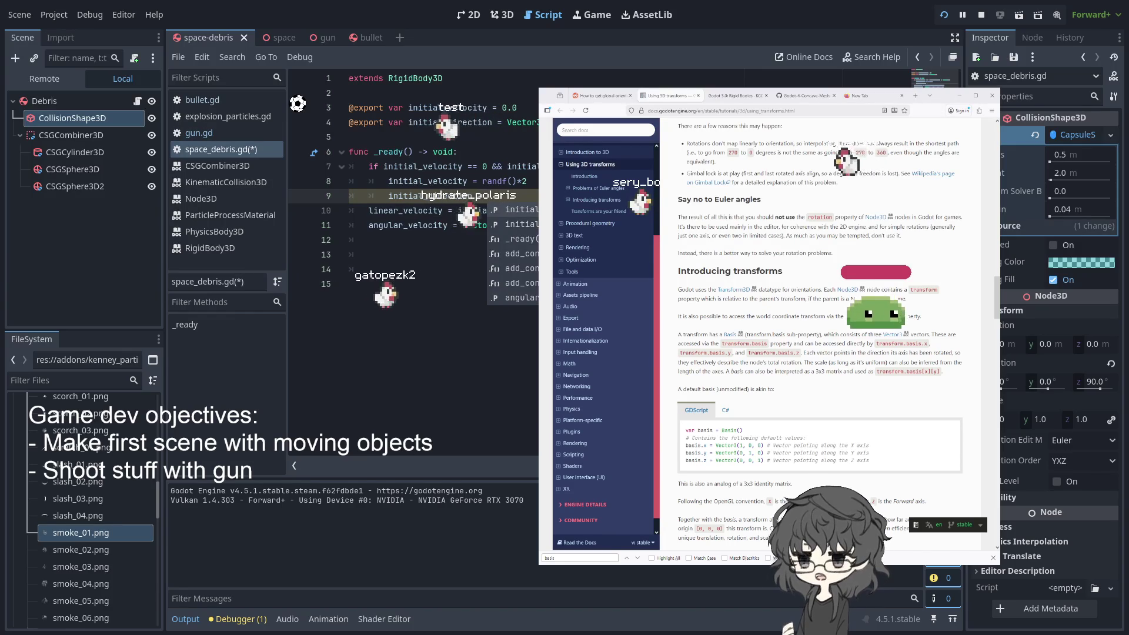
click(349, 137)
click(510, 196)
text(= Vector3(ra)
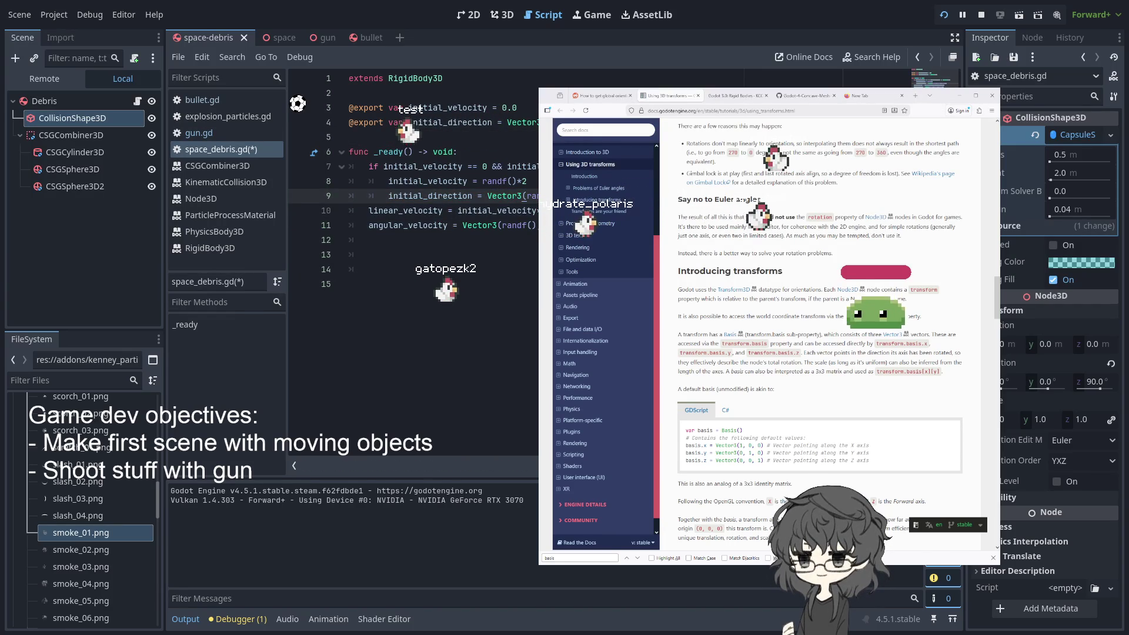
click(939, 16)
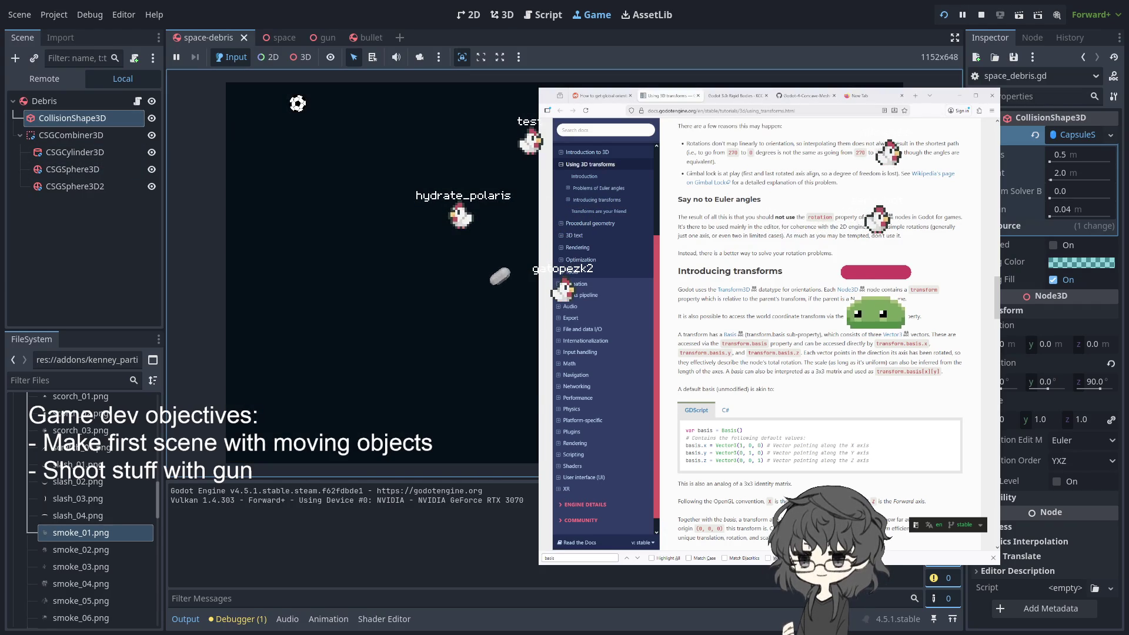
Zero the initial direction of the five Debris bodies, restart the game, and reopen space_debris.gd
click(279, 40)
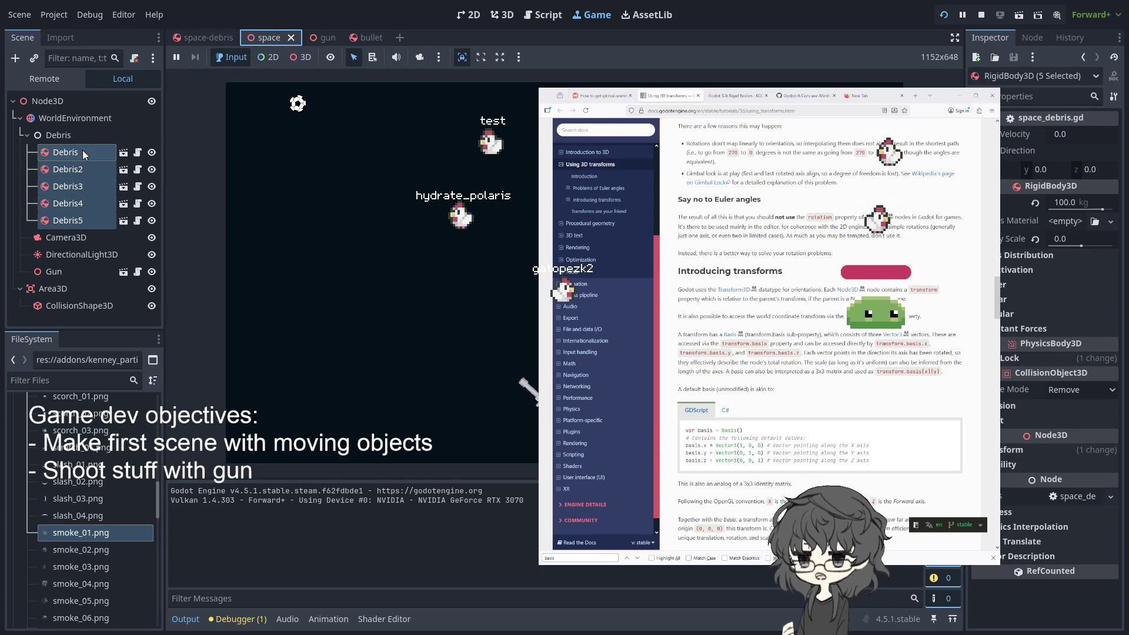
click(1044, 170)
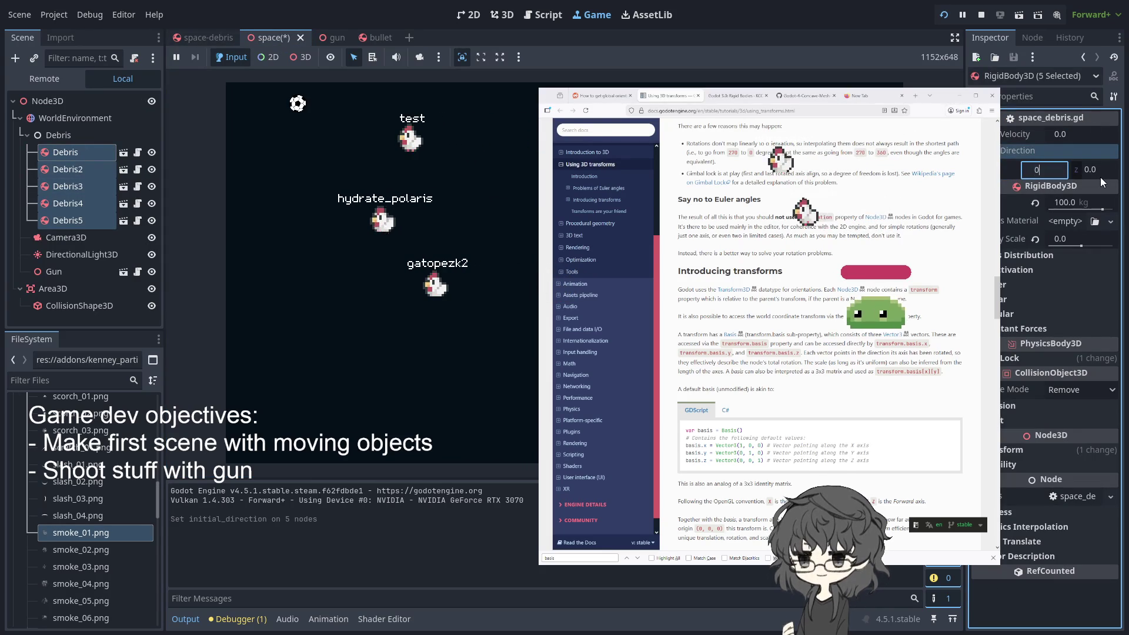
key(Tab)
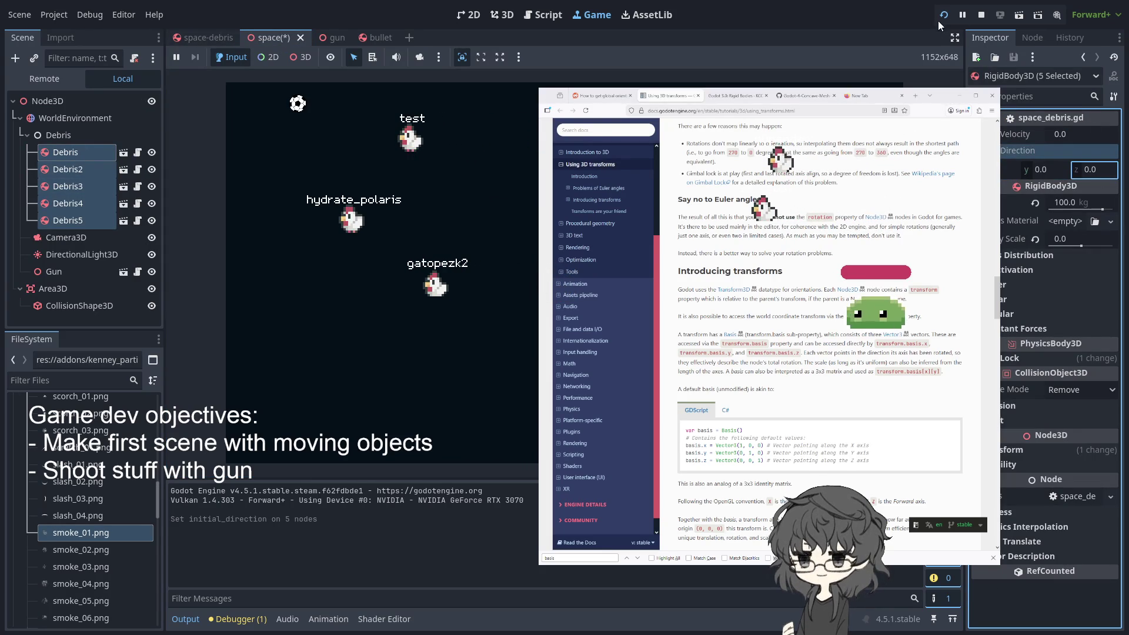
click(943, 15)
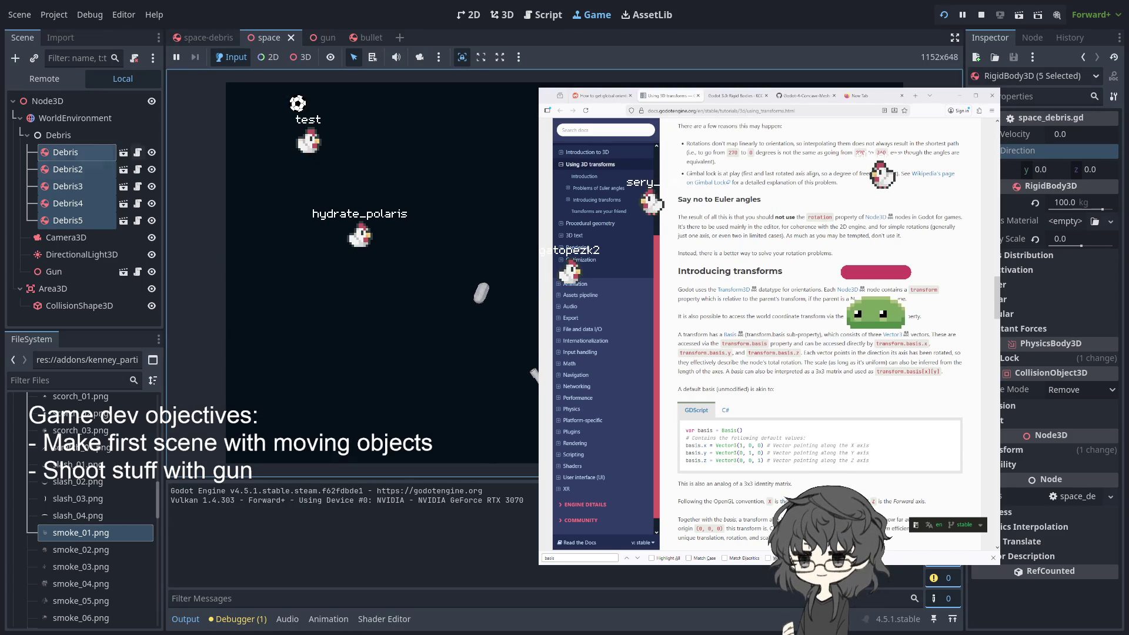
click(137, 169)
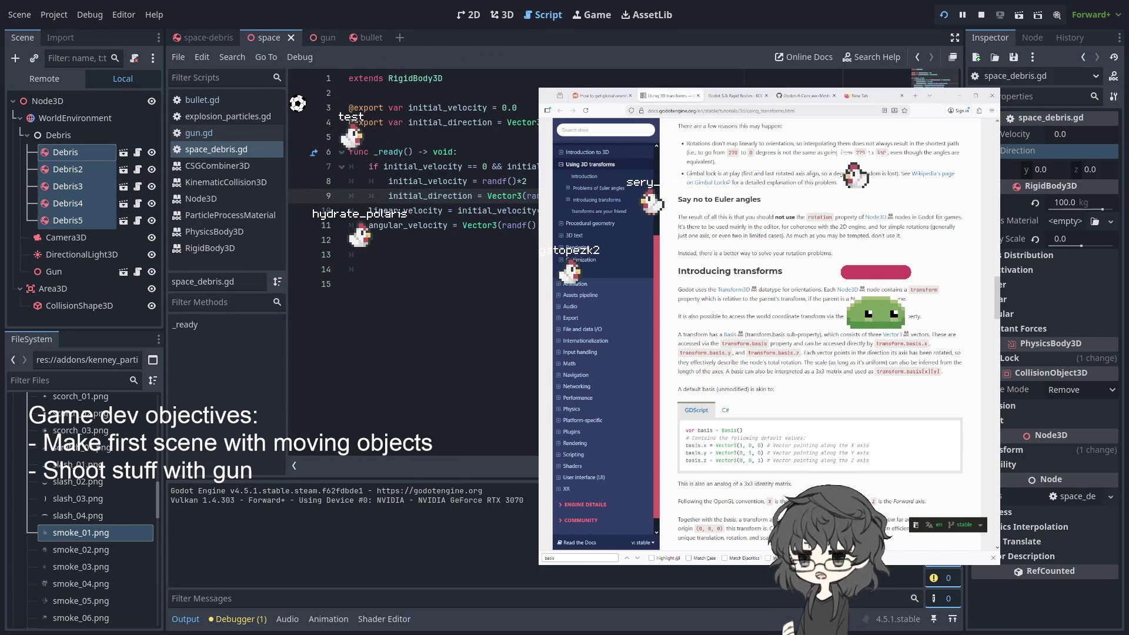
Undo the last edit in space_debris.gd and rerun the game
key(ctrl+z)
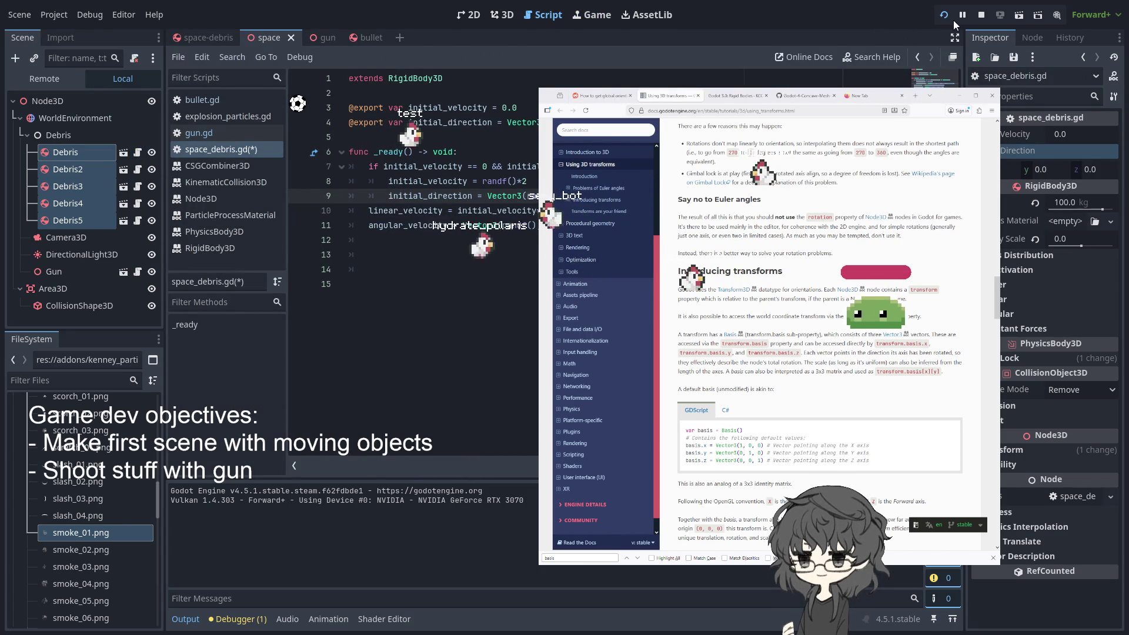
click(953, 19)
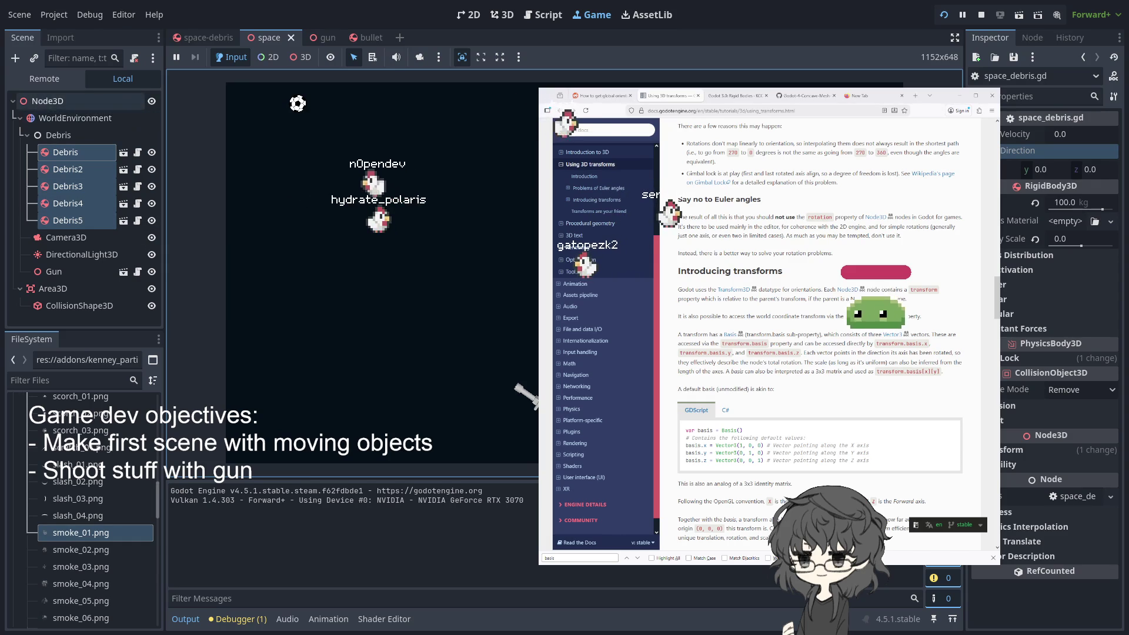
Give the Debris node a scene unique name via Access as Unique Name
click(75, 136)
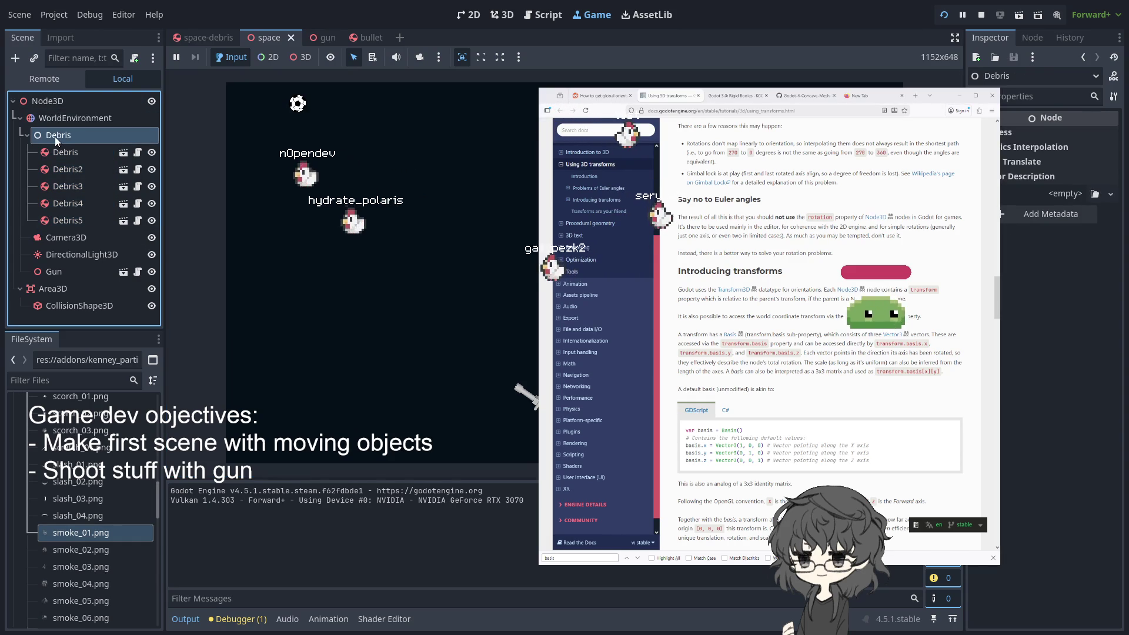
click(152, 100)
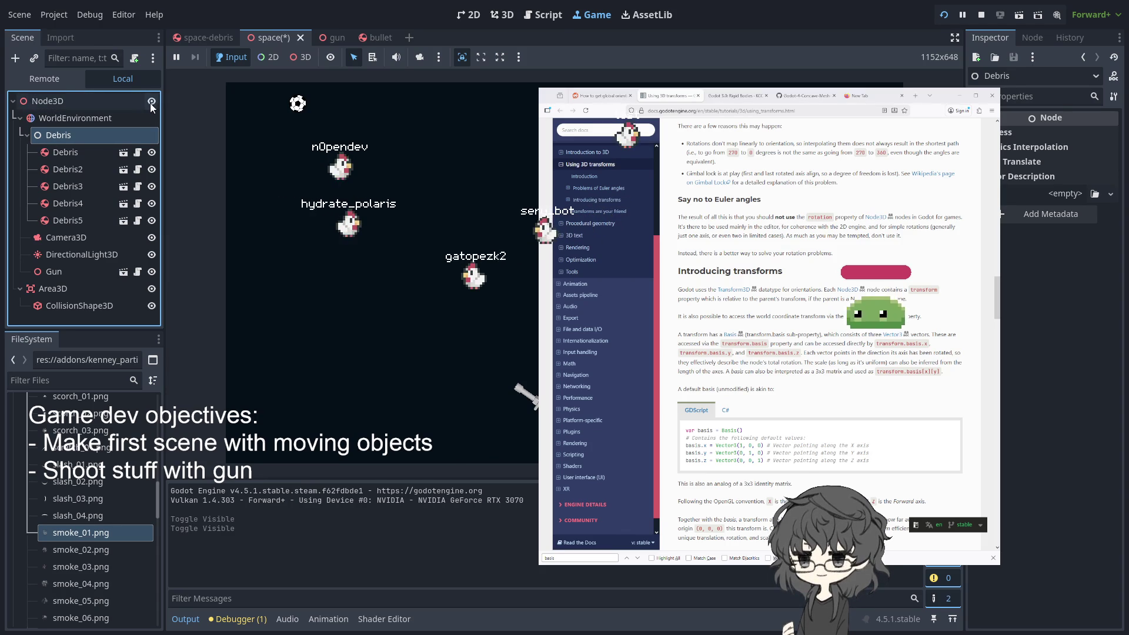
click(68, 101)
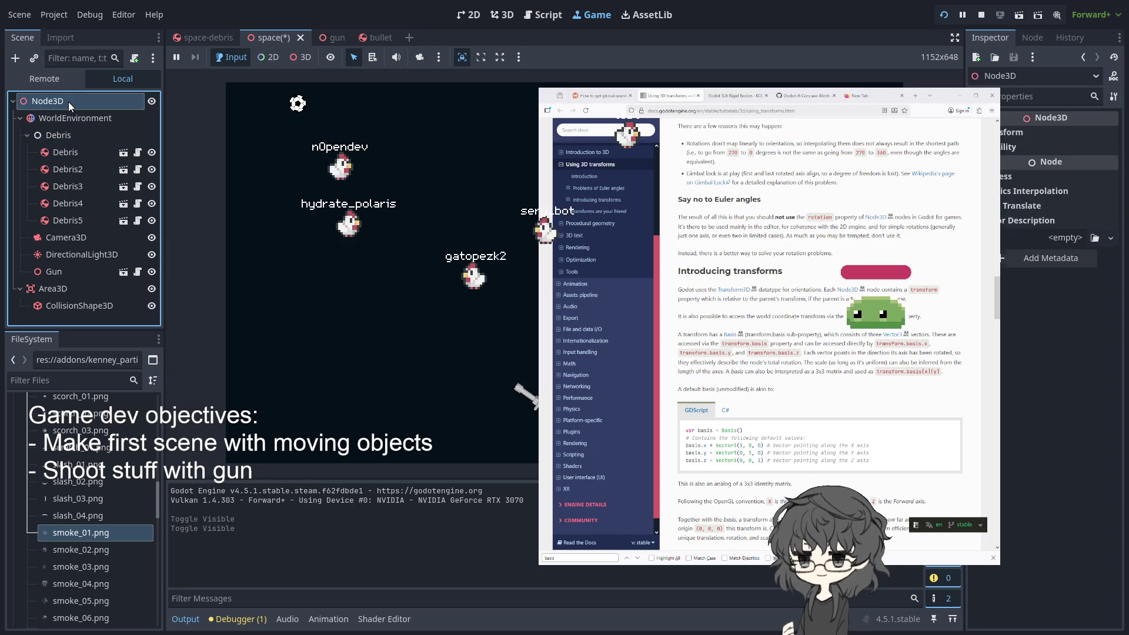
click(58, 132)
right_click(58, 135)
click(94, 428)
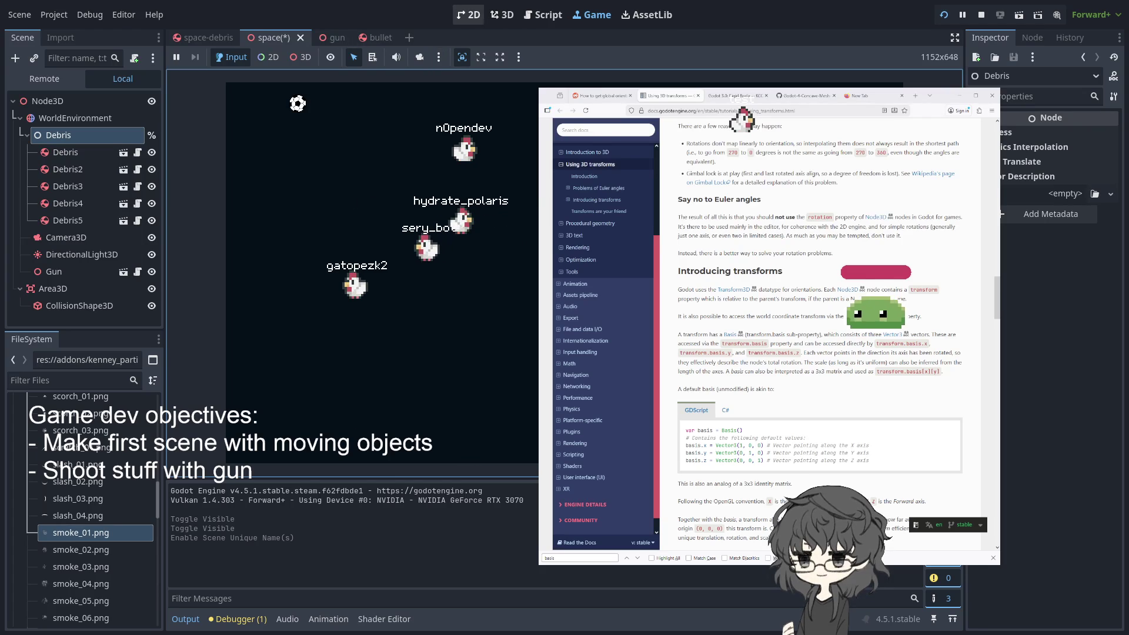
Attach a new debris.gd script to the Debris node in the Script workspace
click(542, 15)
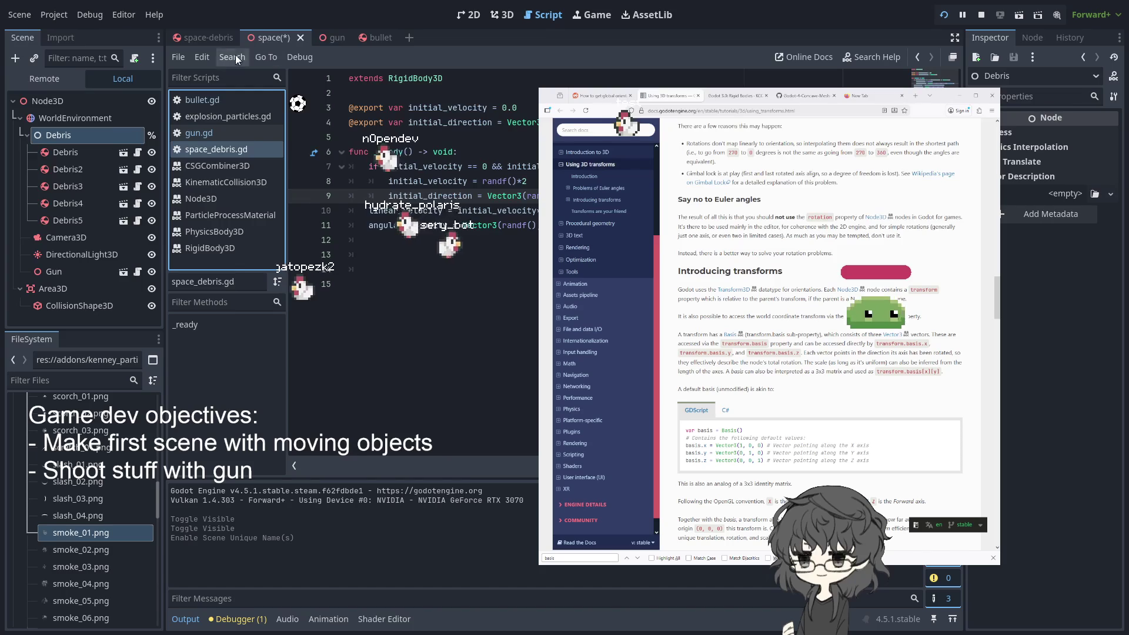
click(86, 135)
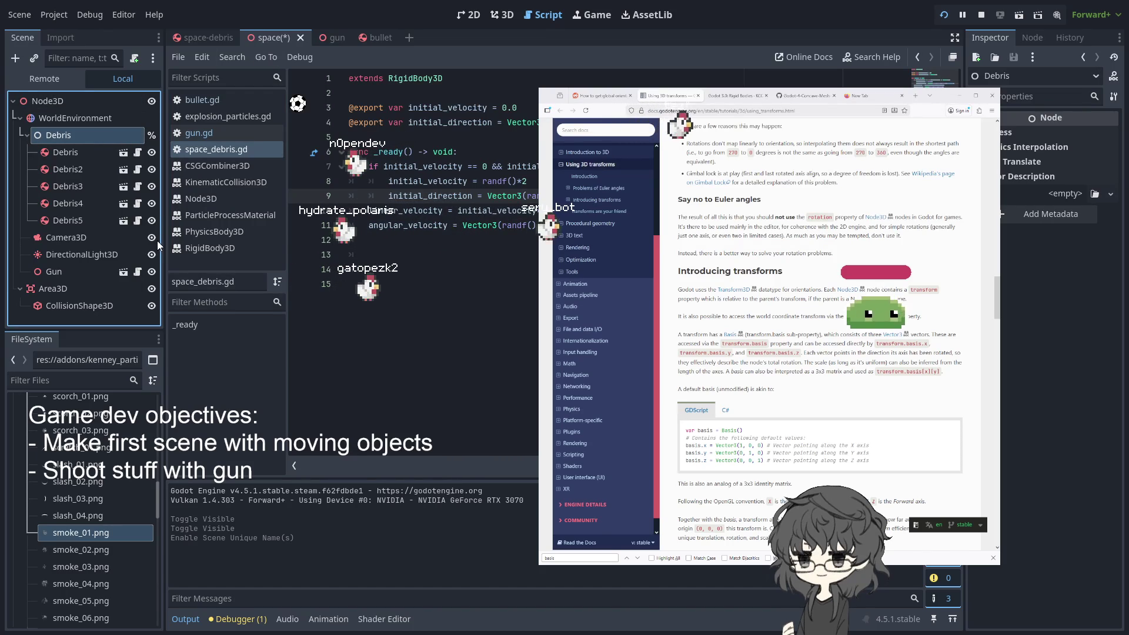
click(306, 459)
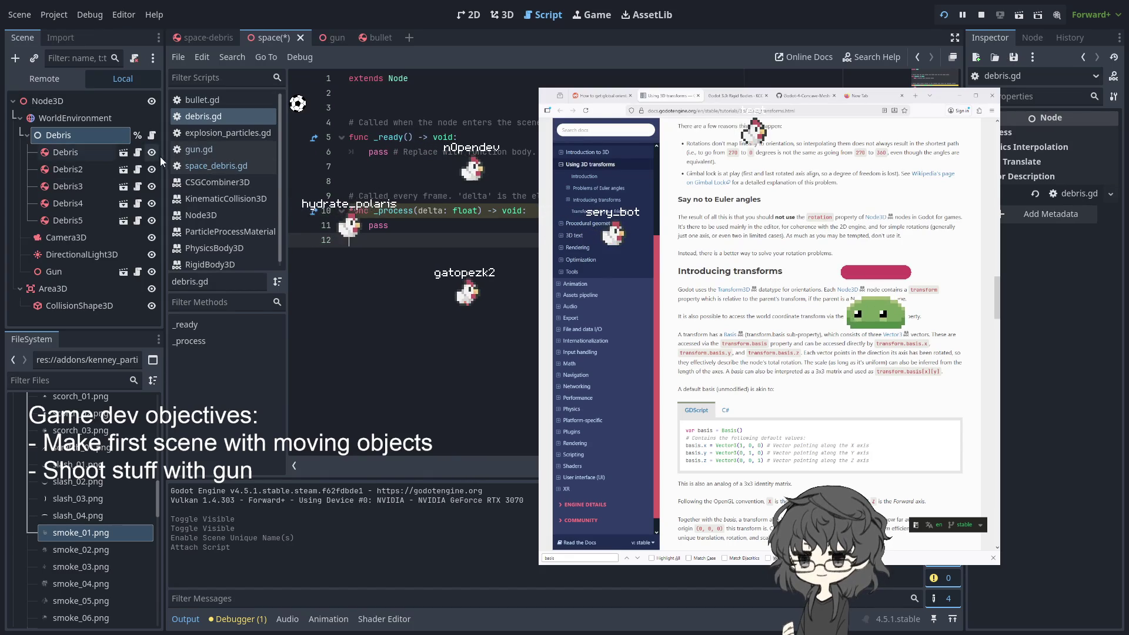
click(433, 227)
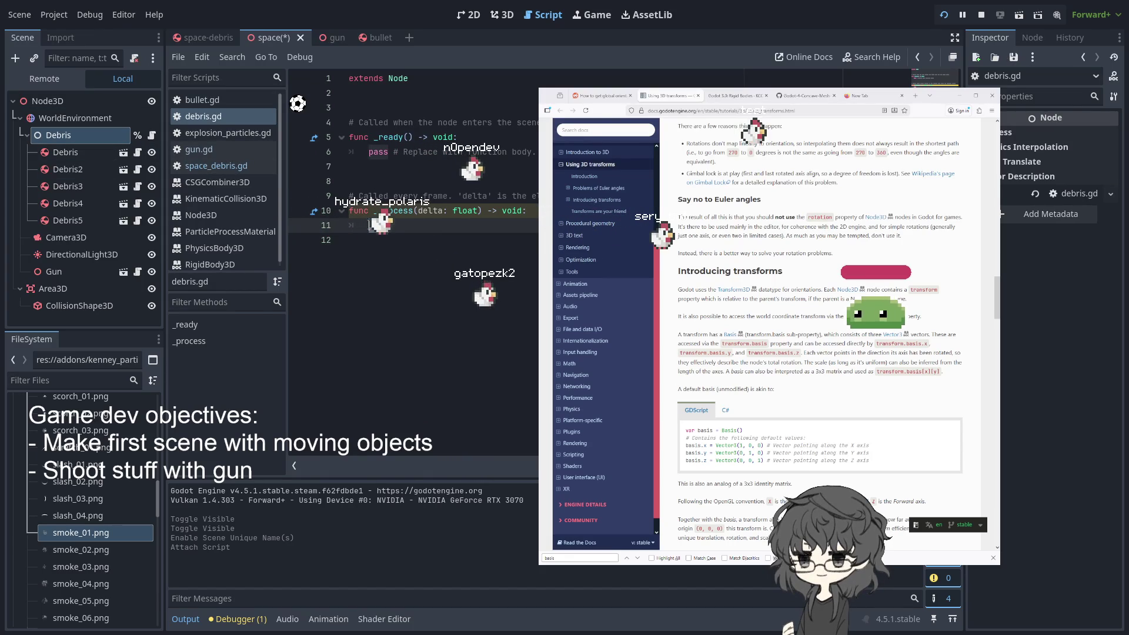
Remove the extra blank line and declare var last_spawn = Time.get_ticks_msec() below extends Node
click(418, 173)
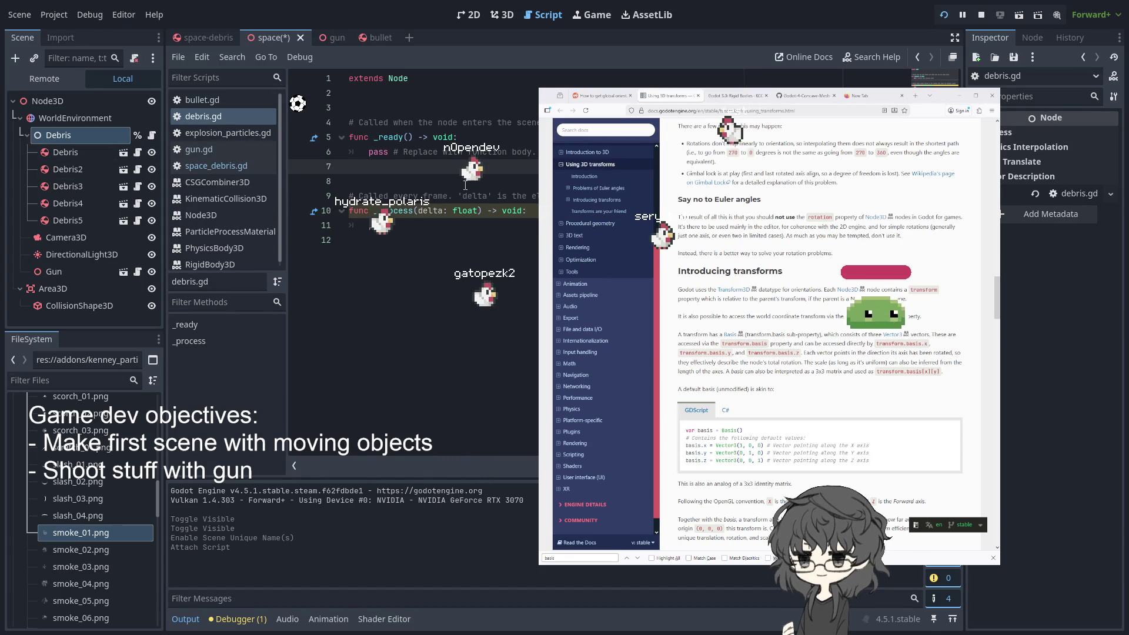
key(BackSpace)
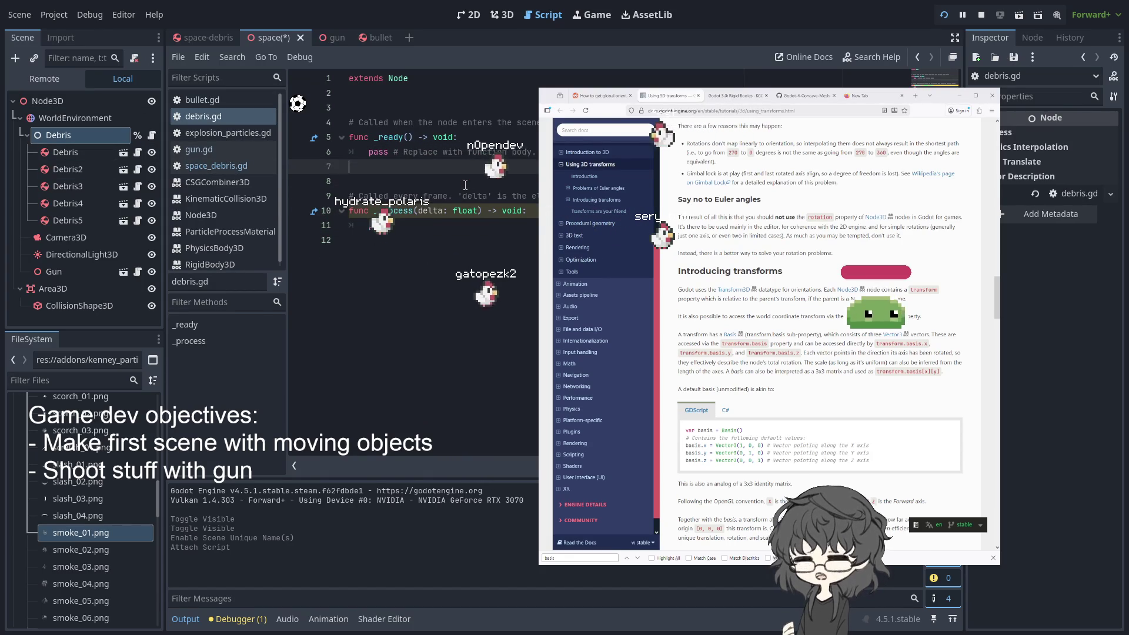
click(437, 93)
key(Return)
text(las)
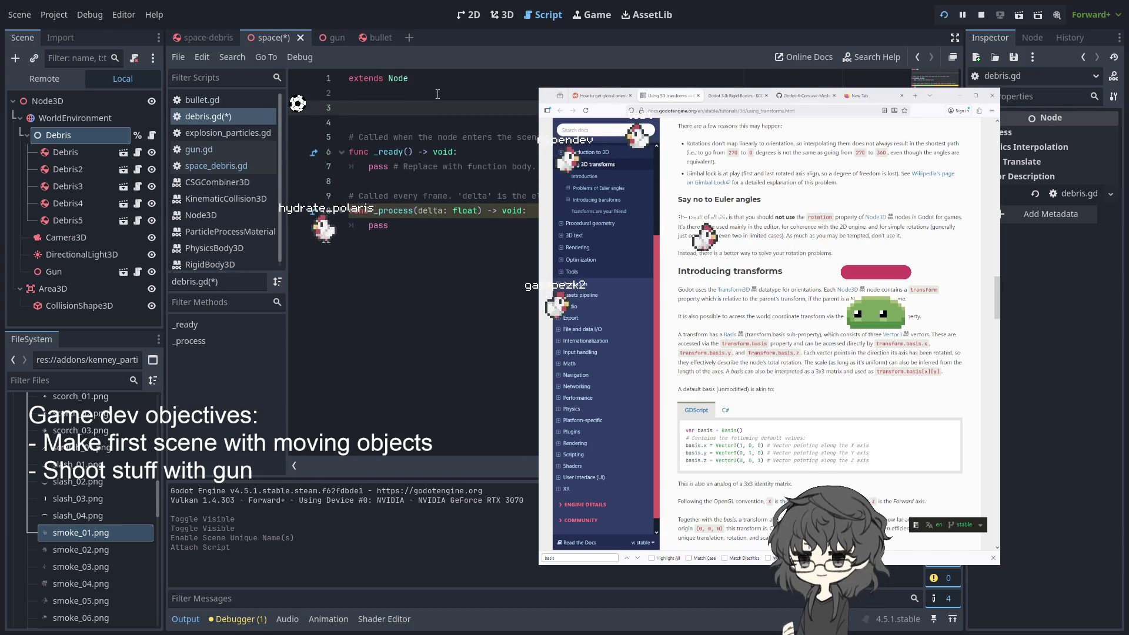
text(t_sa)
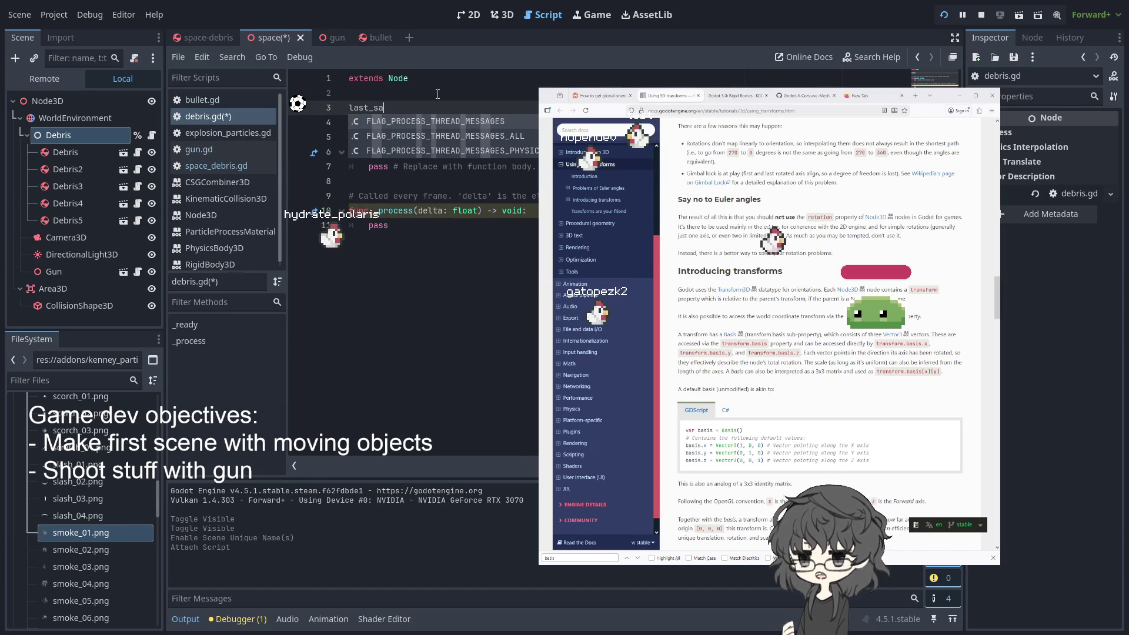
key(BackSpace)
text(pawn =)
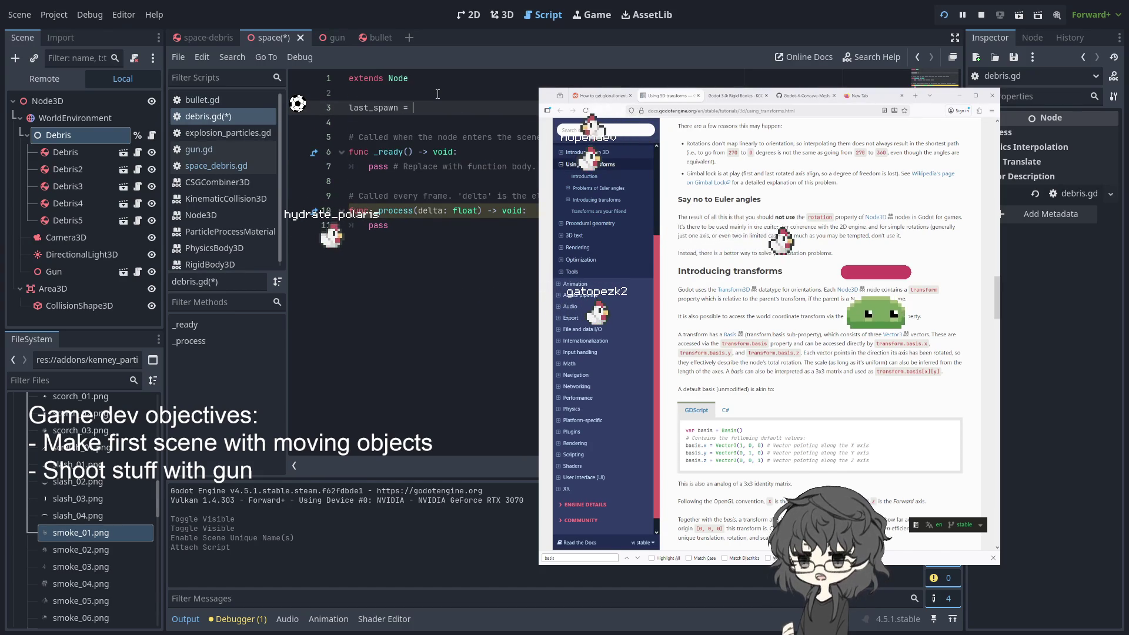
key(Left)
key(BackSpace)
click(437, 93)
key(Down)
text(var )
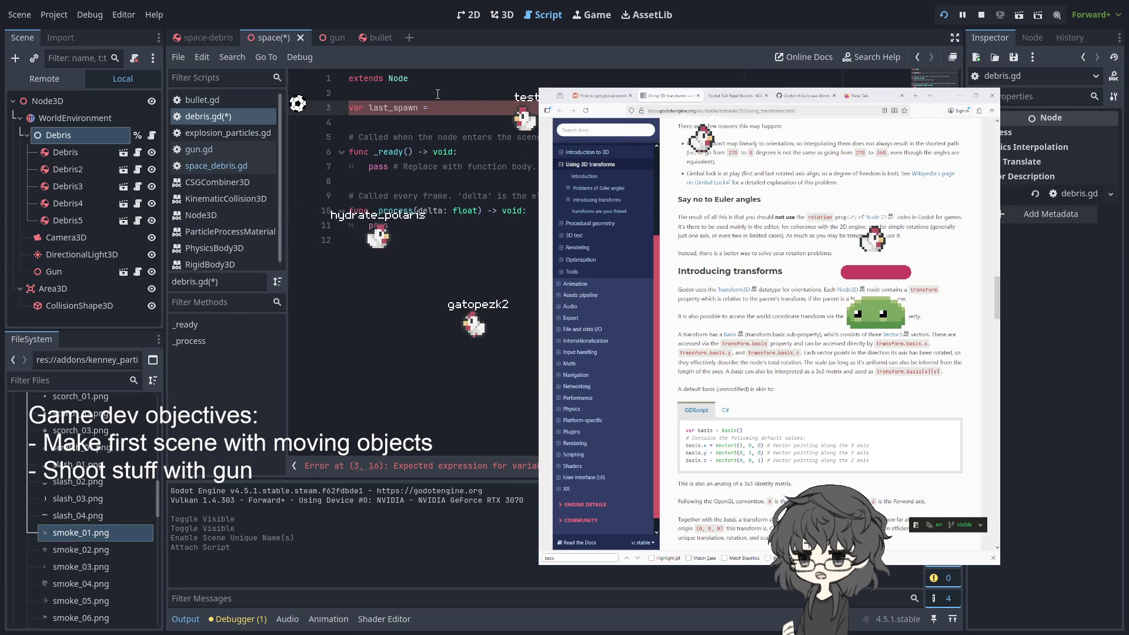
text(Time.)
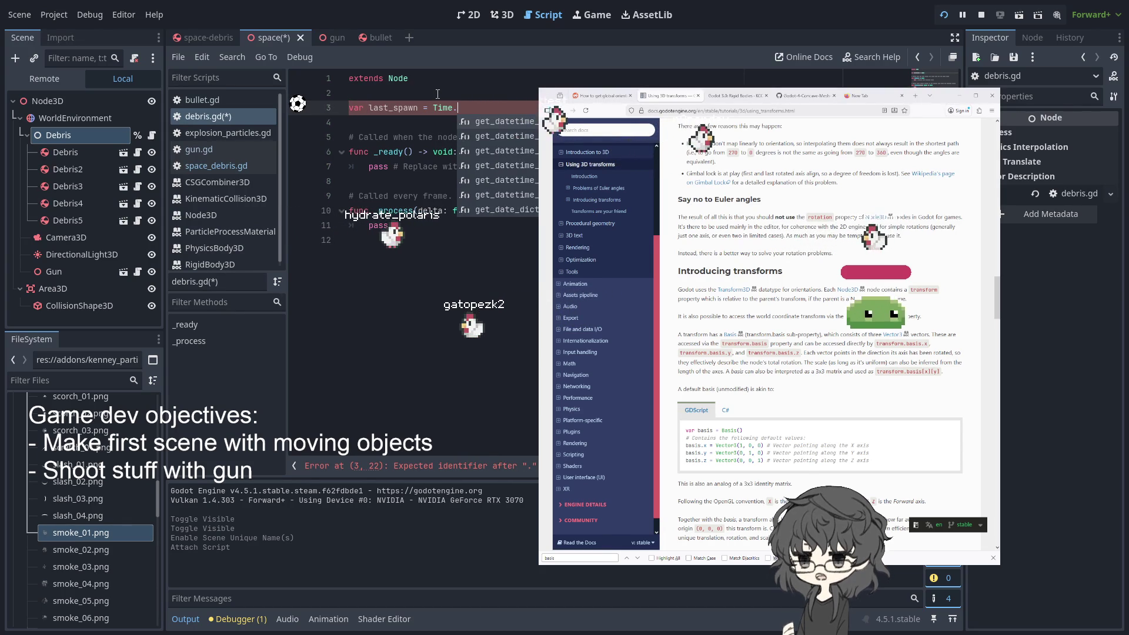
text(ti)
key(Return)
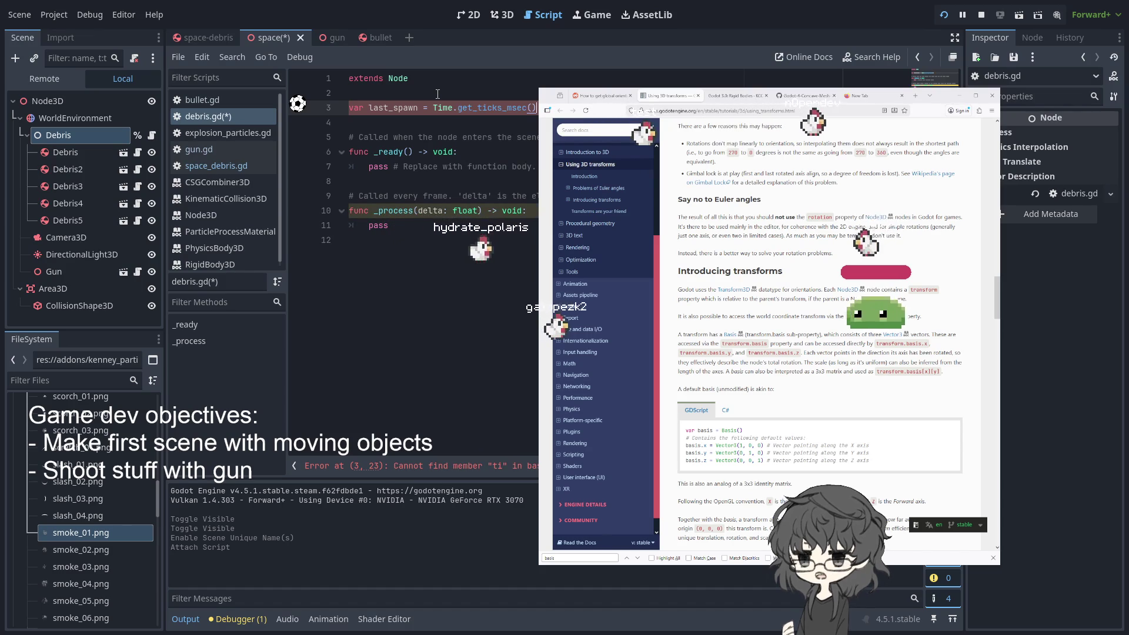
double_click(405, 111)
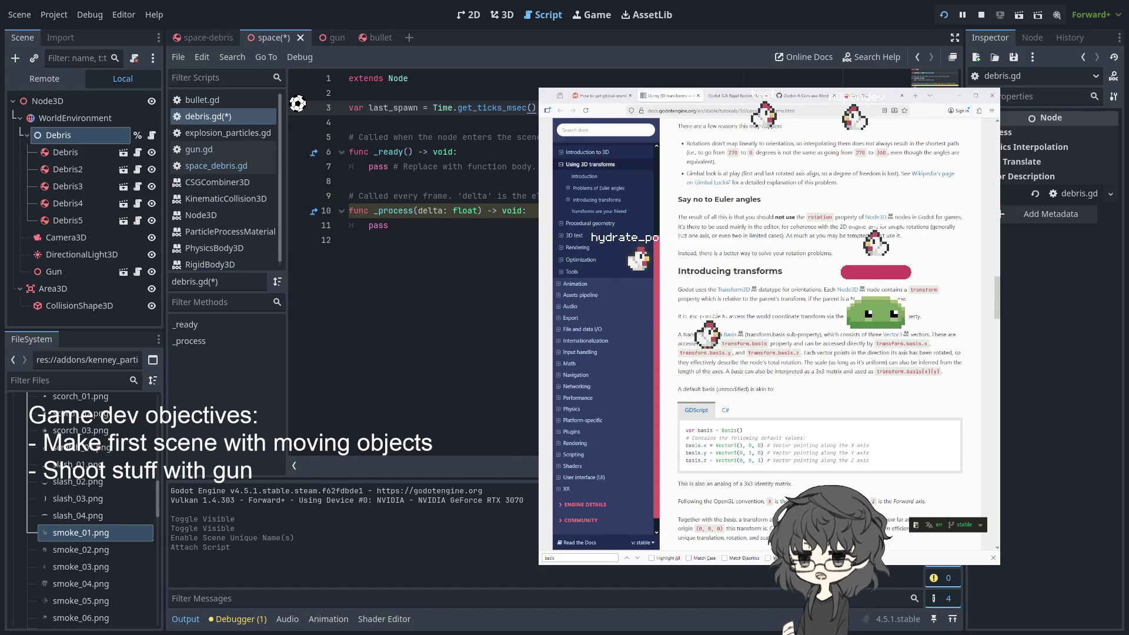
Start a next_spawn variable below last_spawn, initially assigned from randf()
key(Return)
key(BackSpace)
text(var nexrt_)
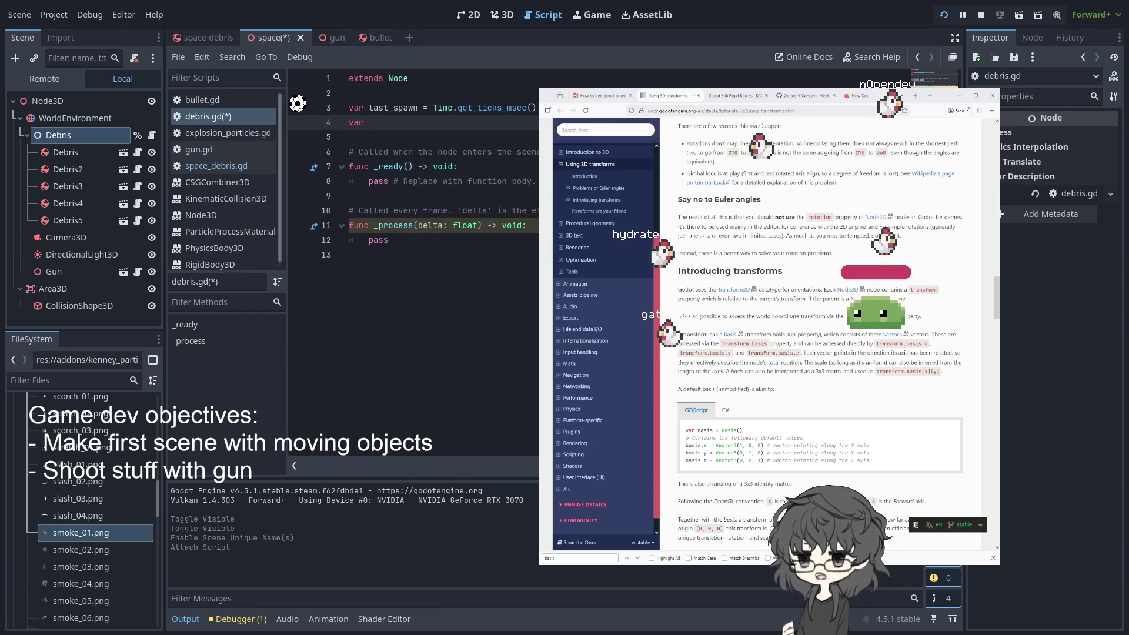
key(BackSpace)
text(t_spa)
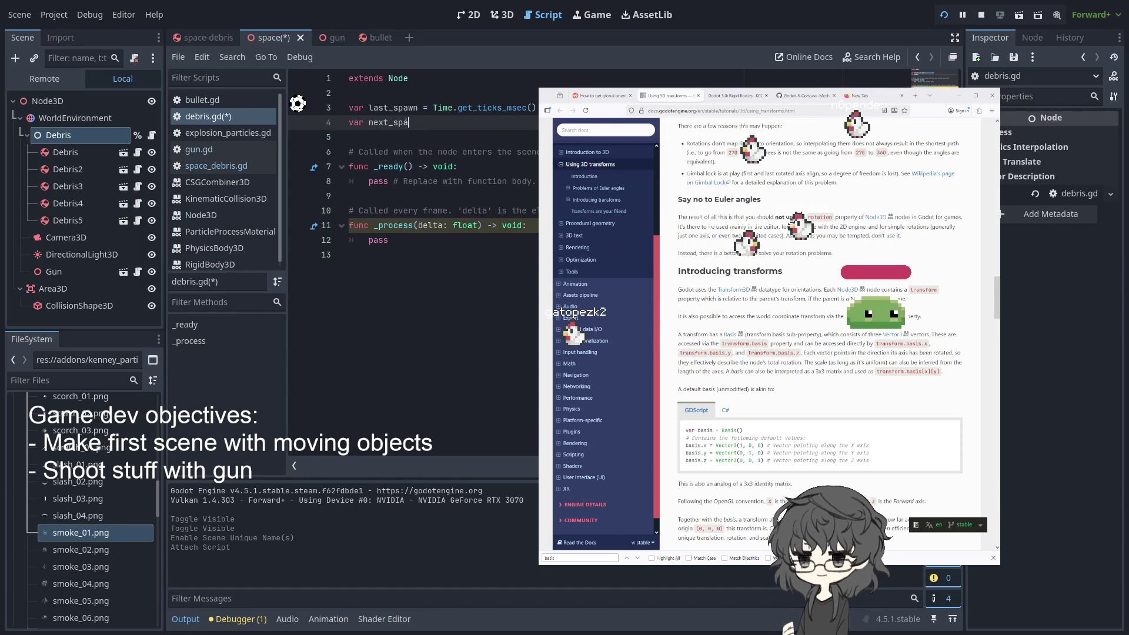
text(=)
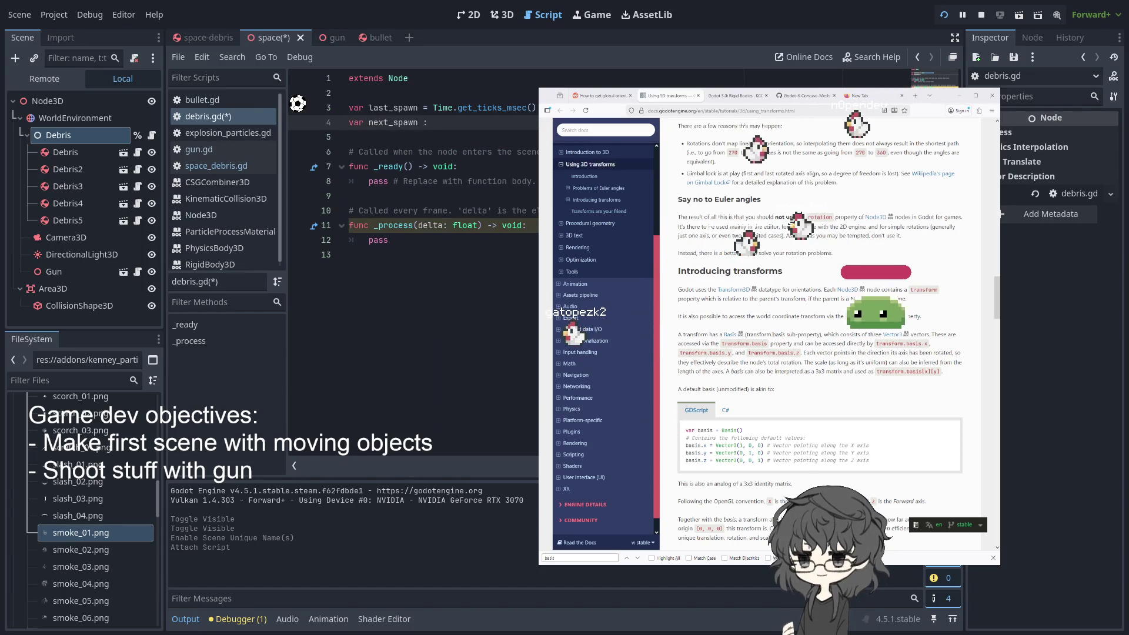
text( randf)
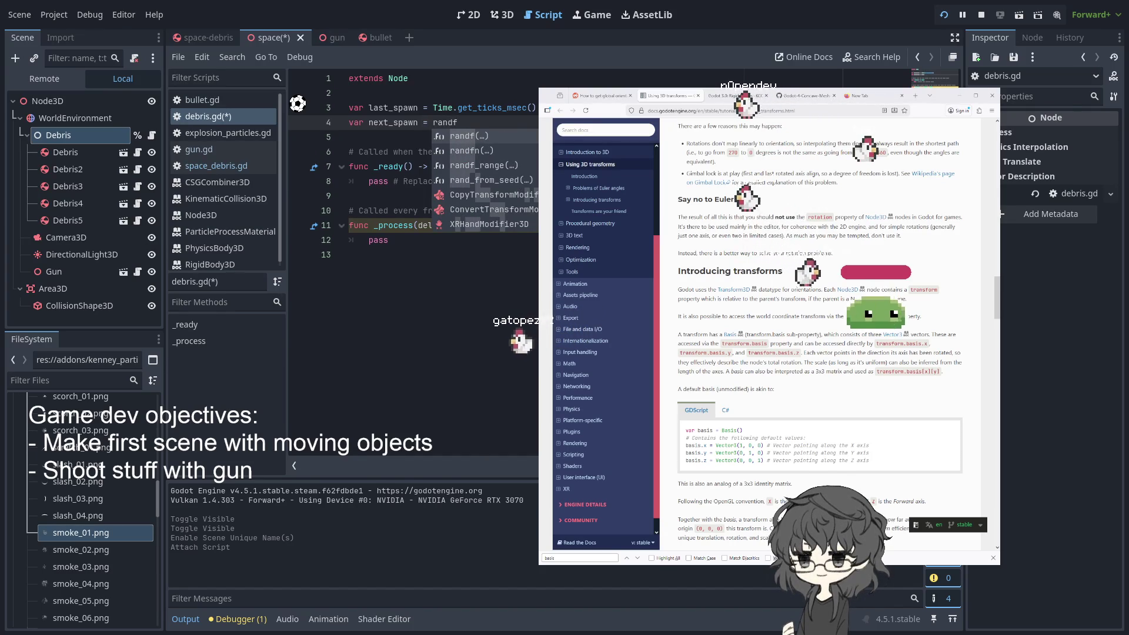
key(Return)
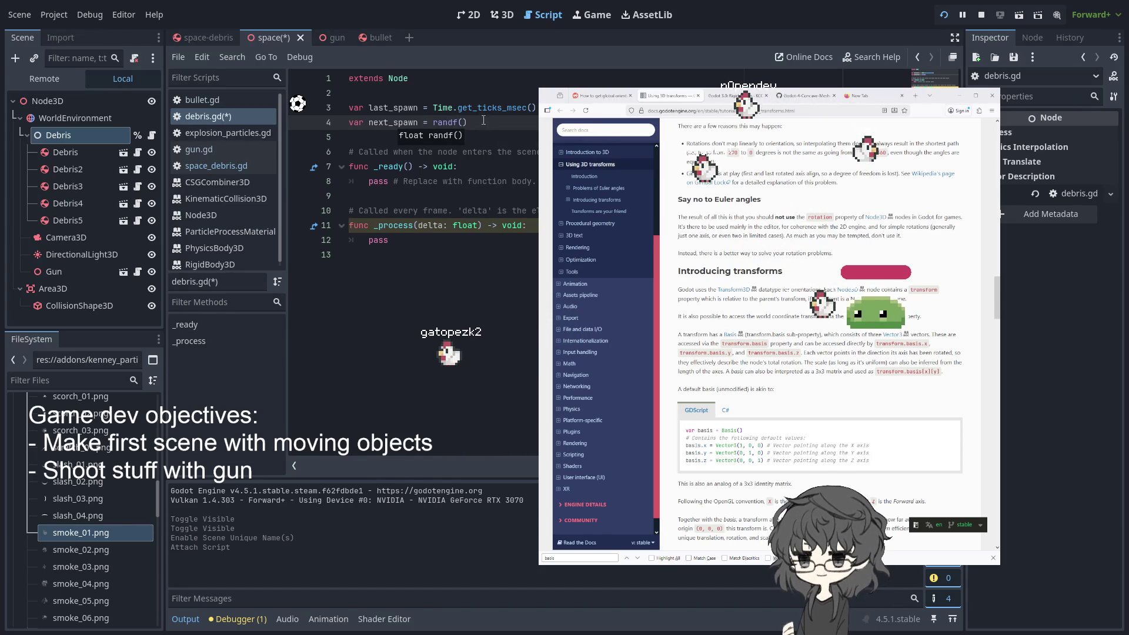
Replace randf() with randi_range(2000, 5000) for next_spawn
drag(467, 122, 433, 122)
text(rand)
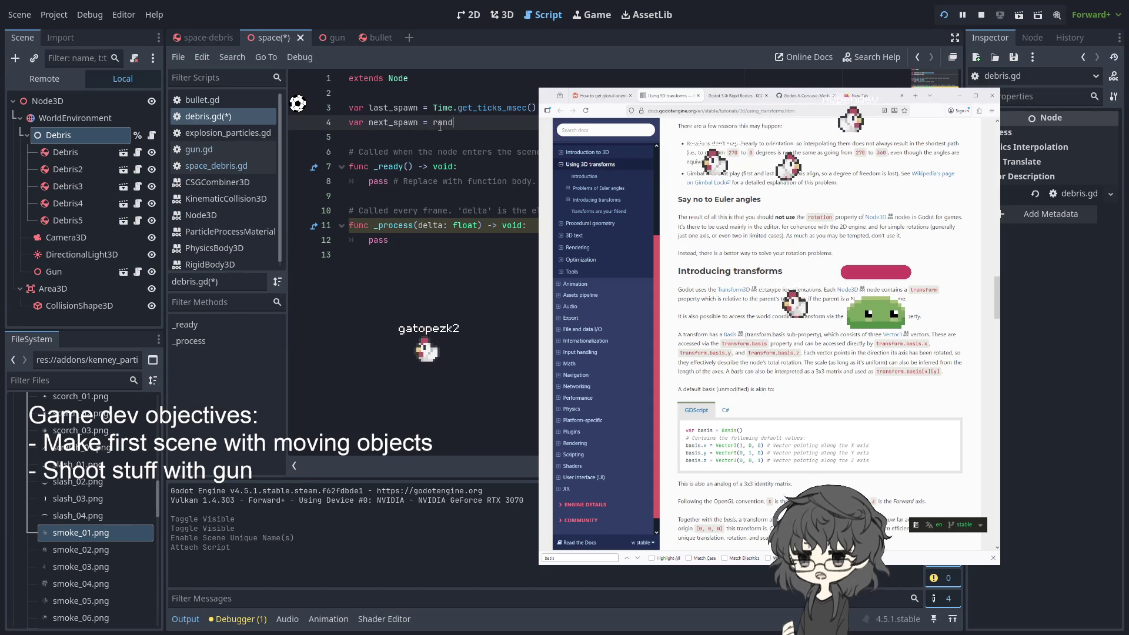
text(i)
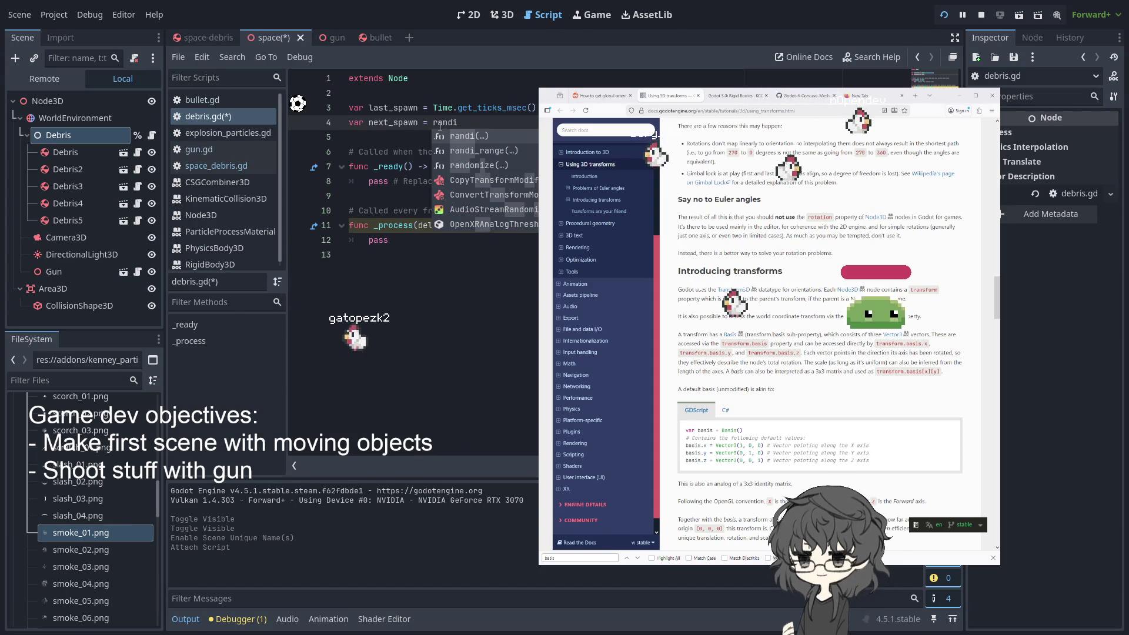
key(Down)
key(Return)
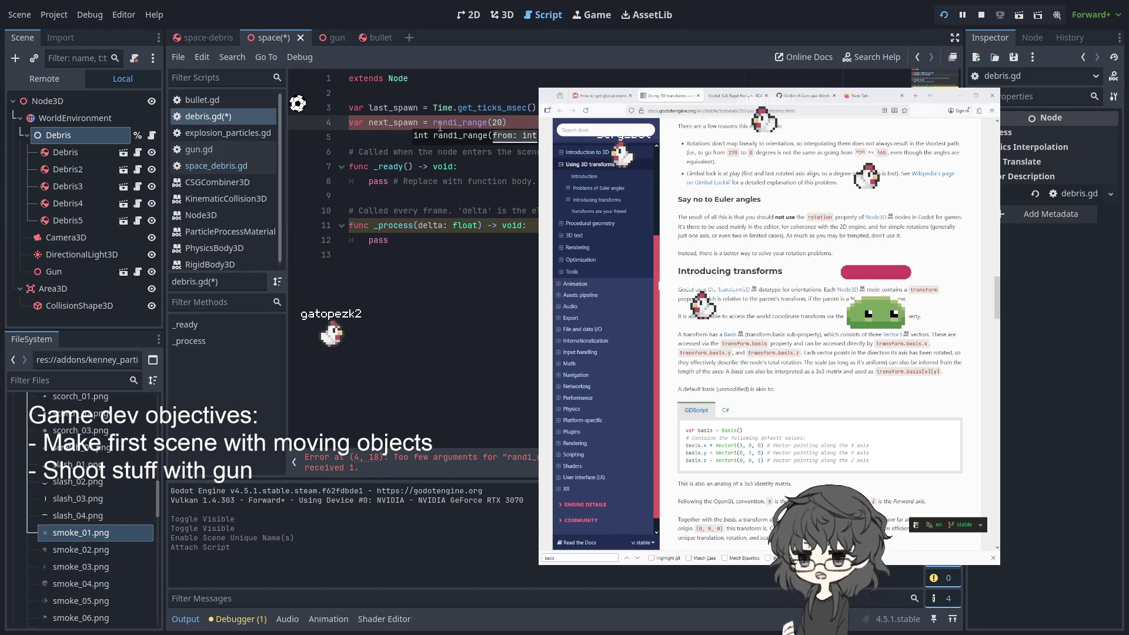
text(0,)
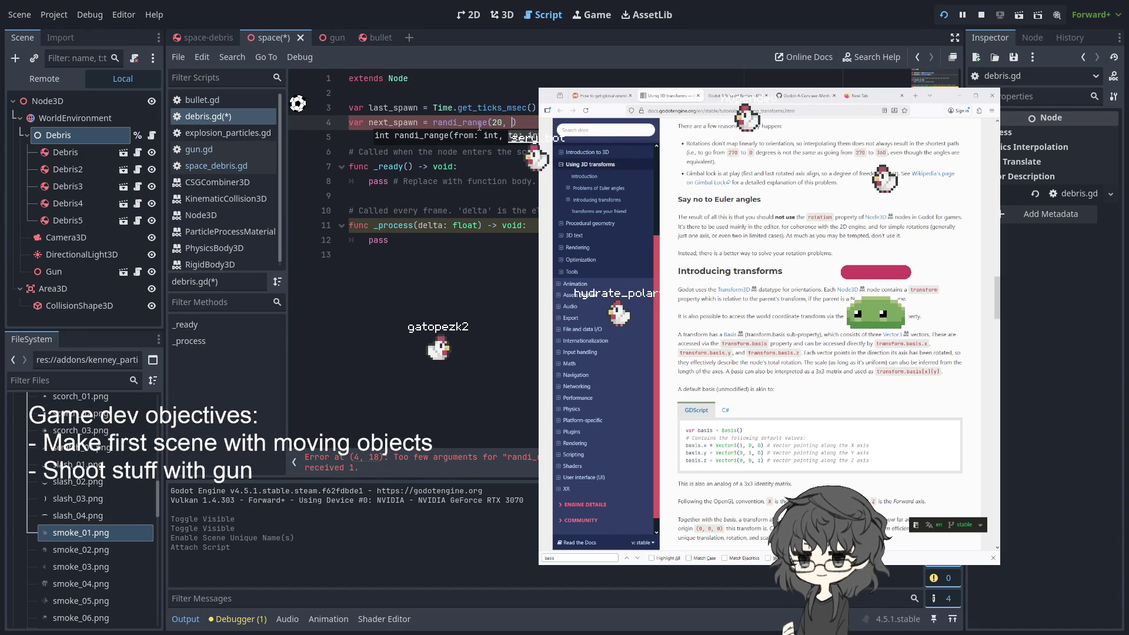
click(501, 121)
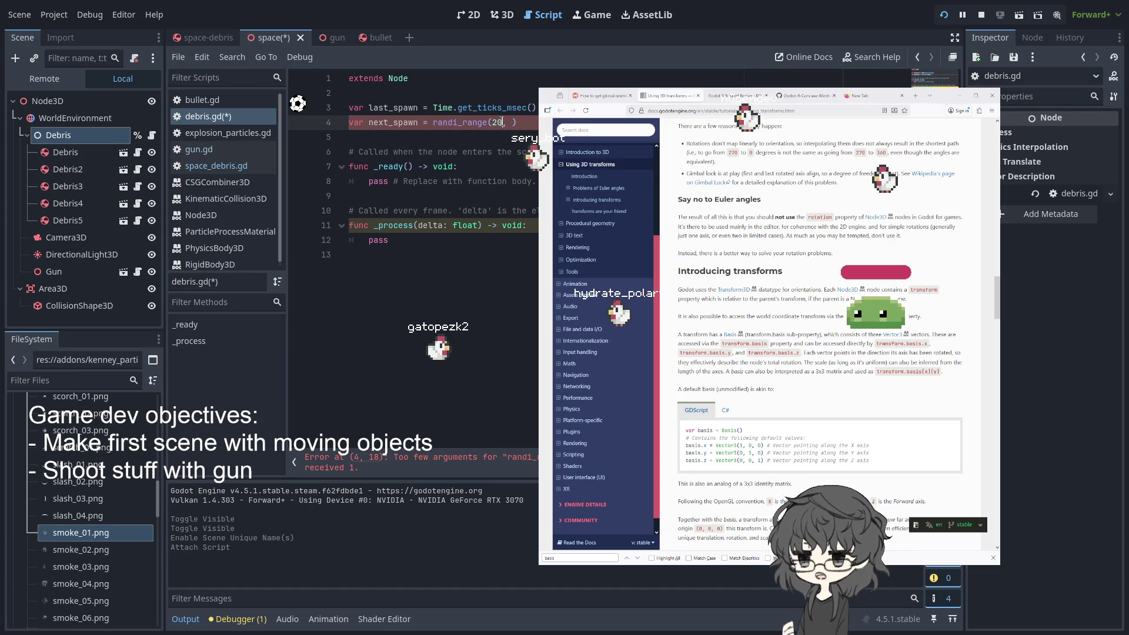
text(00)
click(523, 122)
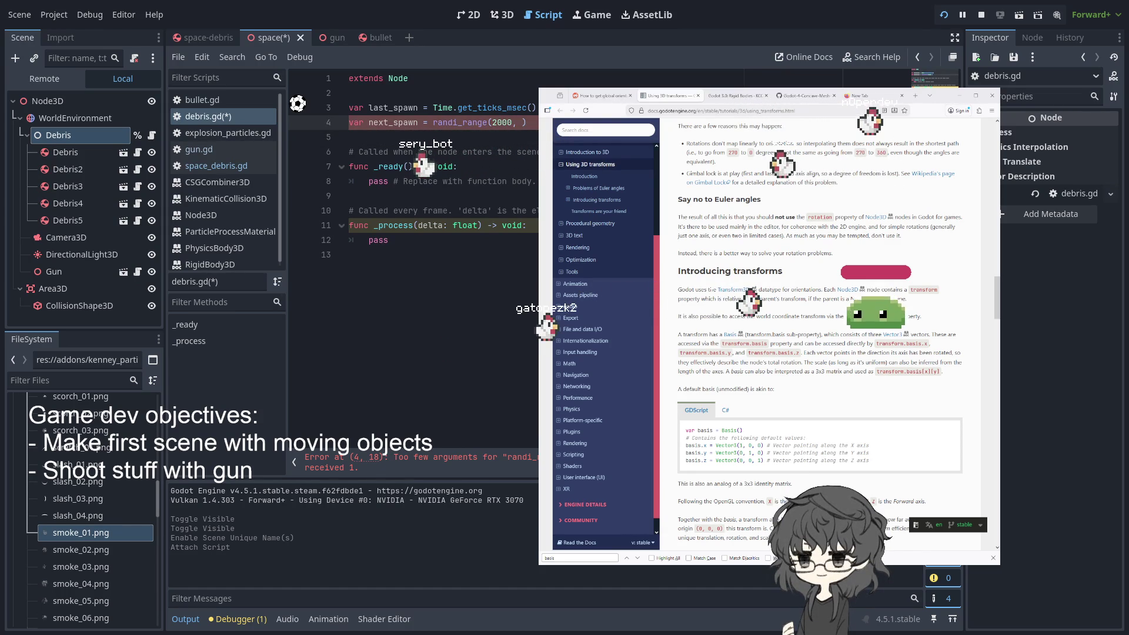
text(5000)
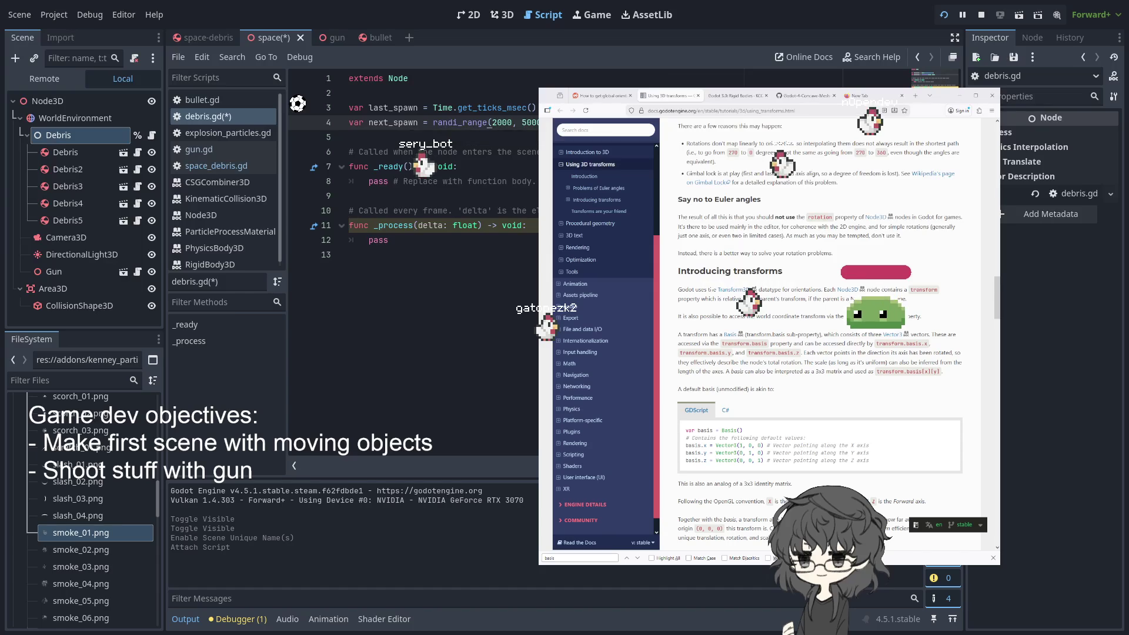